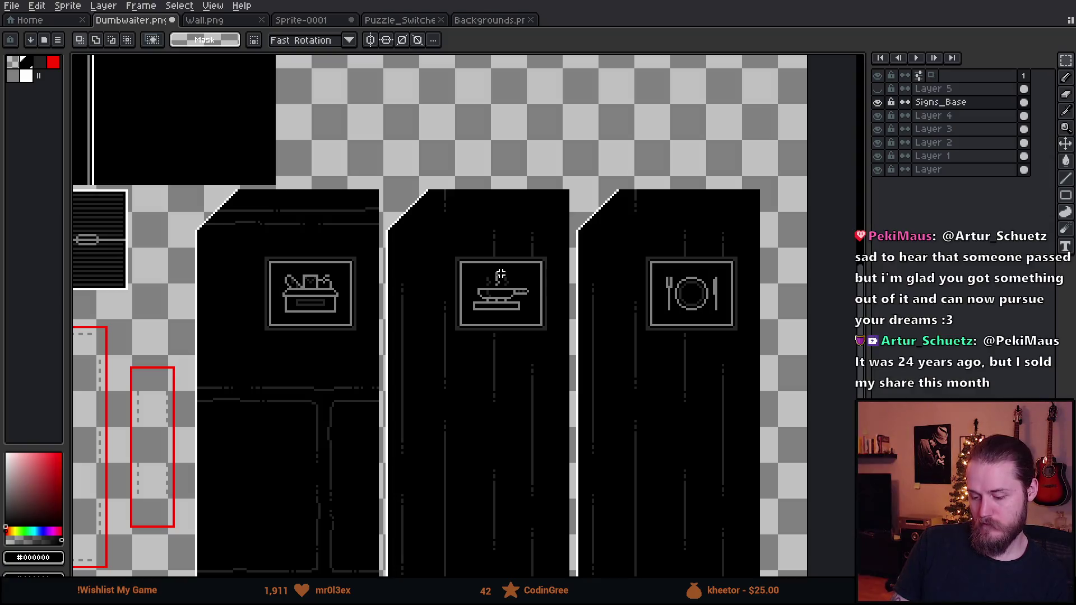
# Step: Recolour the middle steam column and nearby steam pixels dark grey #242424
pyautogui.scroll(4, 503, 267)
pyautogui.press('i')
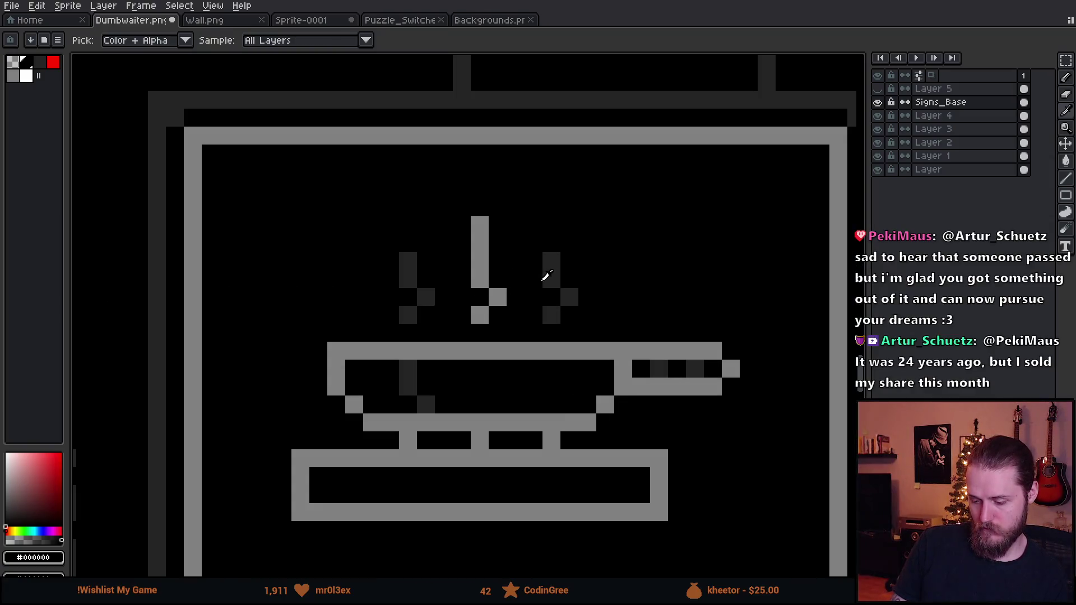
pyautogui.click(557, 264)
pyautogui.press('b')
pyautogui.click(619, 314)
pyautogui.click(618, 296)
pyautogui.click(345, 318)
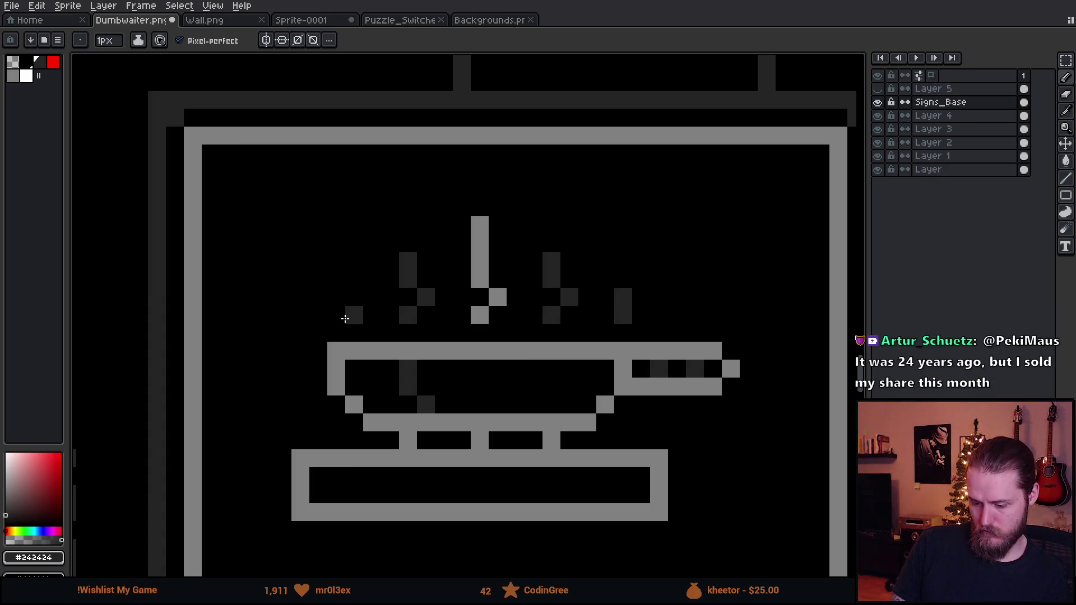
pyautogui.moveTo(345, 318); pyautogui.dragTo(335, 298)
pyautogui.scroll(-5, 443, 392)
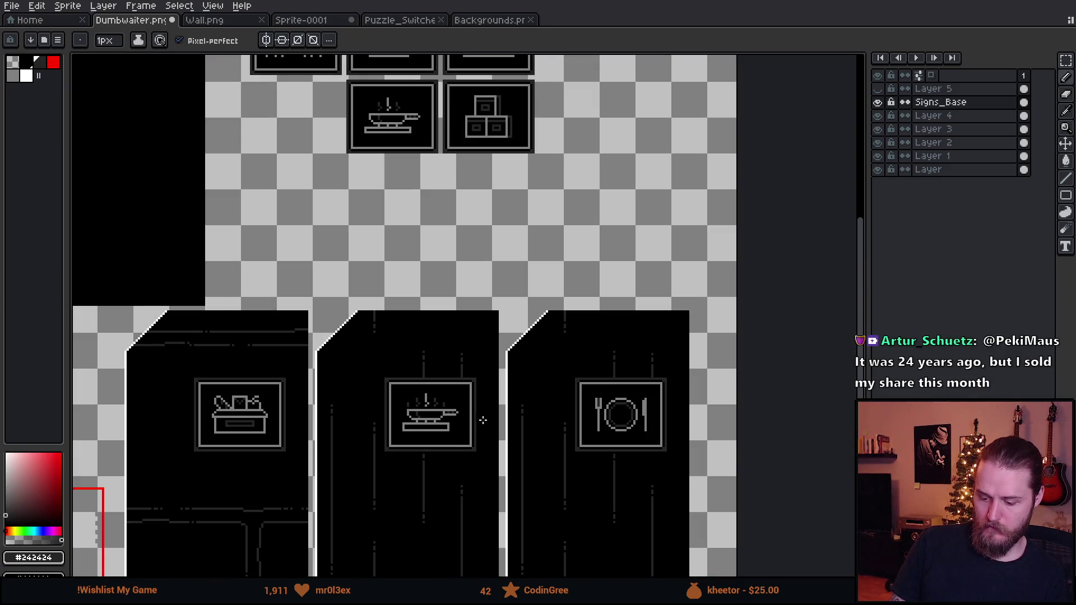
pyautogui.scroll(5, 443, 416)
pyautogui.click(413, 391)
pyautogui.click(425, 377)
pyautogui.moveTo(424, 376); pyautogui.dragTo(410, 318)
# Step: Repaint the left and right steam wisps light grey #808080
pyautogui.press('i')
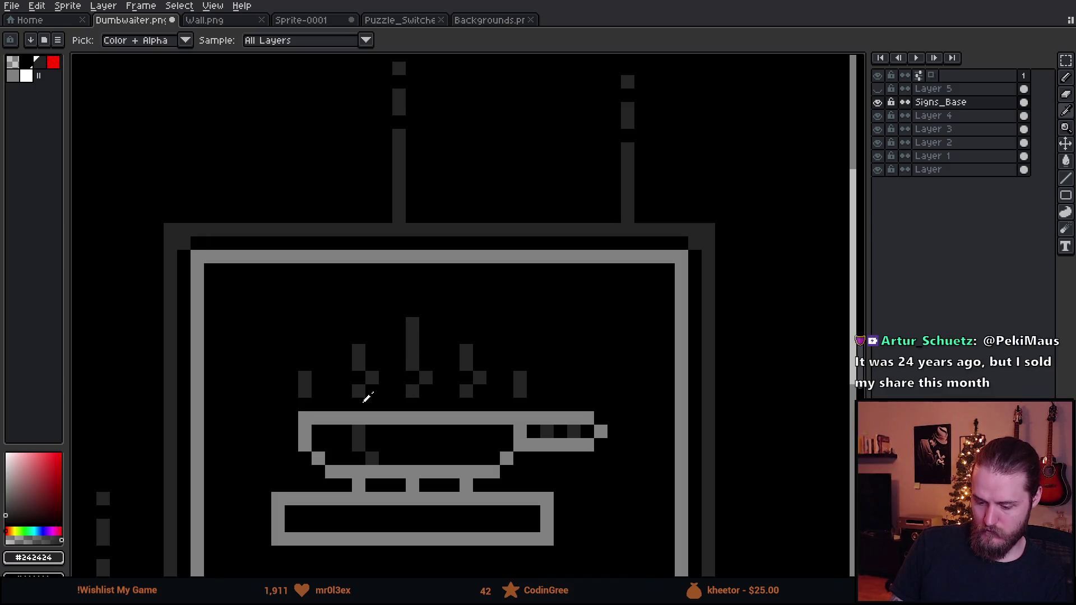
pyautogui.click(370, 415)
pyautogui.press('b')
pyautogui.click(359, 391)
pyautogui.click(372, 378)
pyautogui.click(359, 364)
pyautogui.click(359, 351)
pyautogui.click(439, 378)
pyautogui.click(466, 350)
pyautogui.click(465, 364)
pyautogui.click(479, 378)
pyautogui.click(466, 391)
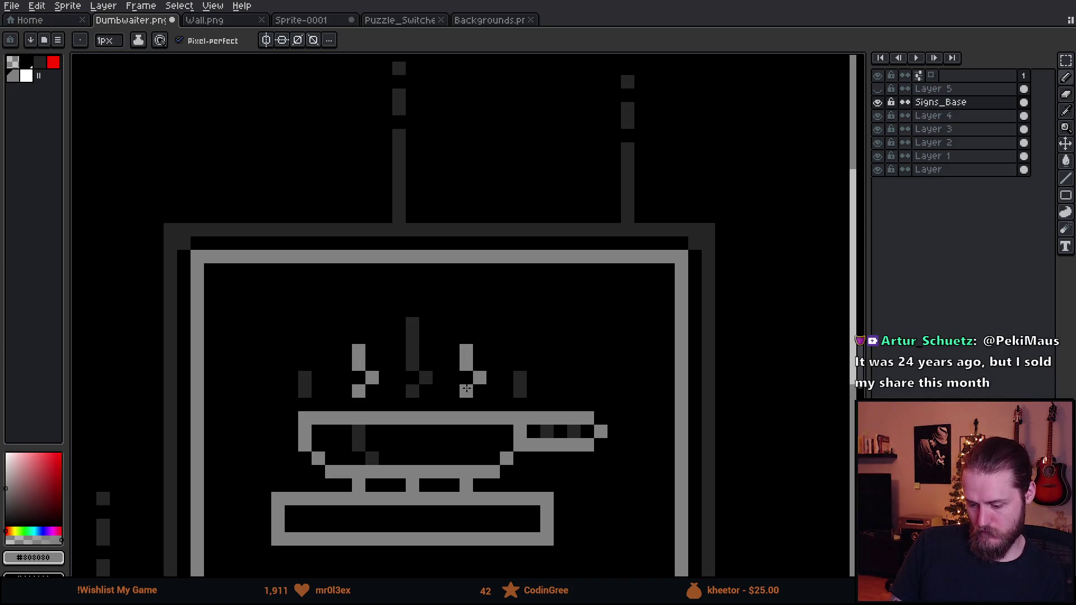
pyautogui.scroll(-4, 475, 440)
pyautogui.scroll(-3, 475, 440)
pyautogui.scroll(1, 481, 457)
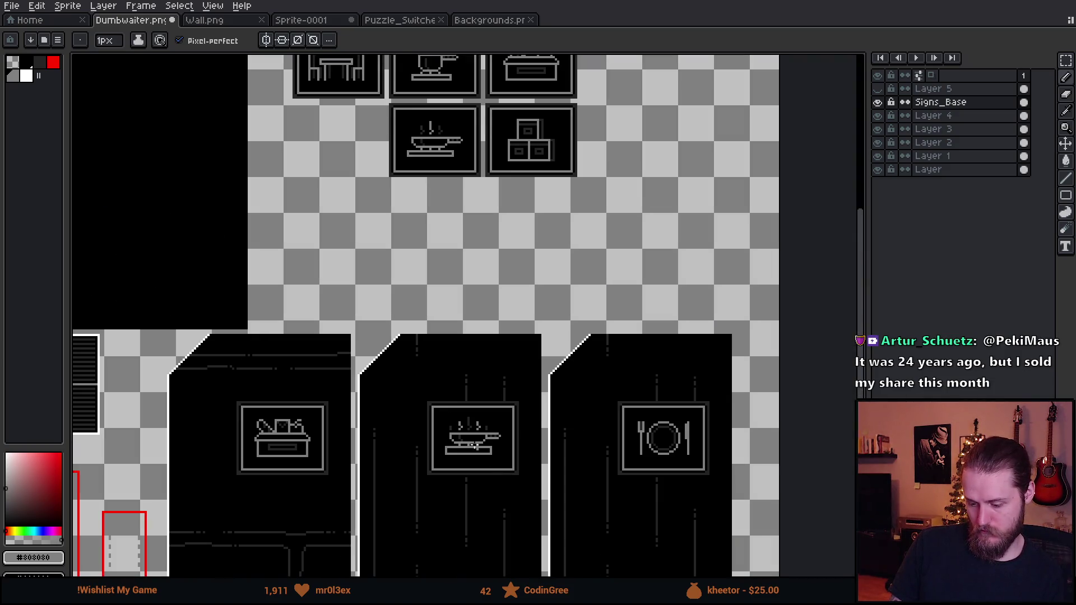
pyautogui.scroll(5, 473, 445)
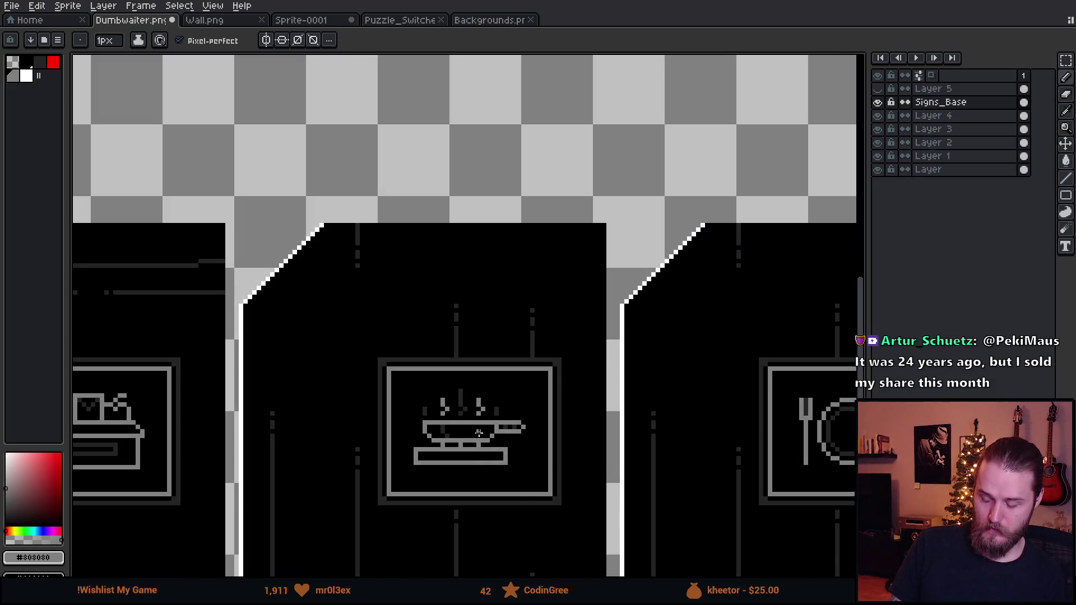
# Step: Mirror the right steam wisp horizontally and add a dark grey pixel beside it
pyautogui.press('m')
pyautogui.moveTo(468, 294); pyautogui.dragTo(508, 388)
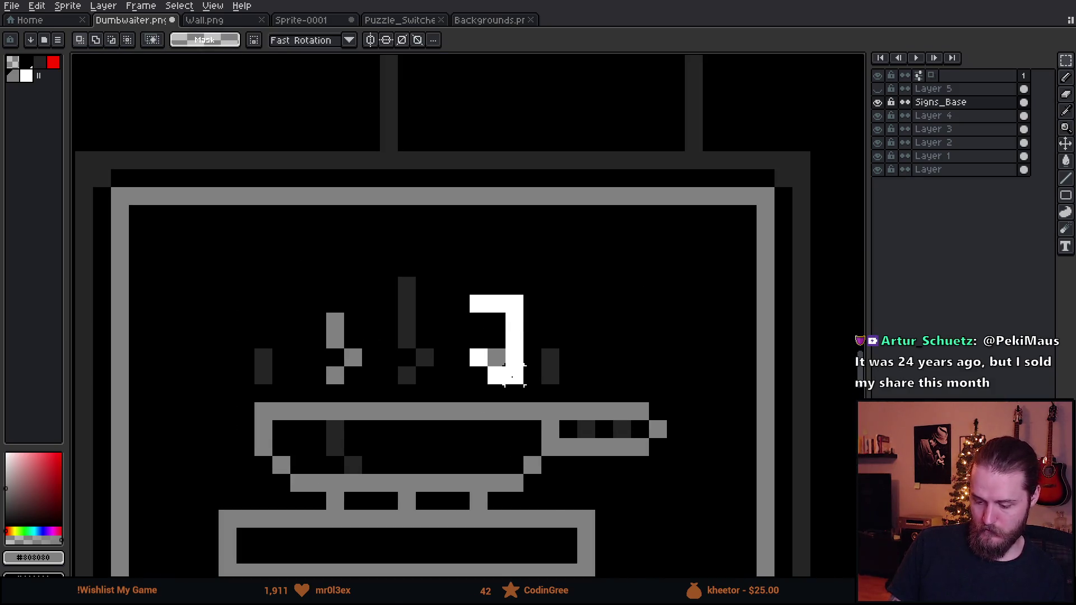
pyautogui.hotkey('shift', 'h')
pyautogui.hotkey('ctrl', 'd')
pyautogui.scroll(-4, 587, 376)
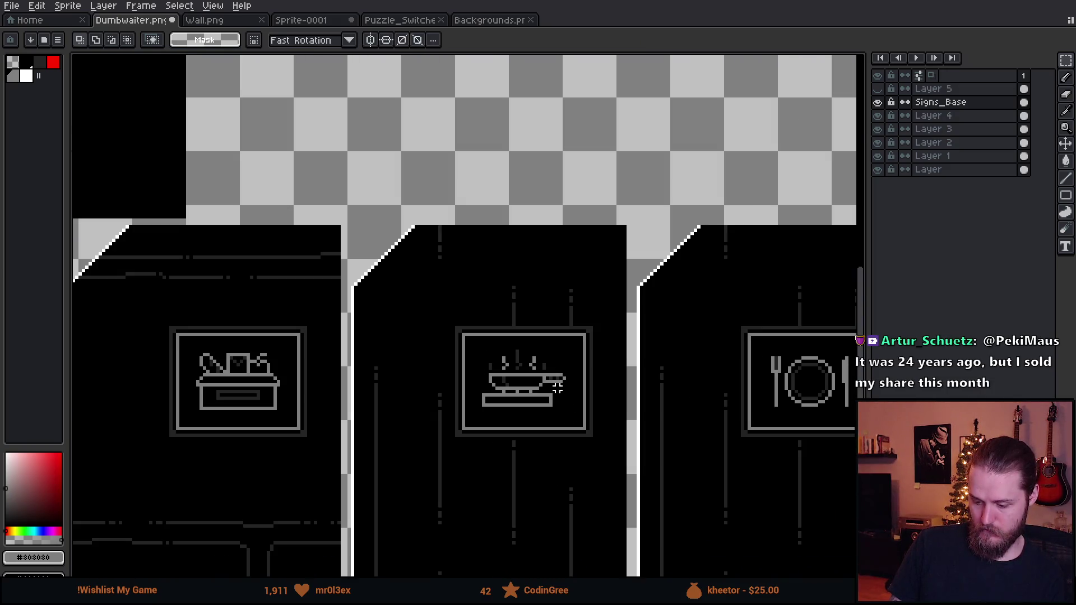
pyautogui.scroll(4, 558, 388)
pyautogui.press('b')
pyautogui.keyDown('alt'); pyautogui.click(571, 350); pyautogui.keyUp('alt')
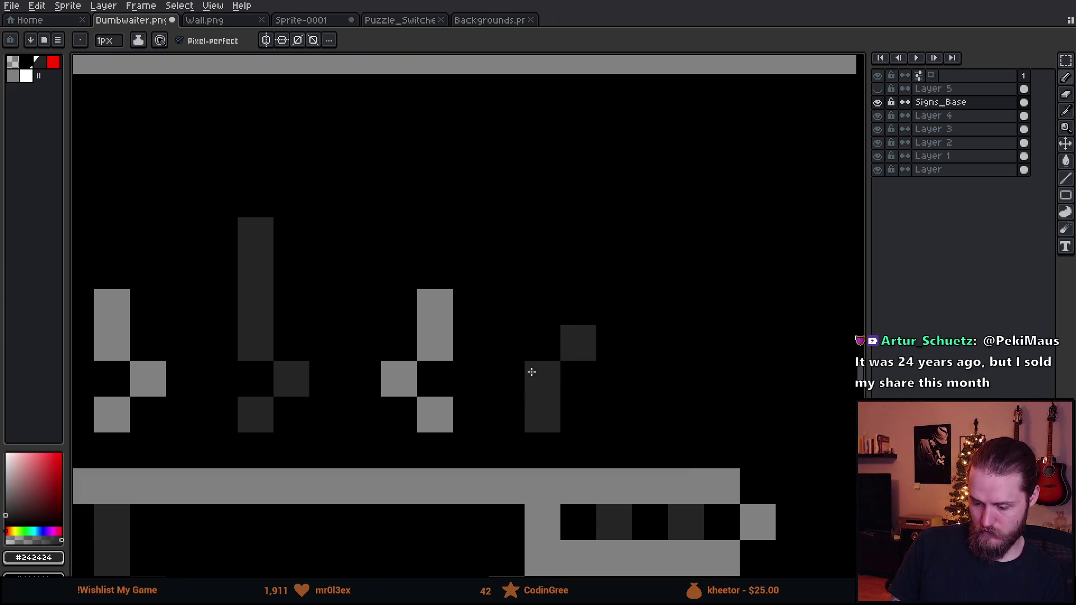
pyautogui.scroll(-3, 456, 392)
pyautogui.scroll(4, 432, 372)
pyautogui.click(466, 367)
pyautogui.scroll(-3, 480, 388)
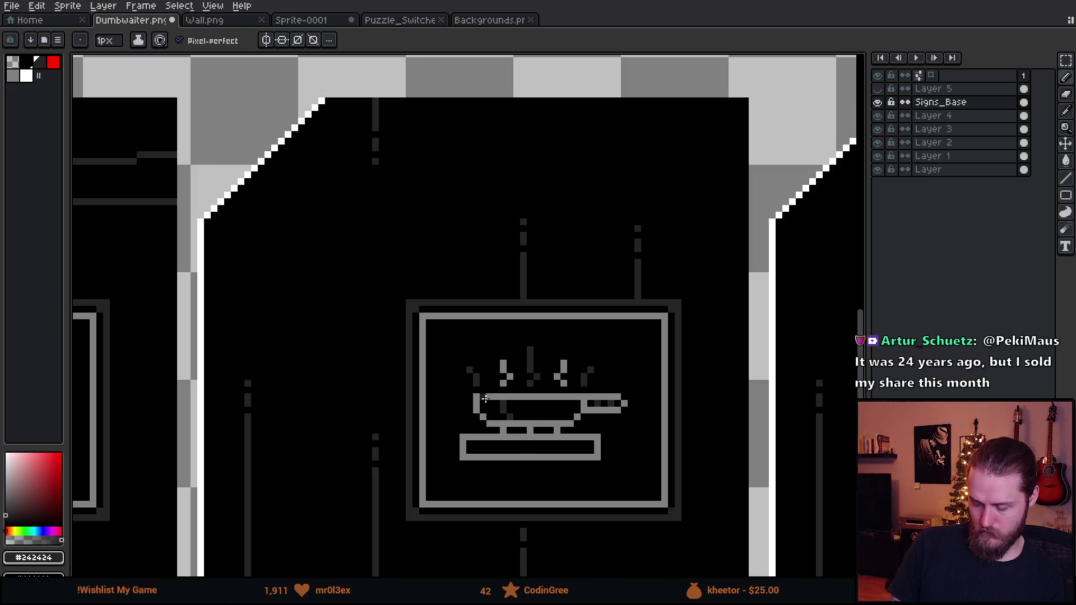
pyautogui.scroll(-3, 480, 388)
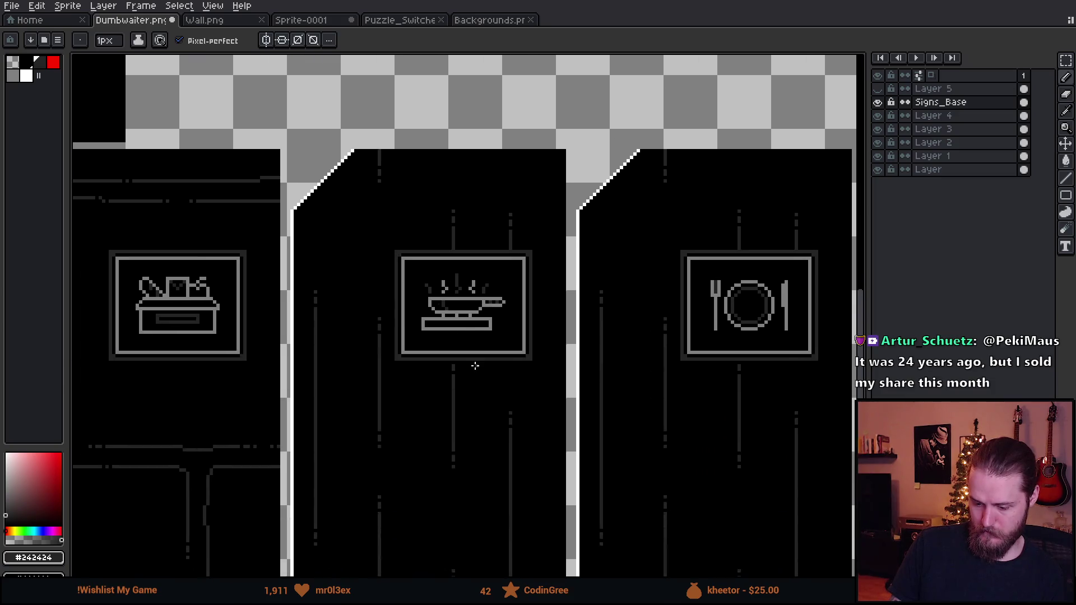
pyautogui.scroll(-2, 475, 366)
pyautogui.scroll(5, 473, 365)
# Step: Nudge the right steam pixels down one pixel and shift the left and dark pixels inward
pyautogui.press('m')
pyautogui.moveTo(423, 172); pyautogui.dragTo(452, 221)
pyautogui.press('Down')
pyautogui.hotkey('ctrl', 'd')
pyautogui.scroll(2, 243, 172)
pyautogui.moveTo(279, 172)
pyautogui.mouseDown()
pyautogui.moveTo(350, 262)
pyautogui.moveTo(350, 280)
pyautogui.mouseUp()
pyautogui.hotkey('ctrl', 'd')
pyautogui.moveTo(297, 208)
pyautogui.mouseDown()
pyautogui.moveTo(333, 281)
pyautogui.moveTo(353, 274)
pyautogui.mouseUp()
pyautogui.hotkey('ctrl', 'd')
pyautogui.moveTo(673, 244)
pyautogui.mouseDown()
pyautogui.moveTo(610, 291)
pyautogui.moveTo(623, 288)
pyautogui.mouseUp()
pyautogui.hotkey('ctrl', 'd')
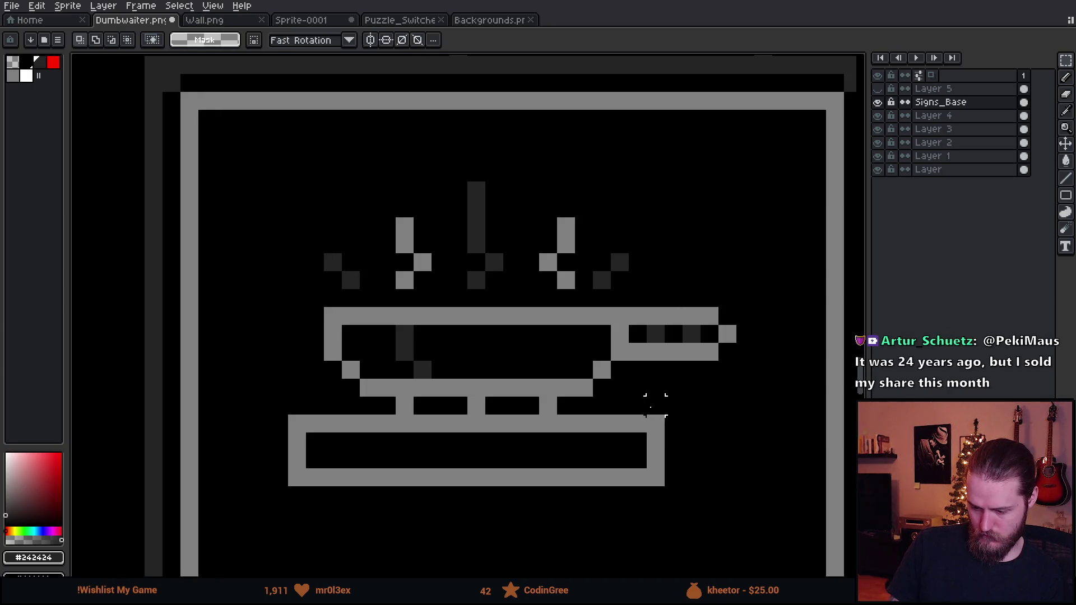
# Step: Delete the stray dark pixels right of the steam and paint the remaining strays black
pyautogui.scroll(-3, 655, 405)
pyautogui.moveTo(658, 415); pyautogui.dragTo(539, 379)
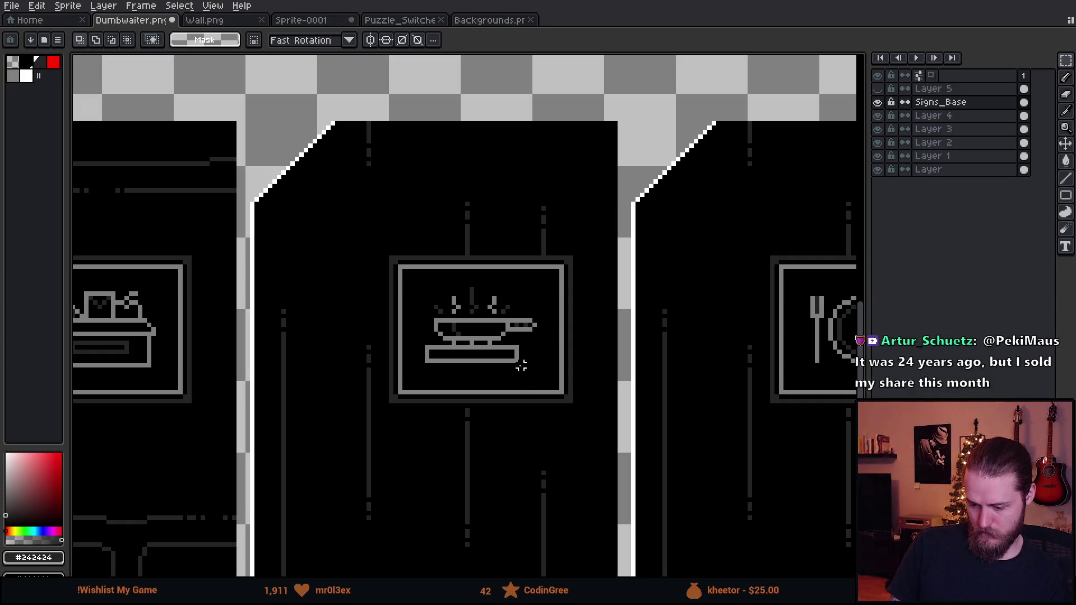
pyautogui.scroll(-3, 507, 361)
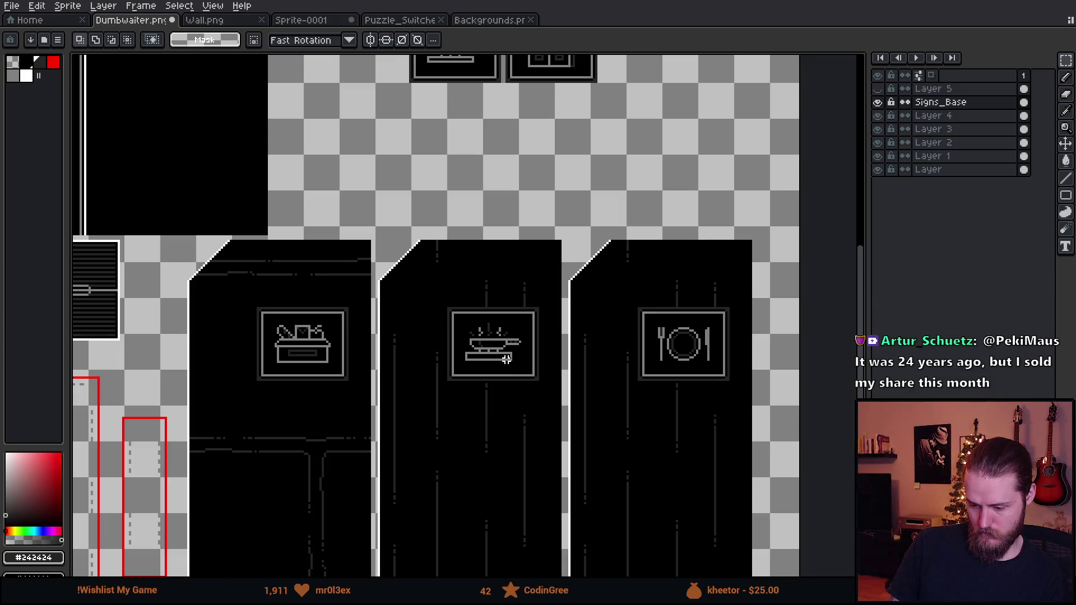
pyautogui.moveTo(556, 434); pyautogui.dragTo(550, 409)
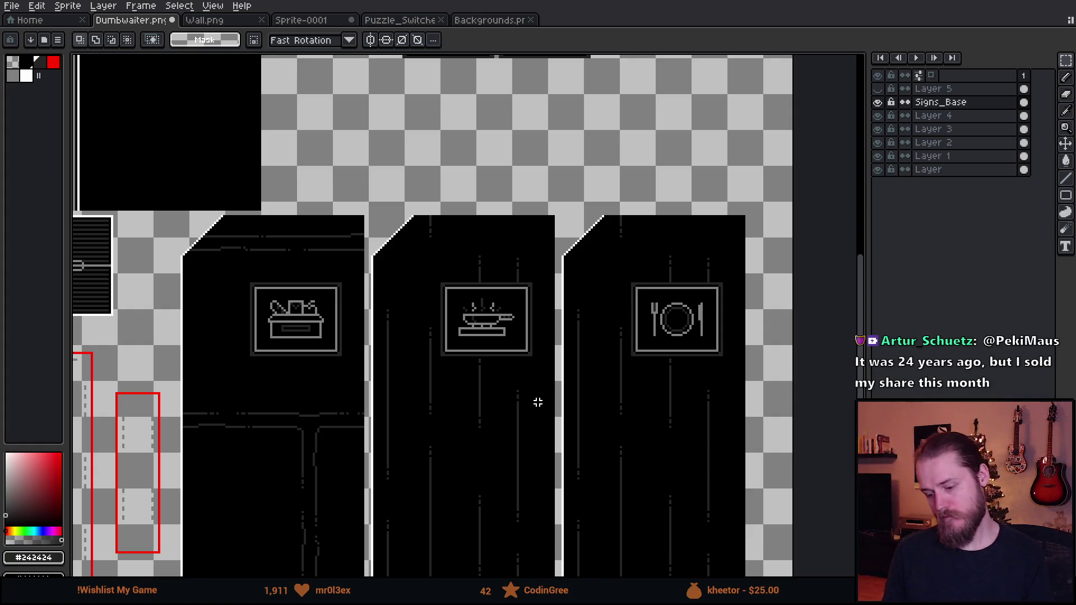
pyautogui.scroll(5, 485, 311)
pyautogui.press('m')
pyautogui.moveTo(580, 282); pyautogui.dragTo(638, 319)
pyautogui.hotkey('ctrl', 'x')
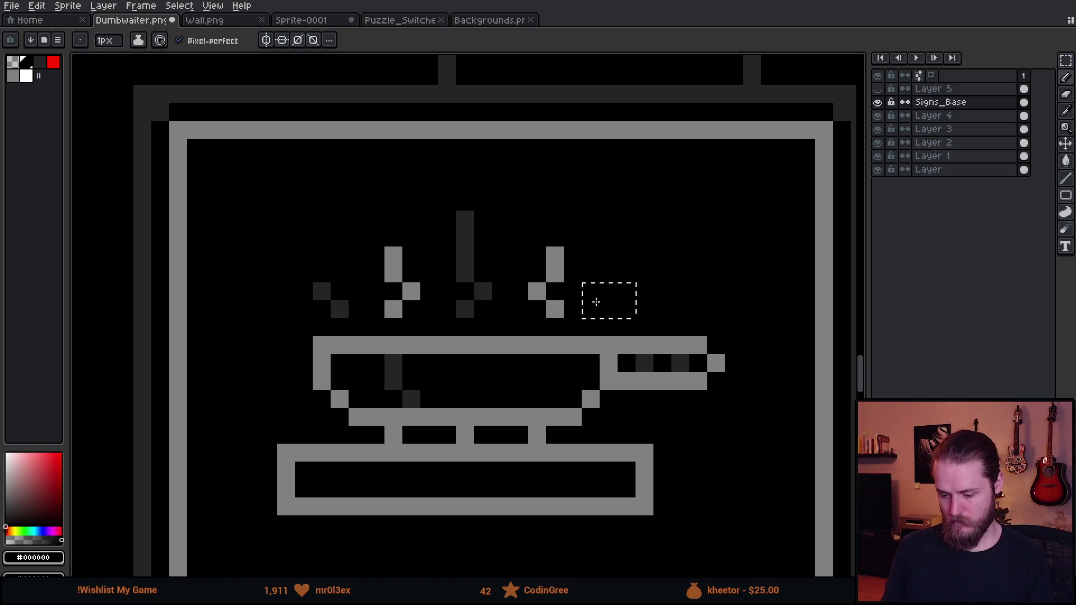
pyautogui.hotkey('ctrl', 'd')
pyautogui.press('b')
pyautogui.click(320, 292)
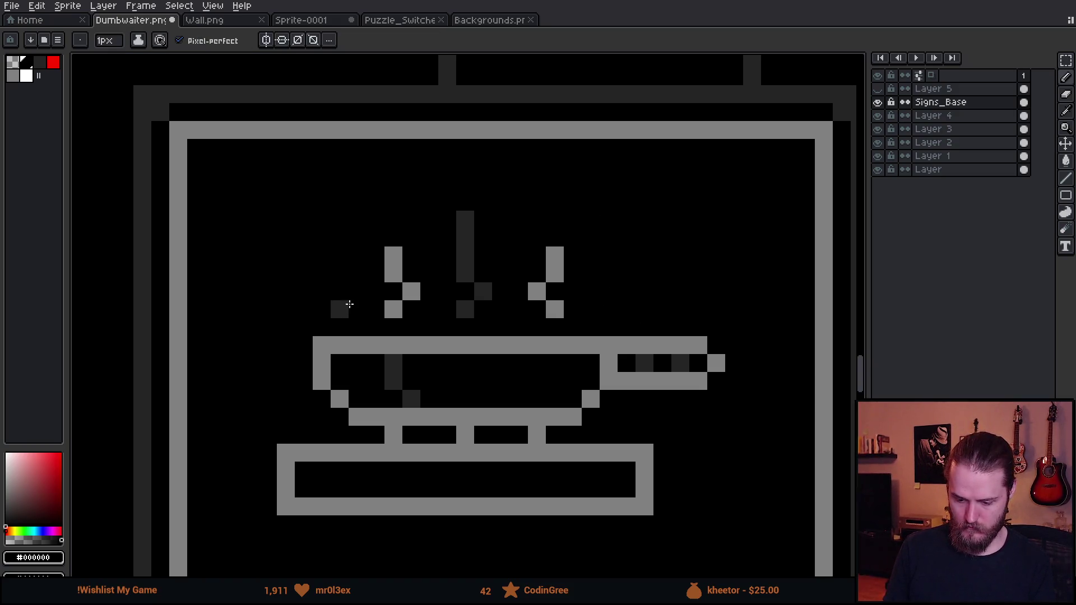
pyautogui.click(348, 306)
pyautogui.scroll(-5, 573, 355)
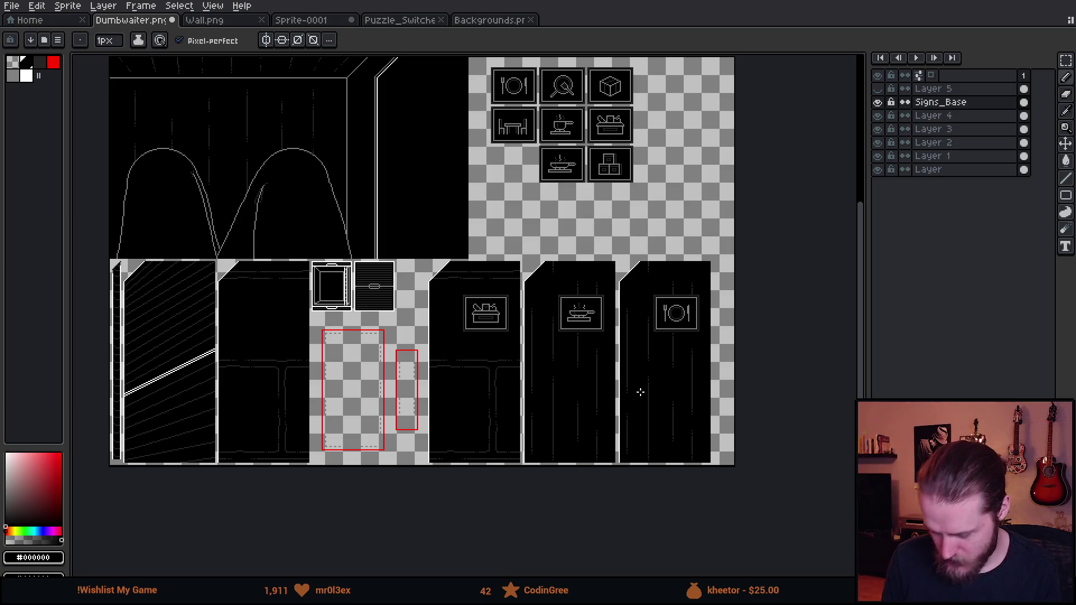
# Step: Draw a grey #808080 numeral 1 in the basket sign's top-left corner, blacking out extra pixels
pyautogui.scroll(2, 511, 341)
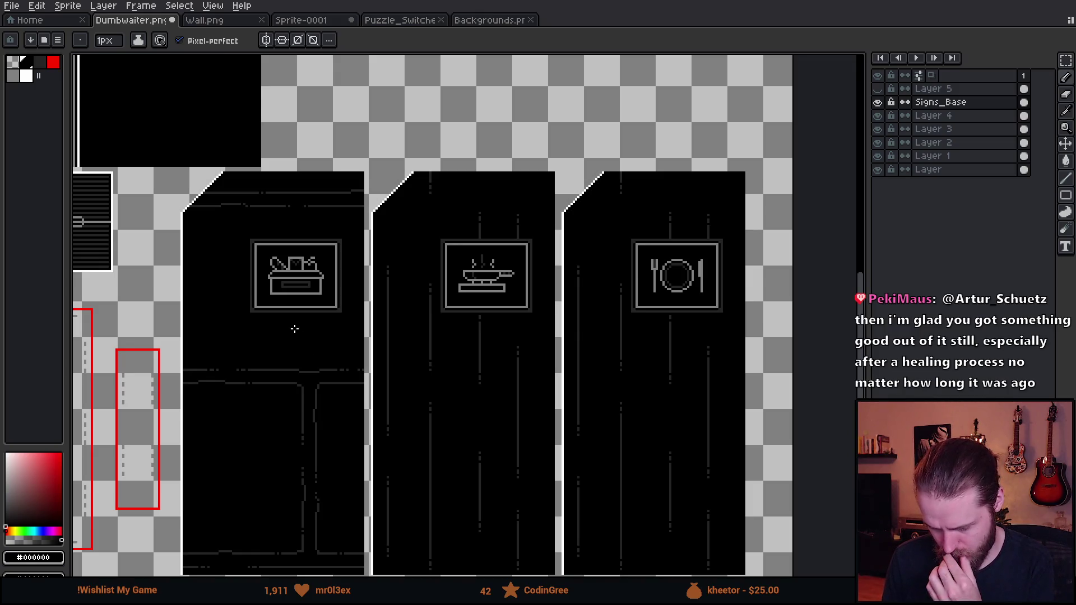
pyautogui.scroll(-2, 281, 325)
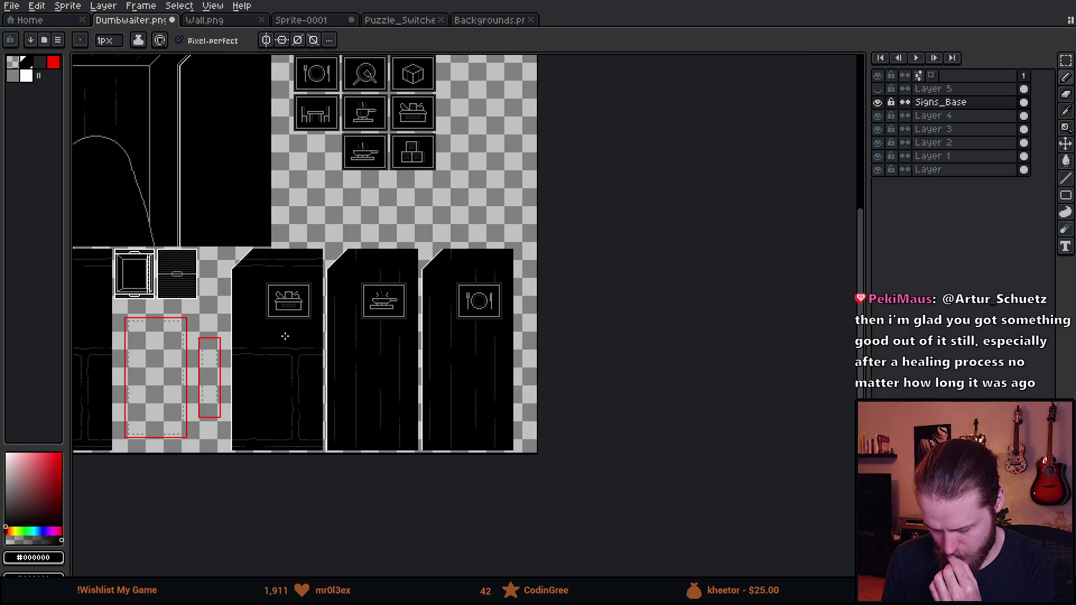
pyautogui.moveTo(285, 336); pyautogui.dragTo(411, 346)
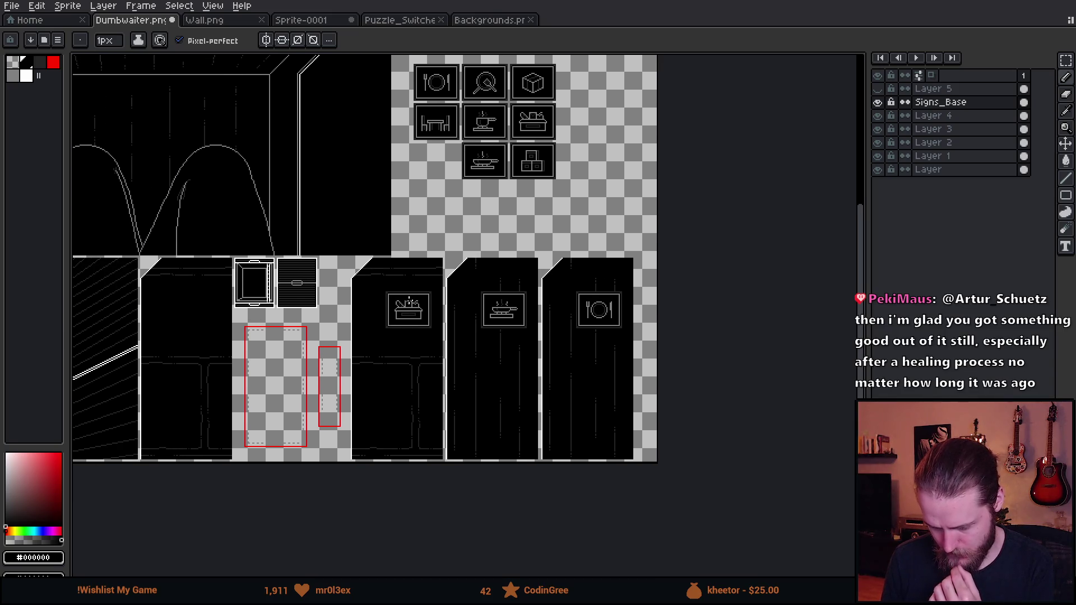
pyautogui.scroll(2, 433, 307)
pyautogui.scroll(3, 417, 296)
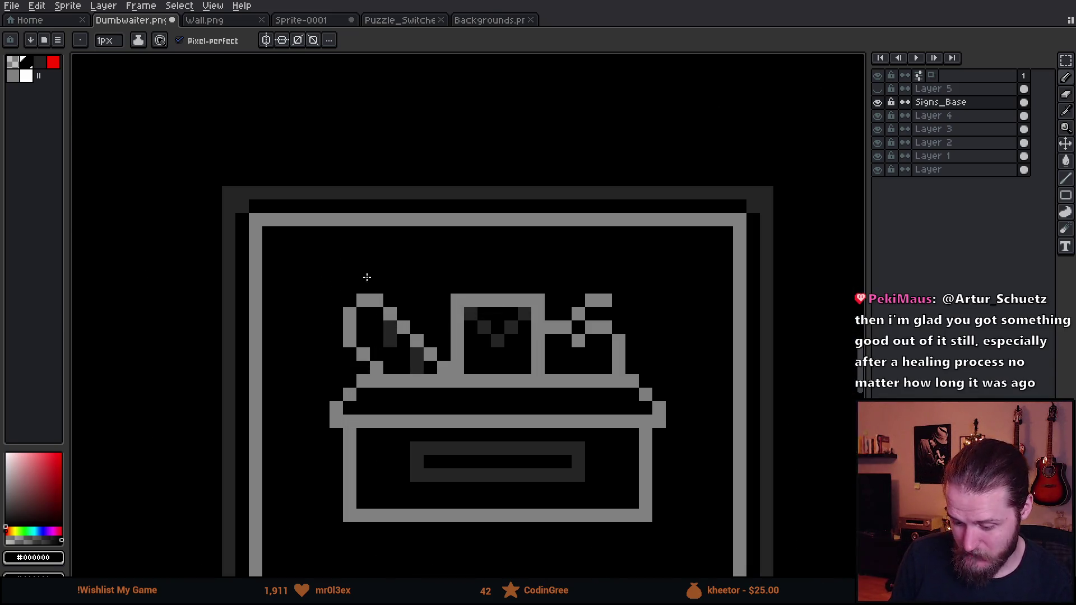
pyautogui.keyDown('alt'); pyautogui.click(288, 217); pyautogui.keyUp('alt')
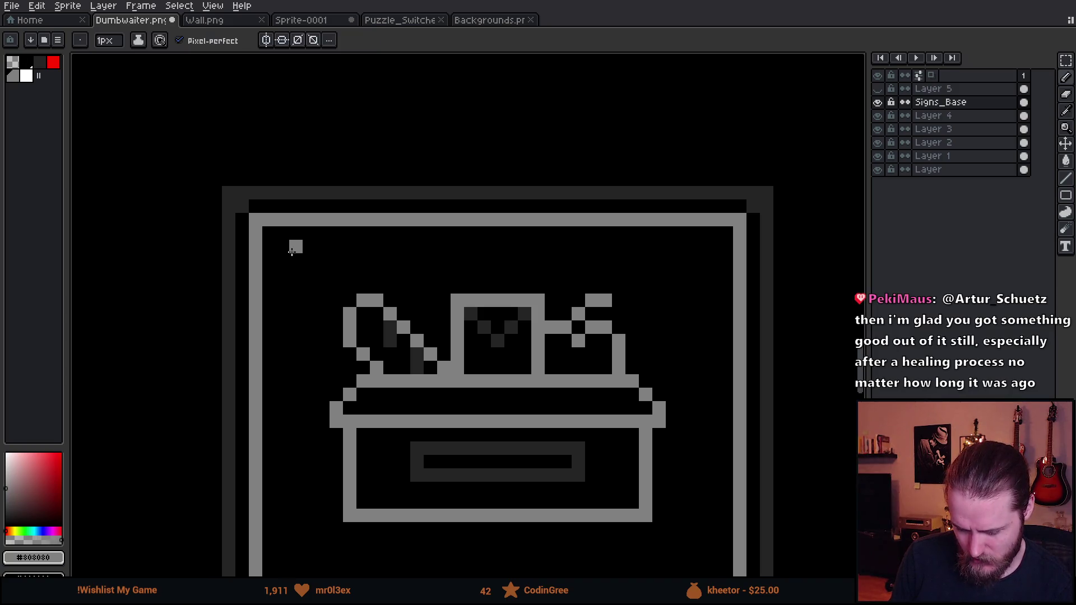
pyautogui.moveTo(292, 252)
pyautogui.mouseDown()
pyautogui.moveTo(287, 287)
pyautogui.moveTo(303, 282)
pyautogui.moveTo(296, 246)
pyautogui.mouseUp()
pyautogui.hotkey('ctrl', 'z')
pyautogui.moveTo(283, 300)
pyautogui.mouseDown()
pyautogui.moveTo(324, 271)
pyautogui.moveTo(310, 281)
pyautogui.moveTo(323, 287)
pyautogui.moveTo(278, 289)
pyautogui.mouseUp()
pyautogui.press('i')
pyautogui.click(324, 270)
pyautogui.press('b')
pyautogui.keyDown('alt'); pyautogui.click(308, 302); pyautogui.keyUp('alt')
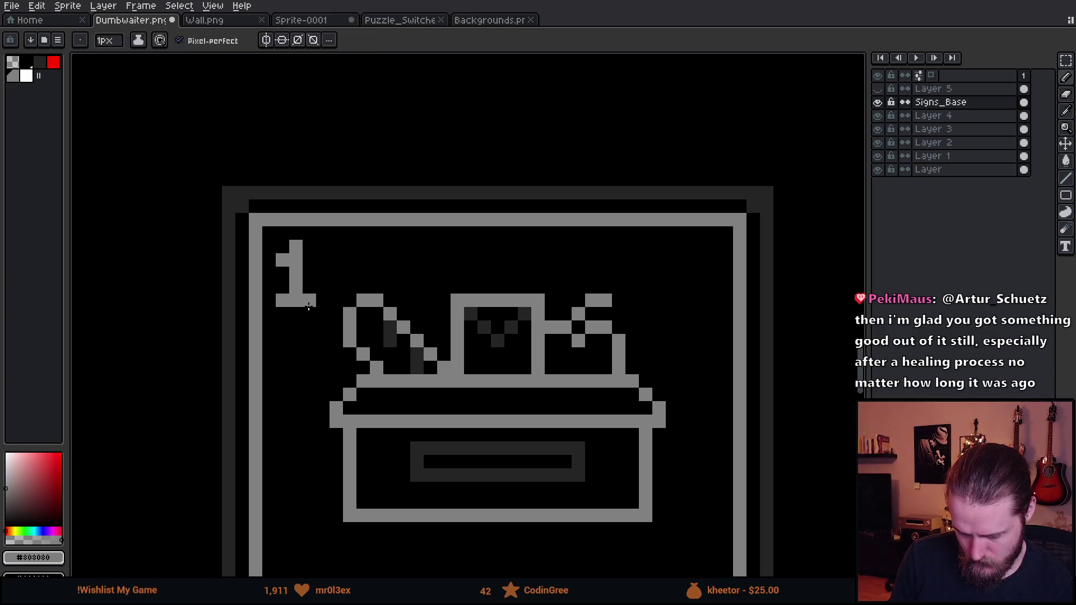
# Step: Draw the numerals 2 and 3 on the pan and plate signs
pyautogui.scroll(-4, 308, 307)
pyautogui.scroll(5, 312, 195)
pyautogui.moveTo(312, 195)
pyautogui.mouseDown()
pyautogui.moveTo(343, 216)
pyautogui.moveTo(310, 270)
pyautogui.moveTo(364, 270)
pyautogui.mouseUp()
pyautogui.scroll(-4, 355, 271)
pyautogui.scroll(4, 503, 281)
pyautogui.scroll(2, 497, 282)
pyautogui.moveTo(468, 254)
pyautogui.mouseDown()
pyautogui.moveTo(481, 265)
pyautogui.moveTo(483, 255)
pyautogui.moveTo(456, 264)
pyautogui.moveTo(464, 281)
pyautogui.moveTo(473, 276)
pyautogui.moveTo(458, 297)
pyautogui.moveTo(441, 297)
pyautogui.mouseUp()
pyautogui.scroll(-6, 449, 314)
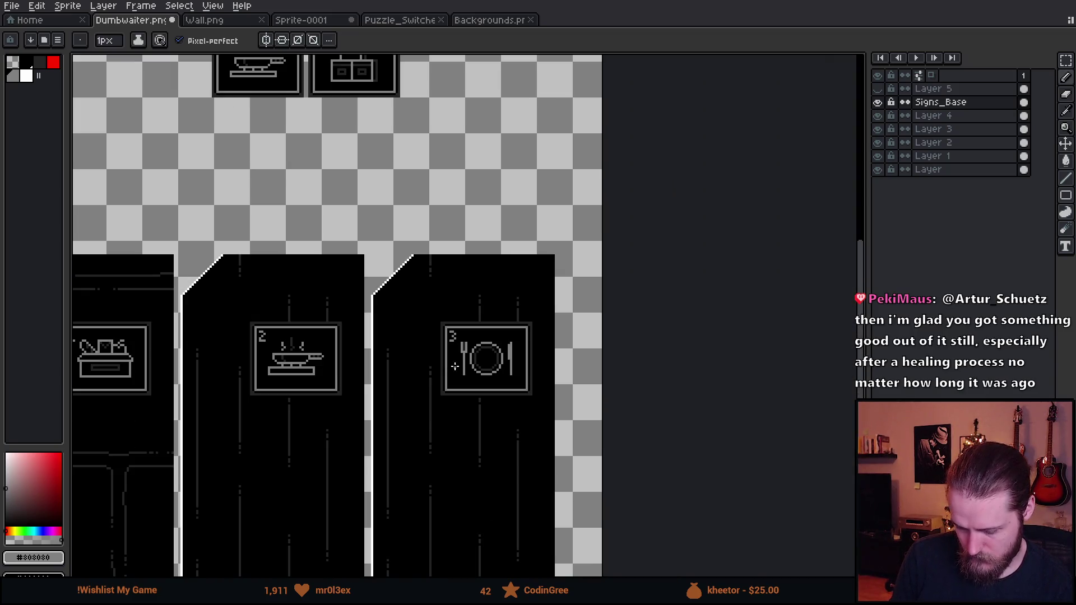
pyautogui.hscroll(-5, 455, 364)
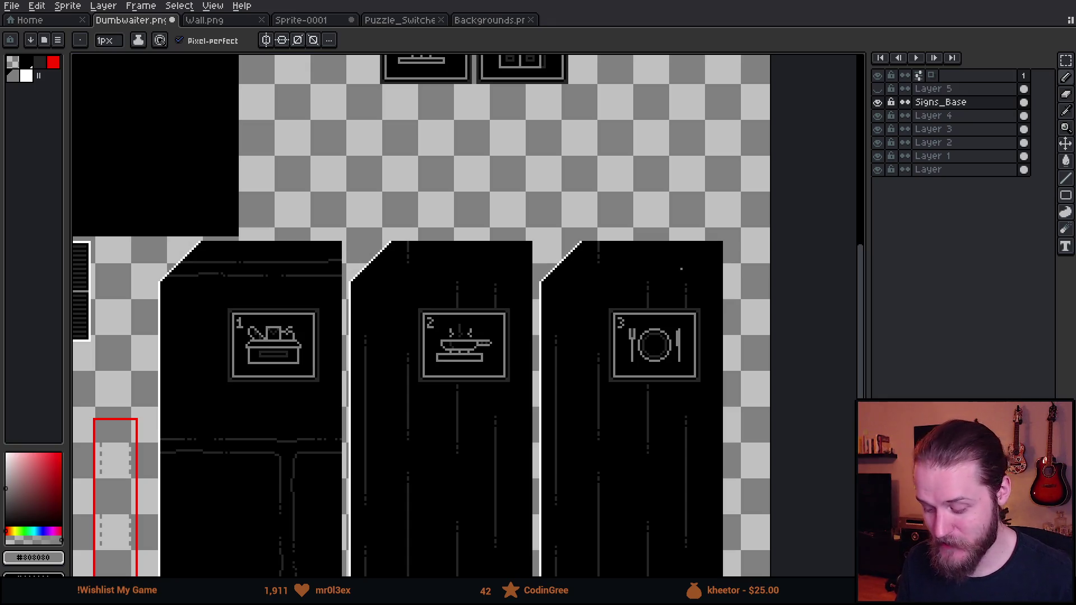
pyautogui.scroll(-3, 681, 269)
pyautogui.scroll(3, 601, 239)
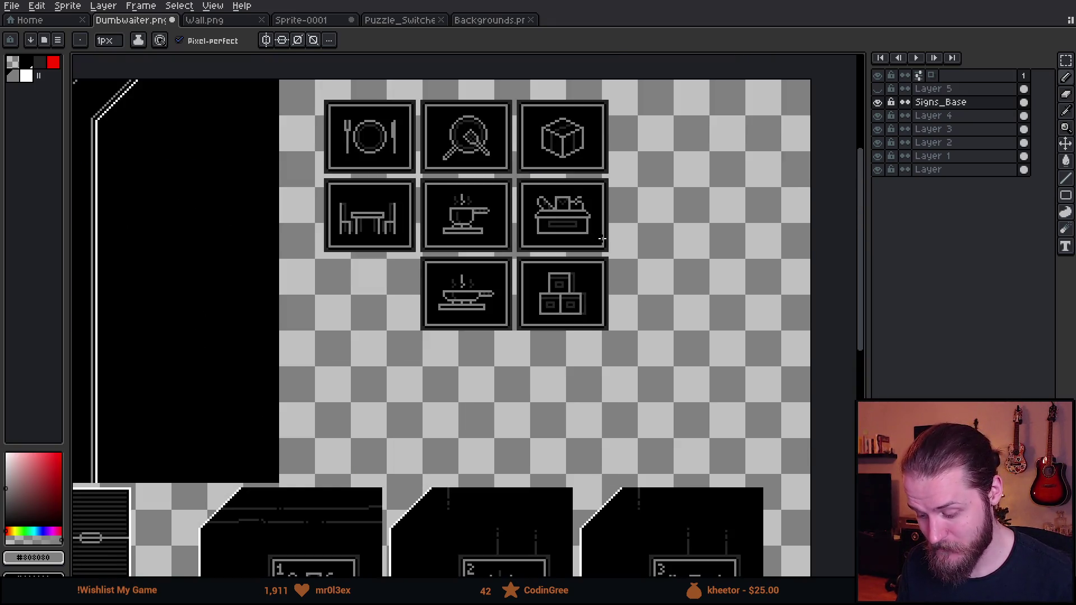
pyautogui.scroll(1, 579, 212)
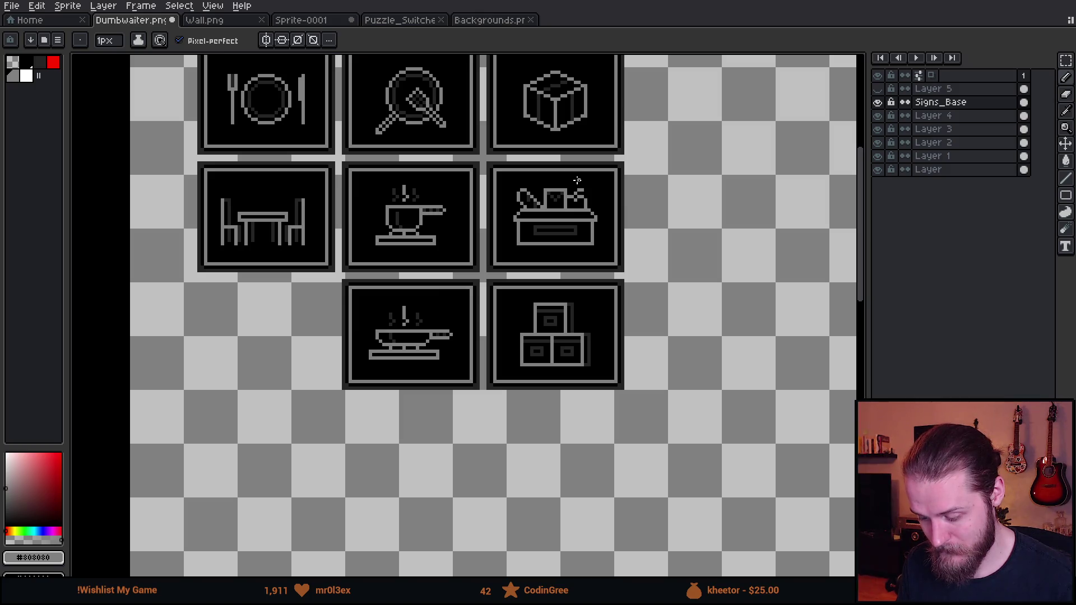
pyautogui.scroll(1, 577, 180)
pyautogui.scroll(1, 576, 183)
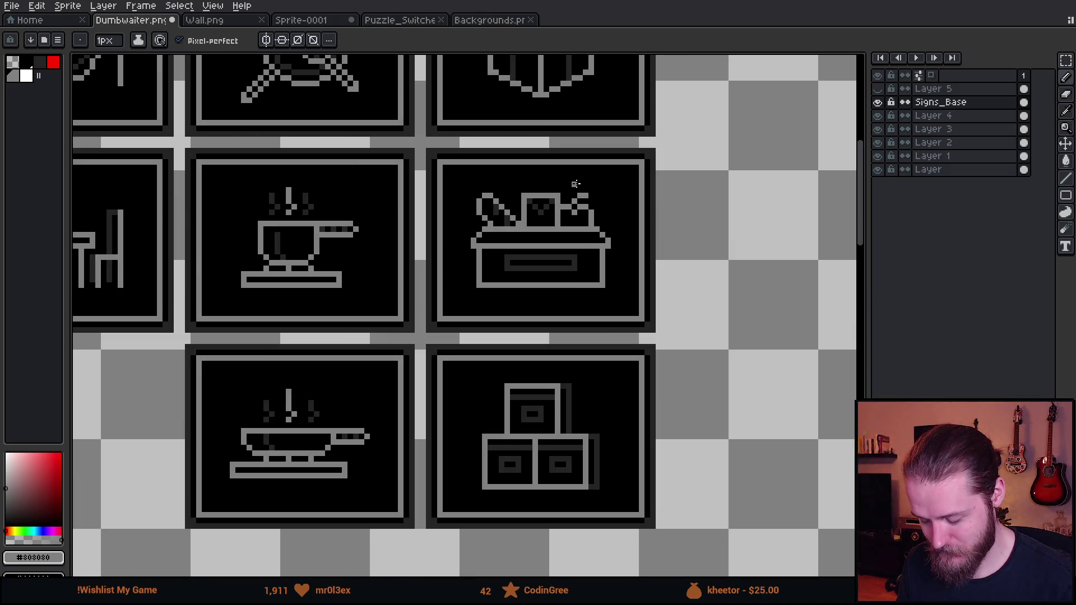
pyautogui.scroll(1, 573, 191)
pyautogui.scroll(3, 577, 192)
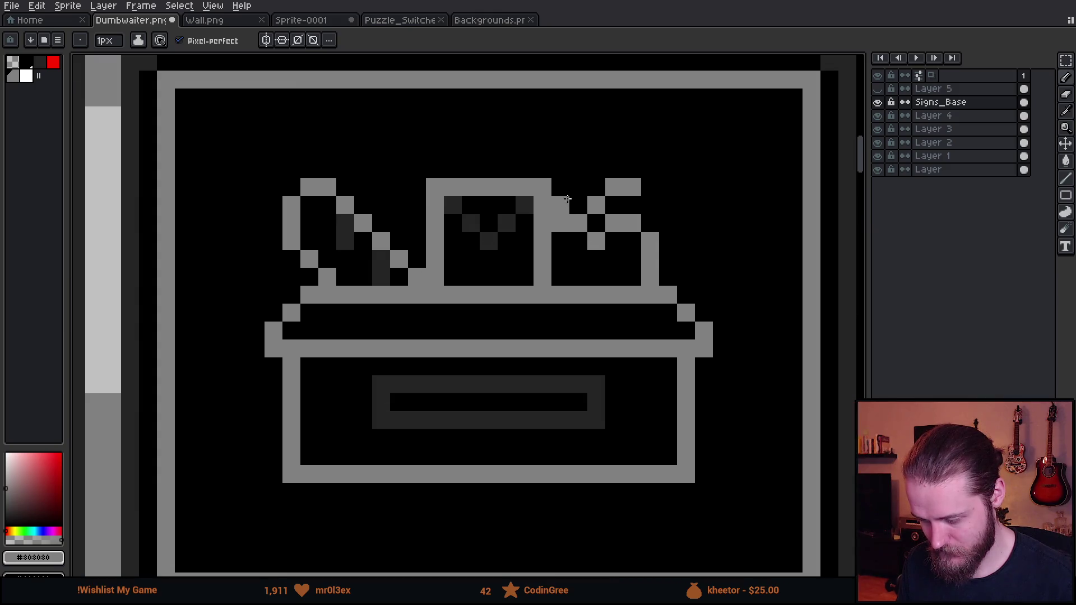
pyautogui.keyDown('alt'); pyautogui.click(589, 157); pyautogui.keyUp('alt')
pyautogui.moveTo(474, 218)
pyautogui.mouseDown()
pyautogui.moveTo(463, 222)
pyautogui.moveTo(635, 202)
pyautogui.moveTo(605, 222)
pyautogui.moveTo(549, 230)
pyautogui.mouseUp()
pyautogui.press('-')
pyautogui.press('-')
pyautogui.press('-')
pyautogui.click(435, 259)
pyautogui.click(435, 277)
pyautogui.keyDown('alt'); pyautogui.click(447, 291); pyautogui.keyUp('alt')
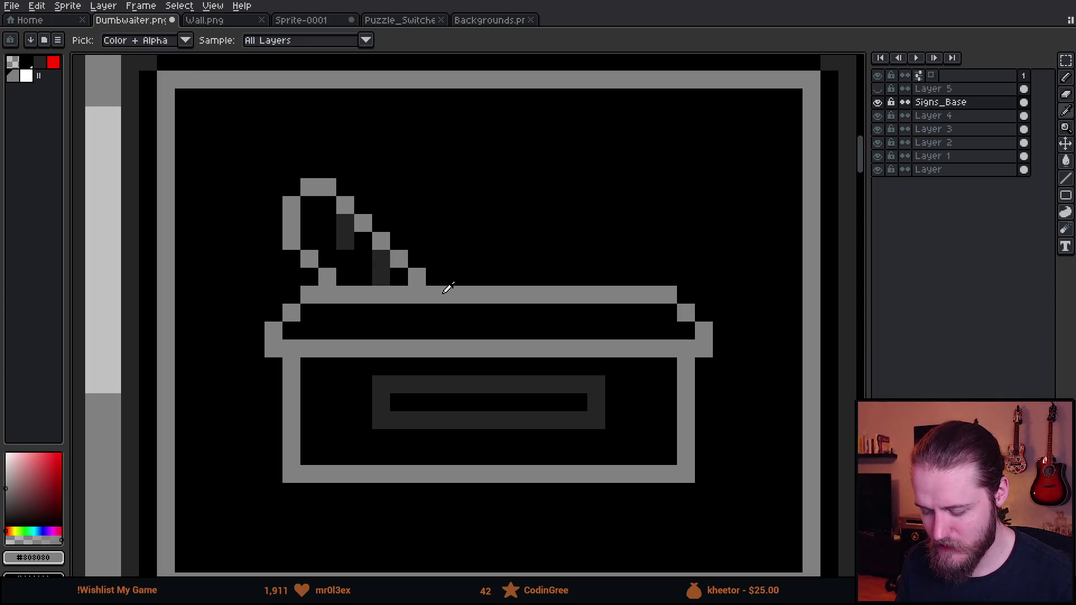
pyautogui.hotkey('shift', 'n')
pyautogui.press('+')
pyautogui.press('+')
pyautogui.press('+')
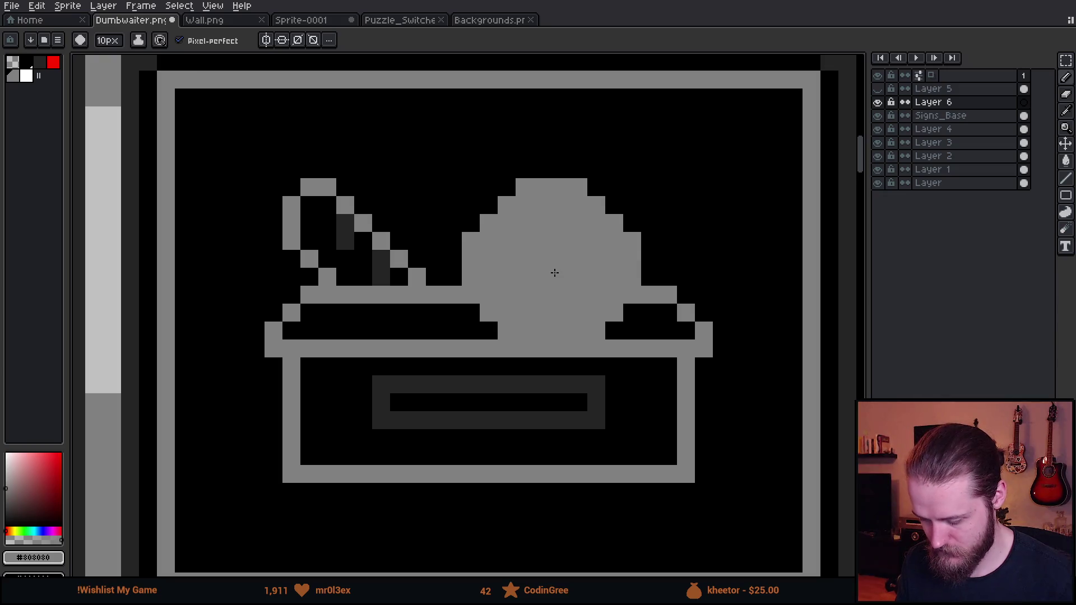
pyautogui.moveTo(1065, 195); pyautogui.dragTo(998, 221)
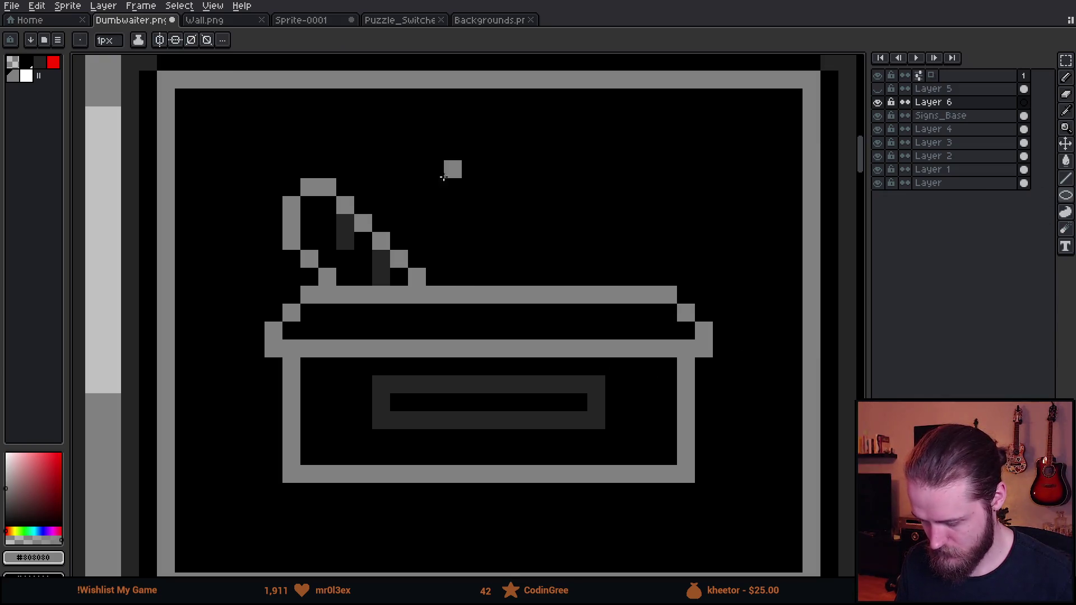
pyautogui.moveTo(417, 136)
pyautogui.mouseDown()
pyautogui.moveTo(694, 408)
pyautogui.moveTo(633, 365)
pyautogui.mouseUp()
pyautogui.press('v')
pyautogui.moveTo(560, 291)
pyautogui.mouseDown()
pyautogui.moveTo(577, 322)
pyautogui.moveTo(596, 326)
pyautogui.moveTo(578, 332)
pyautogui.moveTo(570, 319)
pyautogui.mouseUp()
pyautogui.press('e')
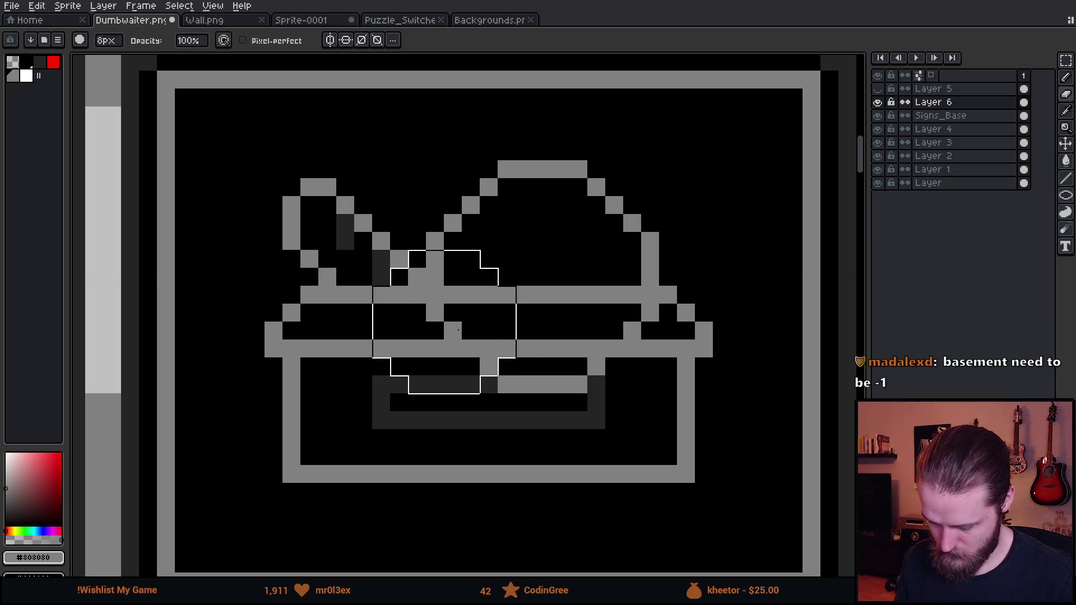
pyautogui.click(486, 362)
pyautogui.click(656, 357)
pyautogui.scroll(-3, 723, 396)
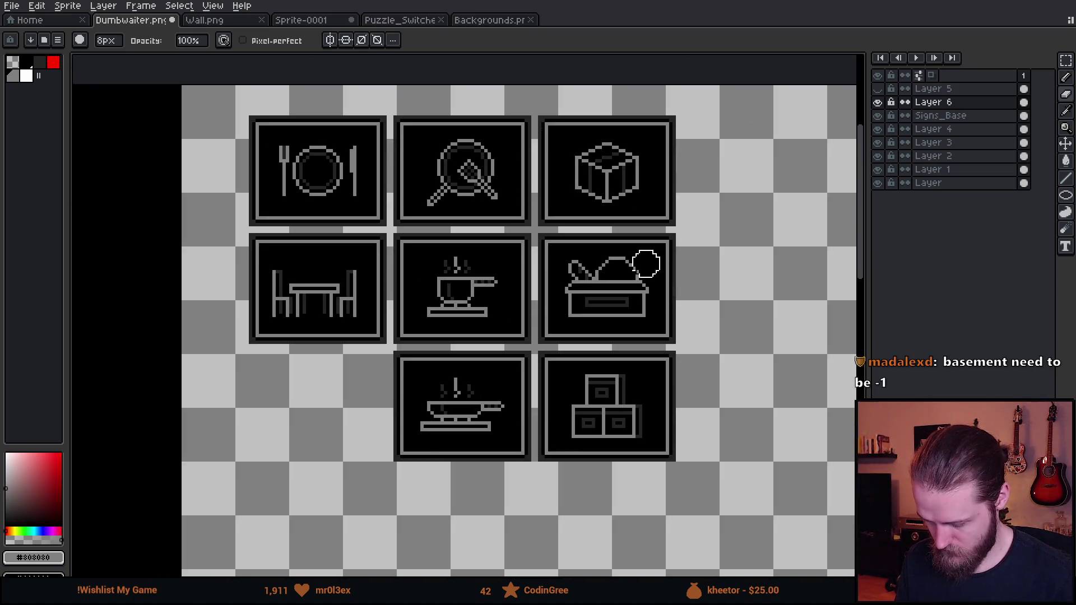
pyautogui.scroll(4, 656, 305)
pyautogui.hotkey('ctrl', 'd')
pyautogui.press('b')
pyautogui.keyDown('alt'); pyautogui.click(307, 283); pyautogui.keyUp('alt')
pyautogui.press('-')
pyautogui.press('-')
pyautogui.press('-')
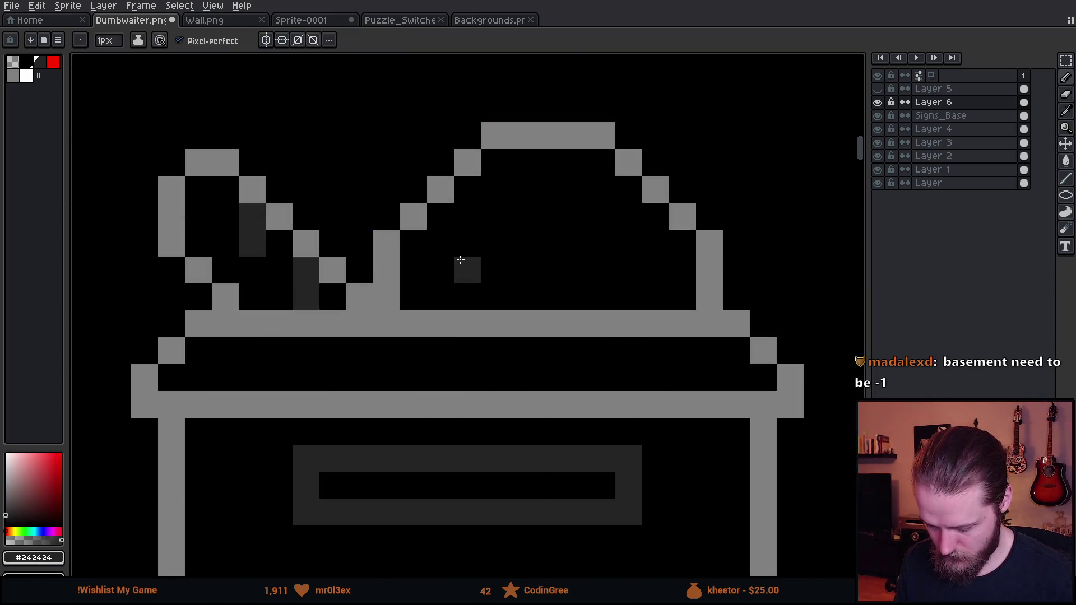
pyautogui.click(441, 270)
pyautogui.click(468, 243)
pyautogui.click(495, 271)
pyautogui.click(467, 297)
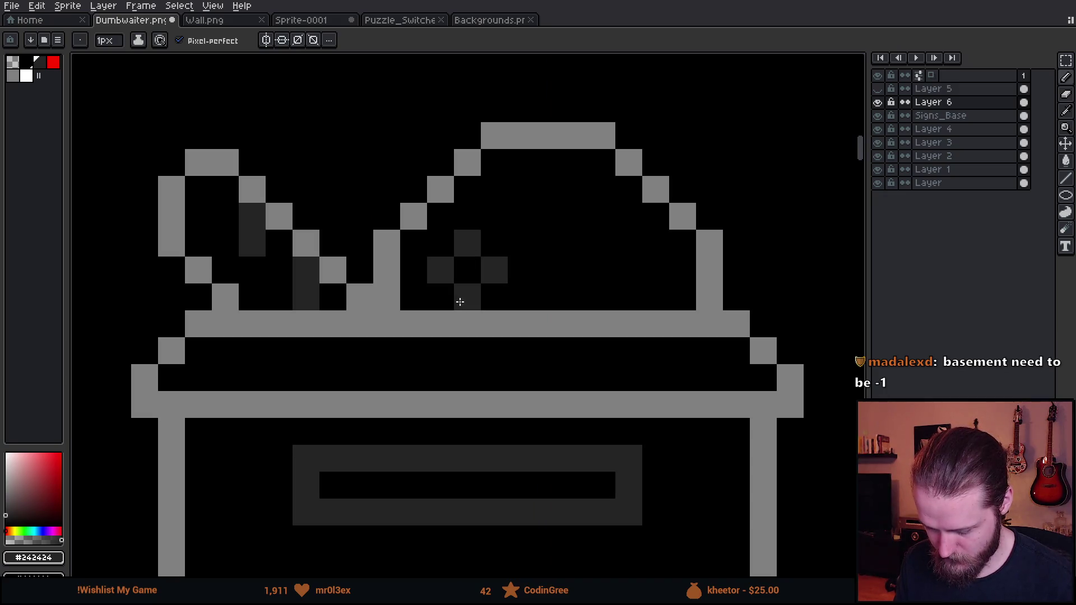
pyautogui.click(602, 187)
pyautogui.click(629, 217)
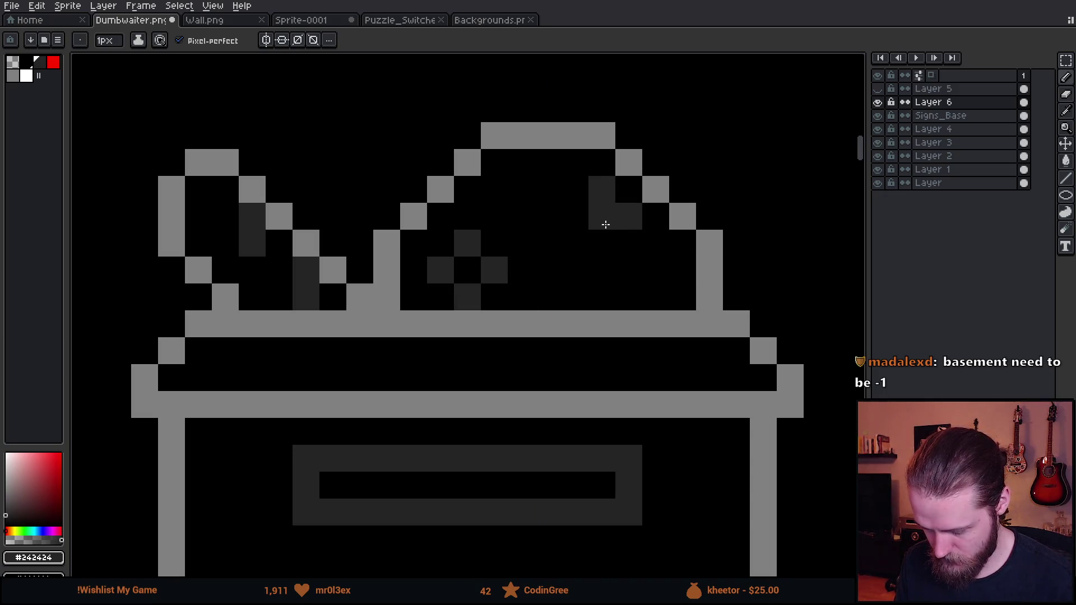
pyautogui.scroll(-3, 666, 315)
pyautogui.scroll(3, 667, 316)
pyautogui.click(621, 308)
pyautogui.click(639, 286)
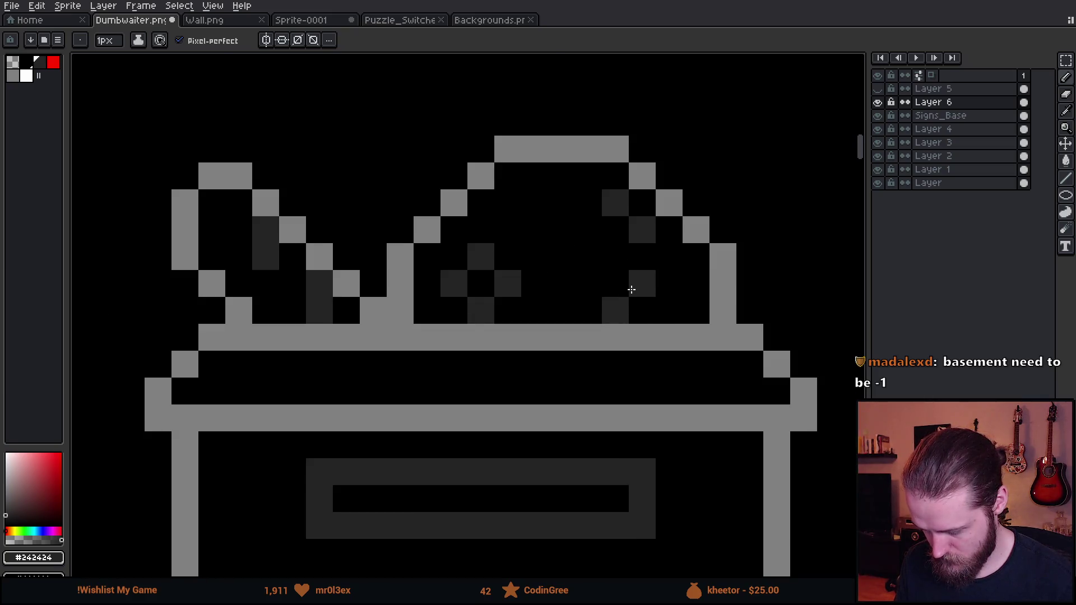
pyautogui.click(667, 309)
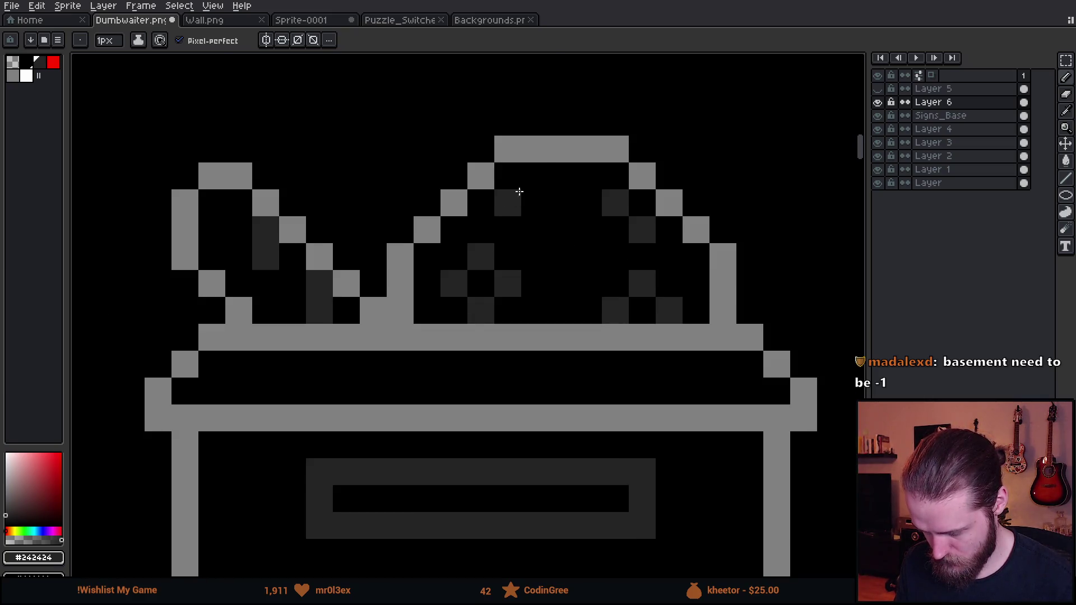
pyautogui.scroll(-5, 570, 269)
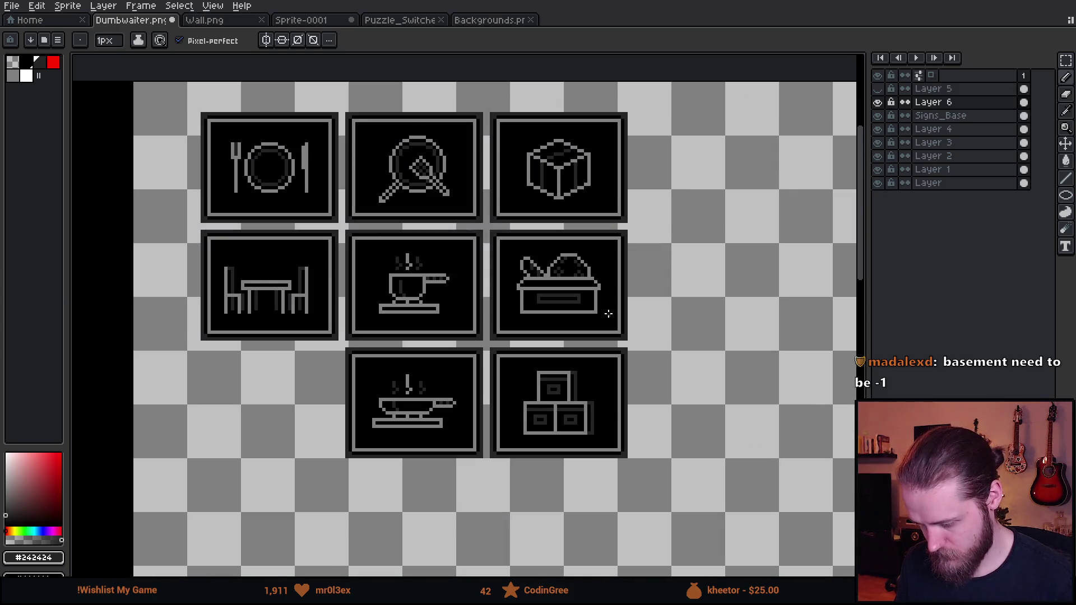
pyautogui.scroll(3, 584, 272)
pyautogui.scroll(-2, 577, 273)
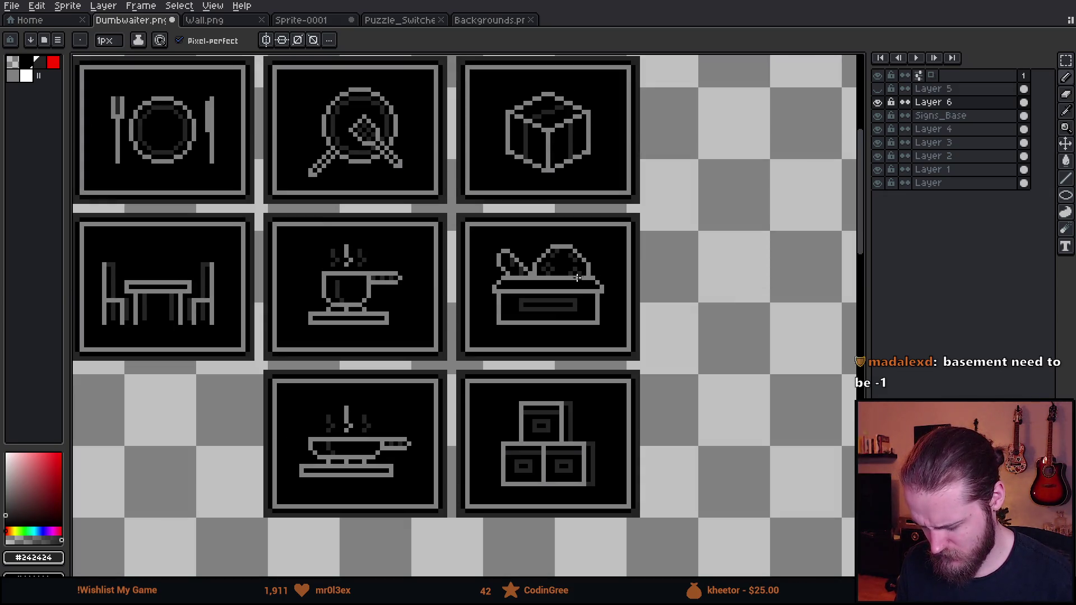
pyautogui.moveTo(577, 287); pyautogui.dragTo(567, 260)
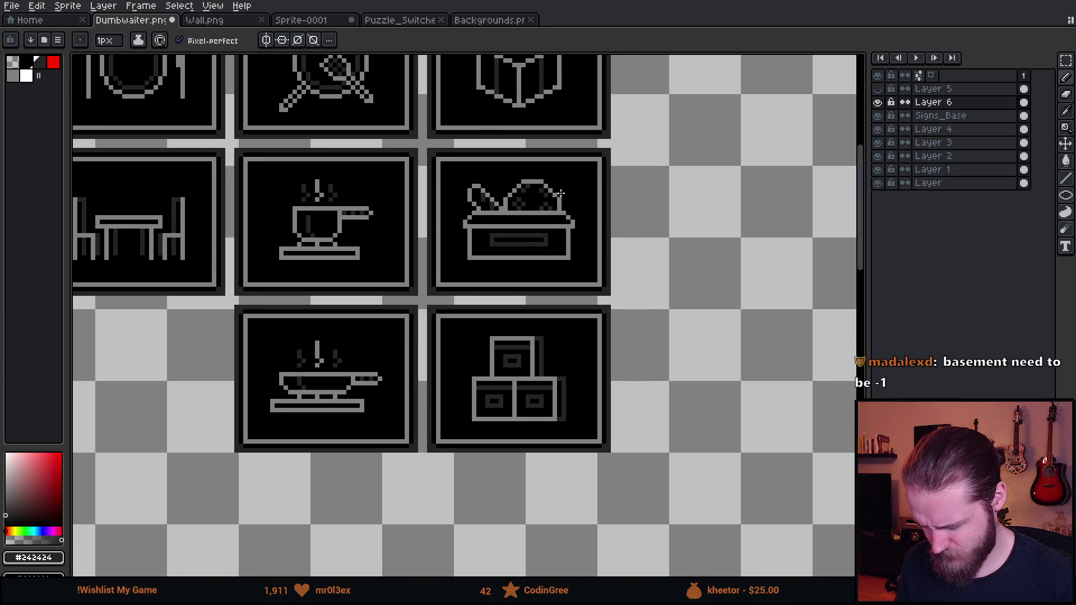
pyautogui.scroll(5, 561, 193)
pyautogui.moveTo(458, 140)
pyautogui.mouseDown()
pyautogui.moveTo(480, 120)
pyautogui.moveTo(572, 212)
pyautogui.moveTo(594, 296)
pyautogui.mouseUp()
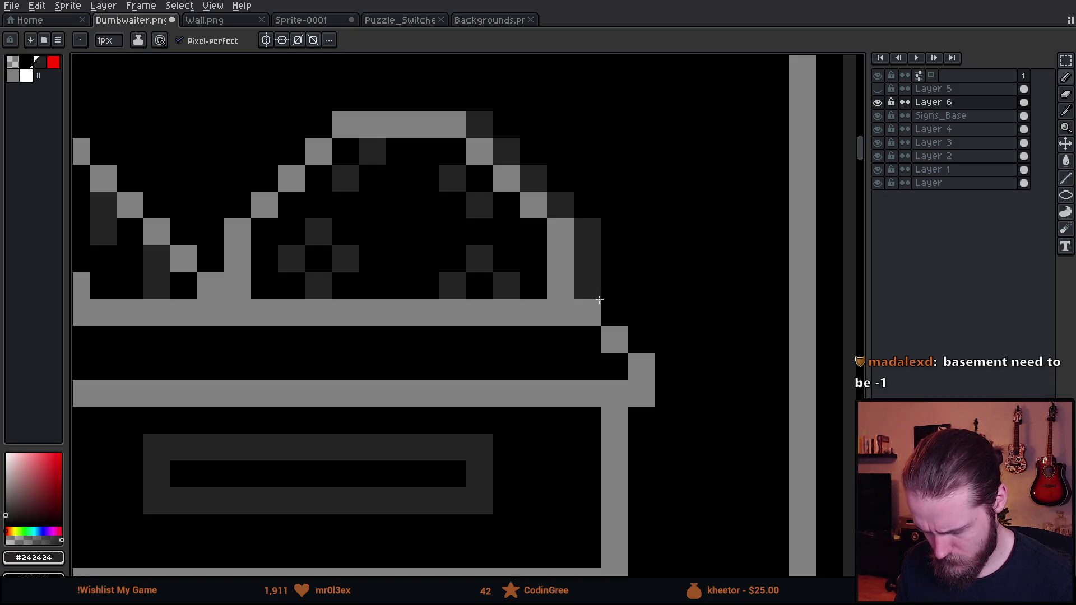
pyautogui.scroll(-5, 593, 296)
pyautogui.scroll(-2, 638, 355)
pyautogui.scroll(1, 636, 353)
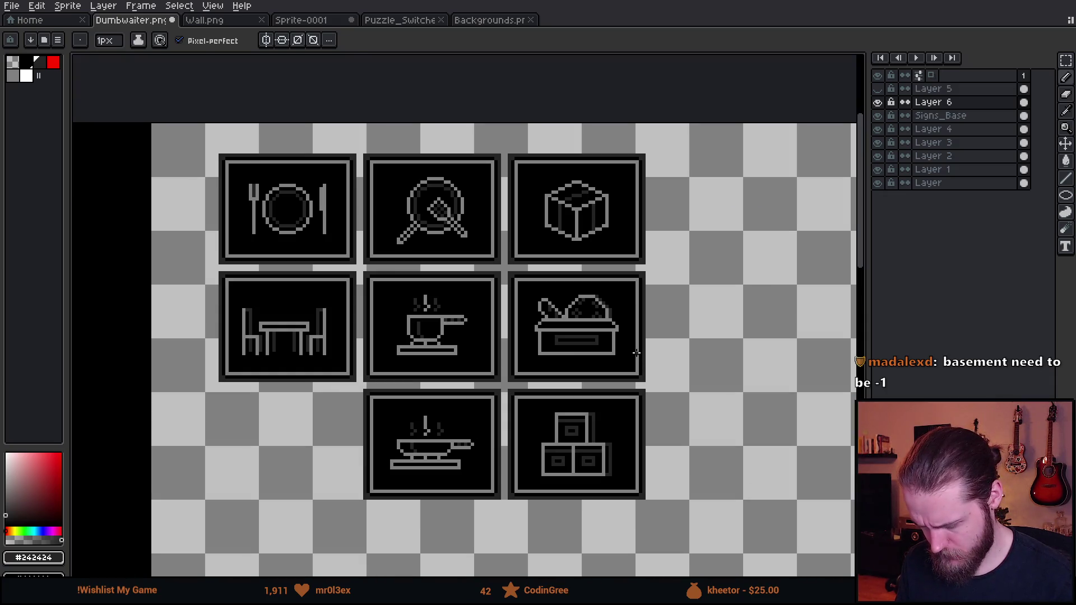
pyautogui.press('v')
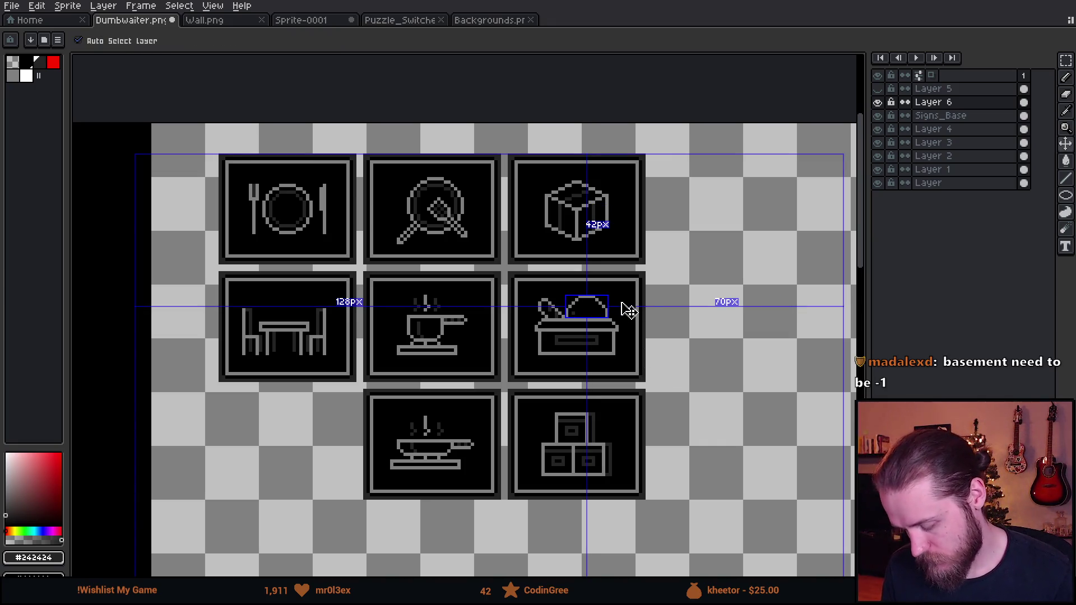
pyautogui.click(622, 266)
pyautogui.press('Delete')
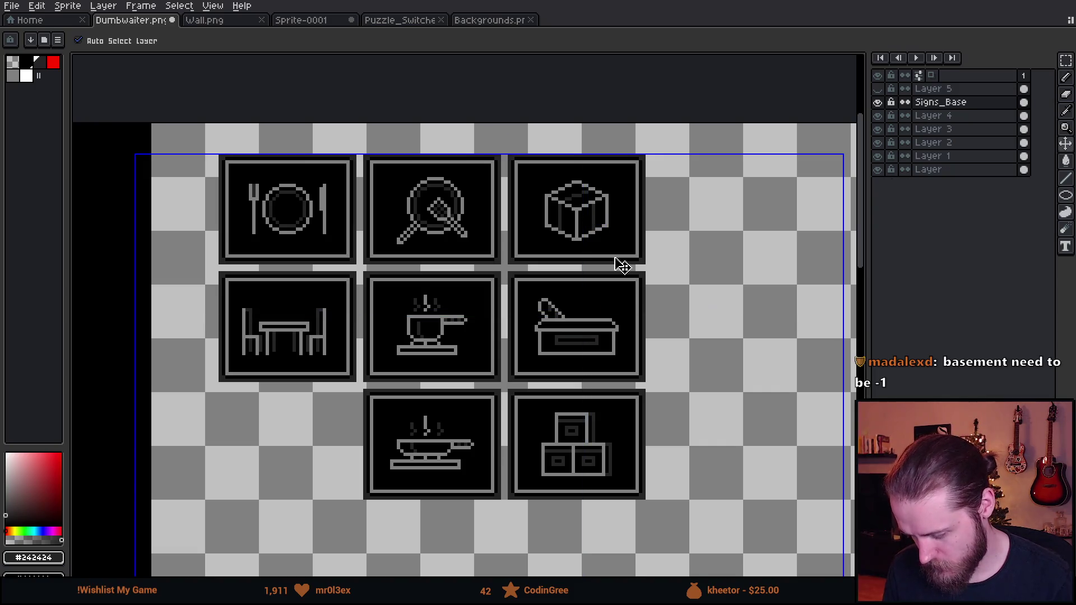
pyautogui.hotkey('ctrl', 'v')
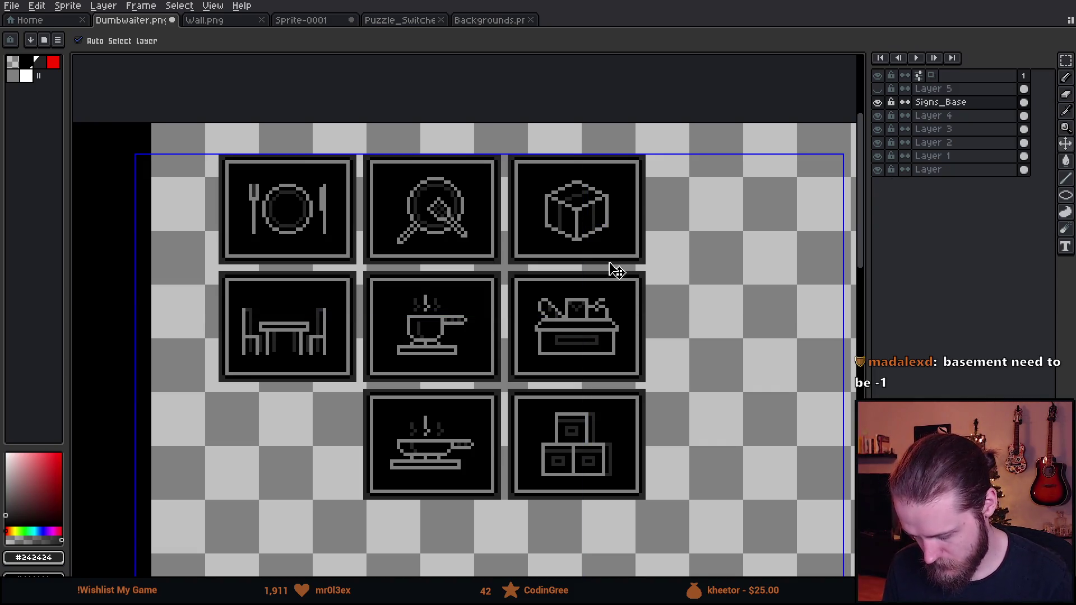
pyautogui.press('b')
pyautogui.scroll(-1, 620, 279)
pyautogui.scroll(-5, 620, 280)
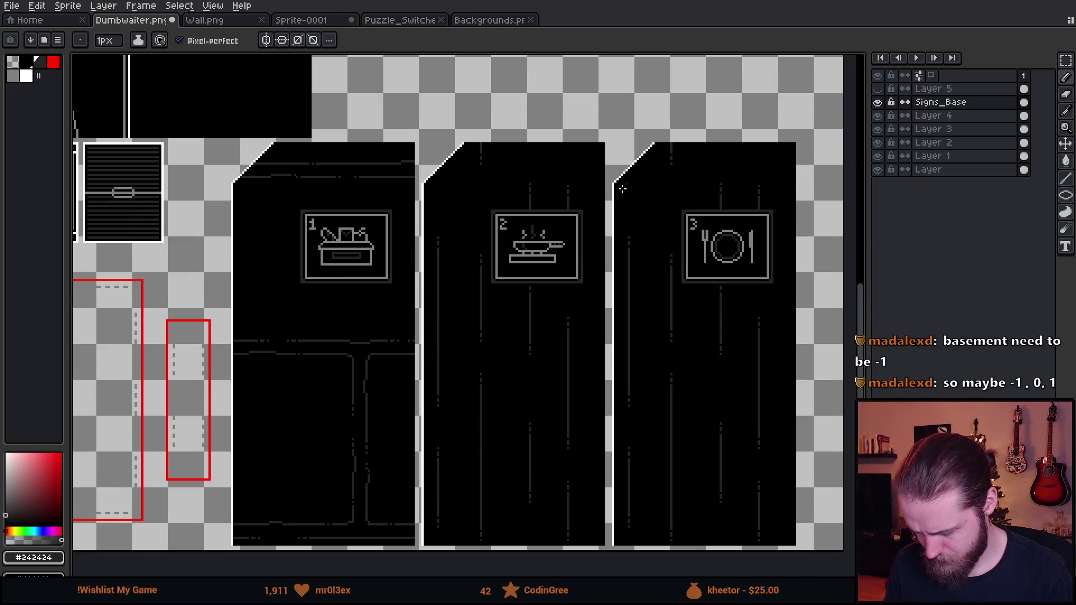
# Step: Pick the grey outline colour and draw a line framing the number 1 on the basket sign
pyautogui.scroll(-2, 533, 227)
pyautogui.scroll(2, 566, 305)
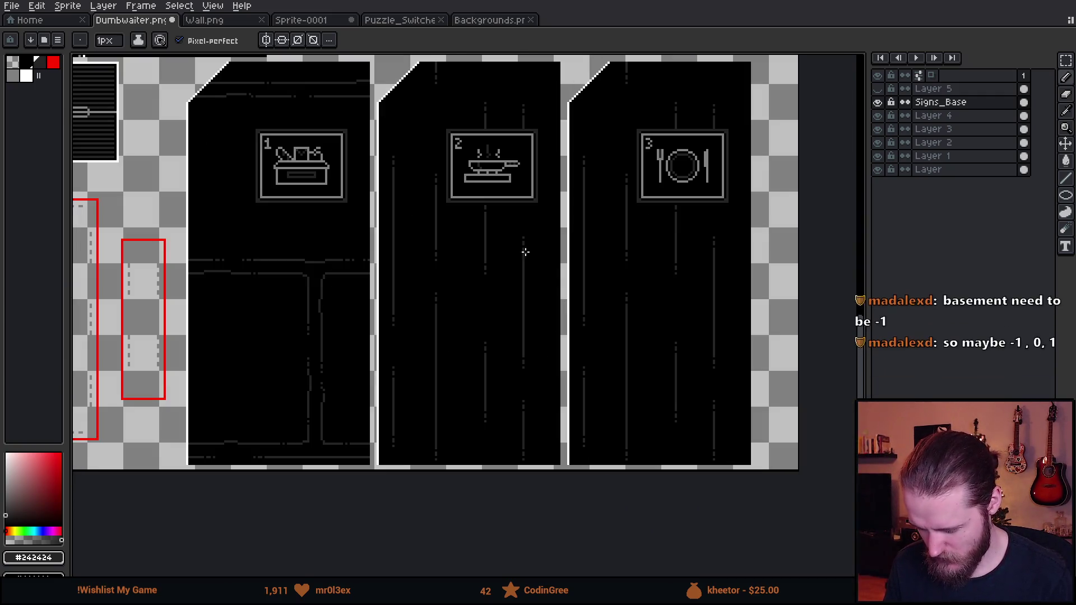
pyautogui.moveTo(442, 196); pyautogui.dragTo(470, 268)
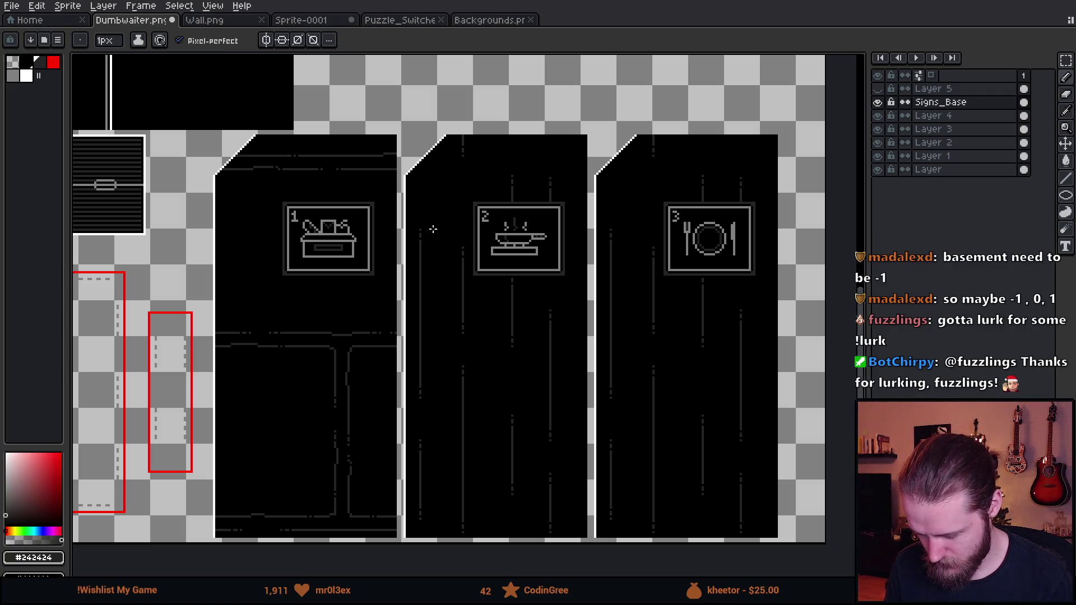
pyautogui.scroll(3, 293, 223)
pyautogui.keyDown('alt'); pyautogui.click(284, 211); pyautogui.keyUp('alt')
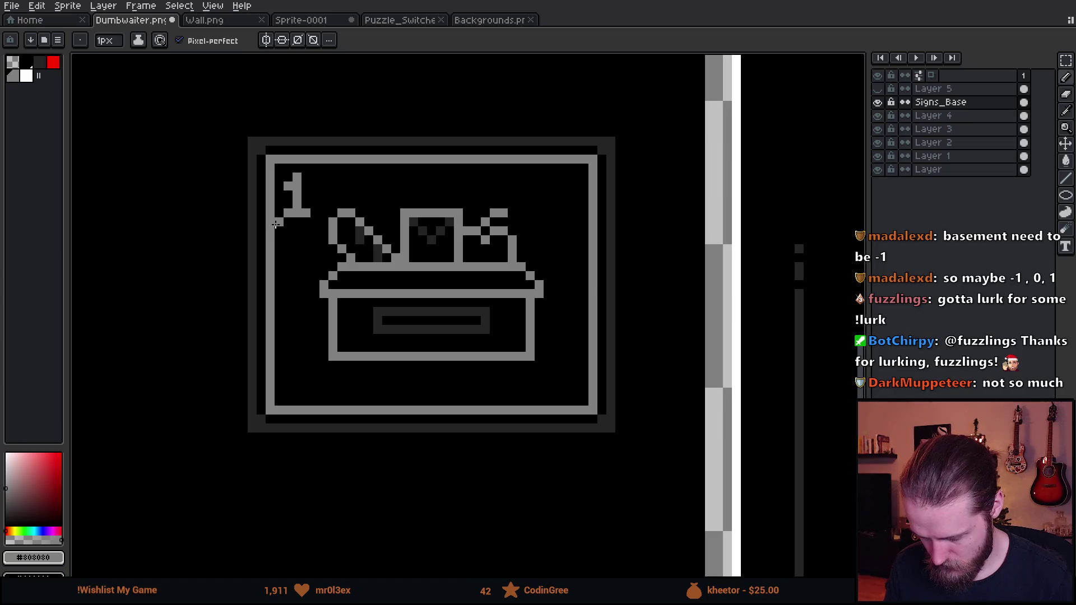
pyautogui.moveTo(279, 230)
pyautogui.mouseDown()
pyautogui.moveTo(320, 227)
pyautogui.moveTo(329, 164)
pyautogui.mouseUp()
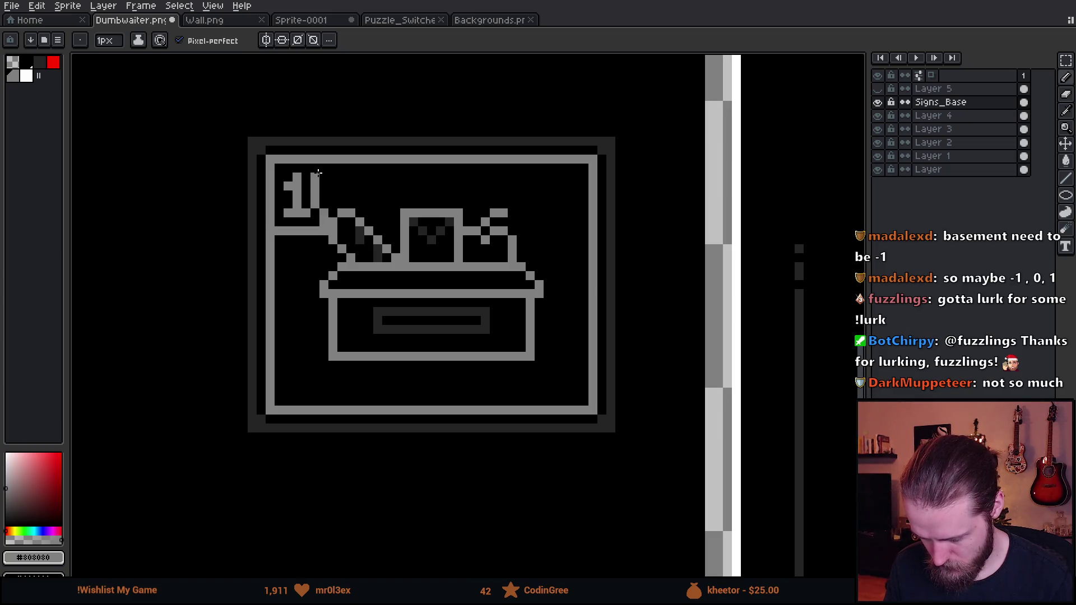
pyautogui.scroll(-3, 461, 279)
pyautogui.moveTo(460, 279); pyautogui.dragTo(395, 310)
pyautogui.press('v')
pyautogui.press('b')
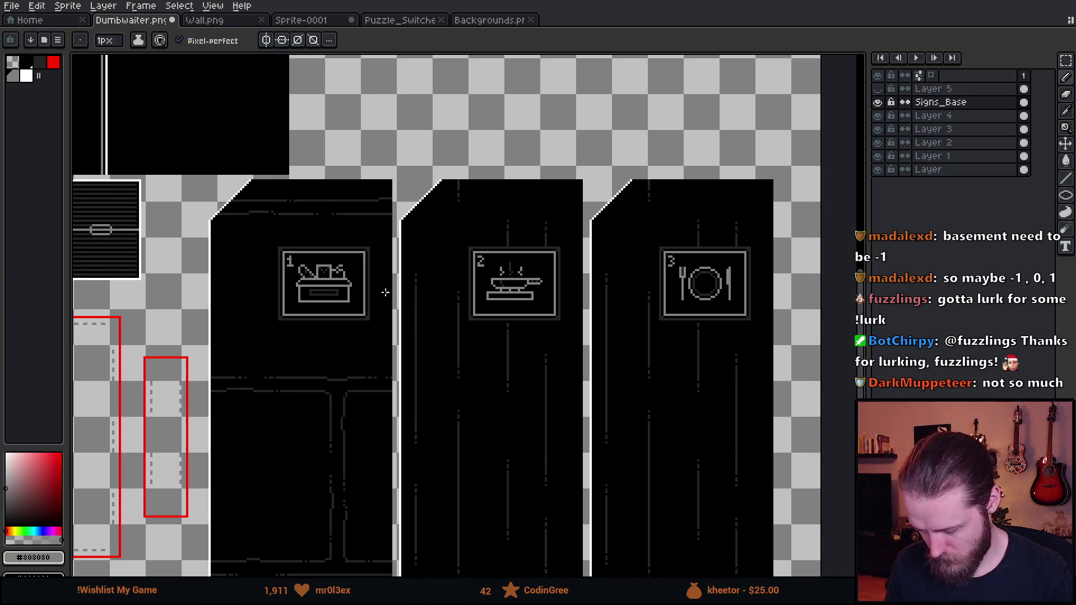
pyautogui.scroll(-2, 385, 292)
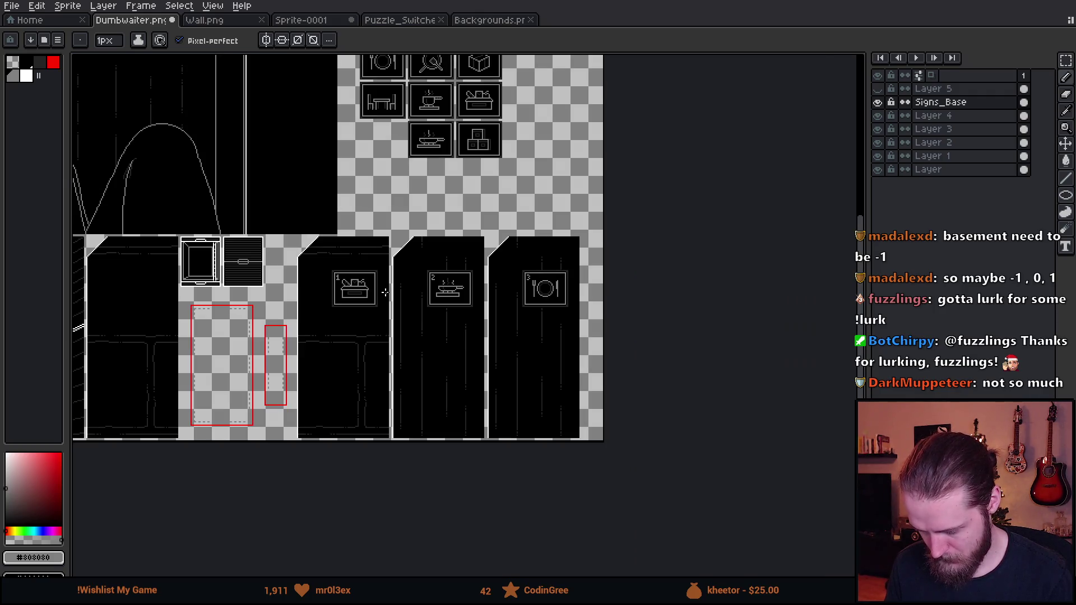
pyautogui.scroll(2, 385, 292)
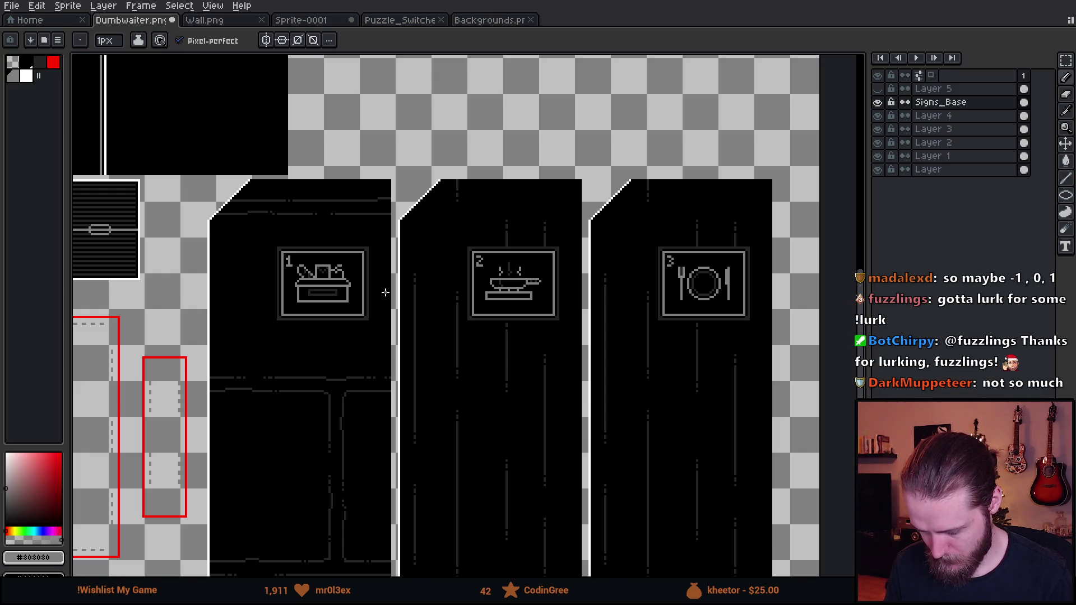
# Step: Draw a short grey handle with one extra pixel above the toolbox icon
pyautogui.press('v')
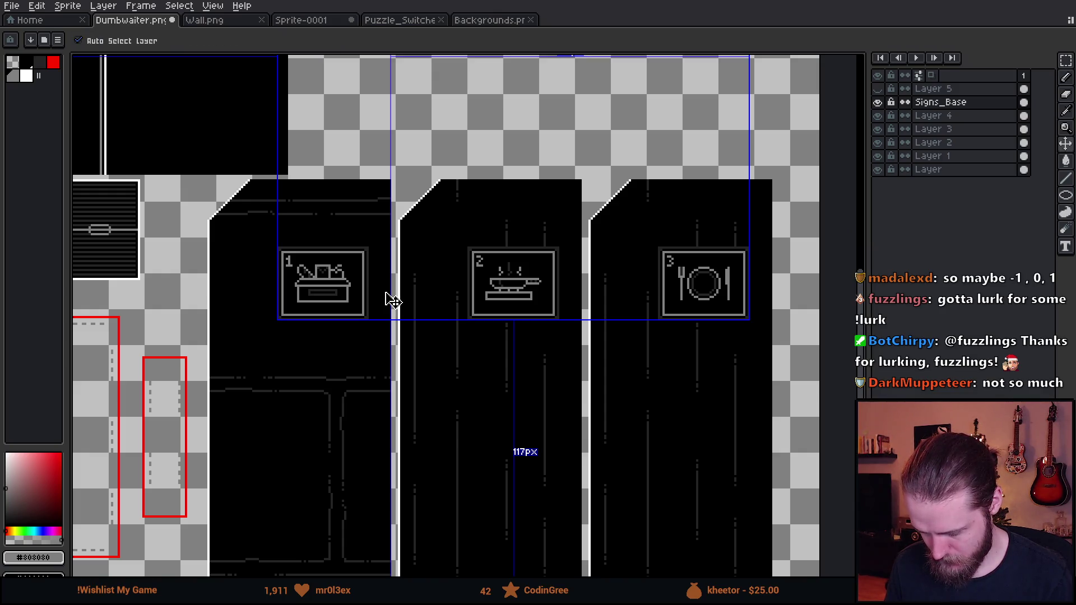
pyautogui.press('b')
pyautogui.scroll(5, 185, 333)
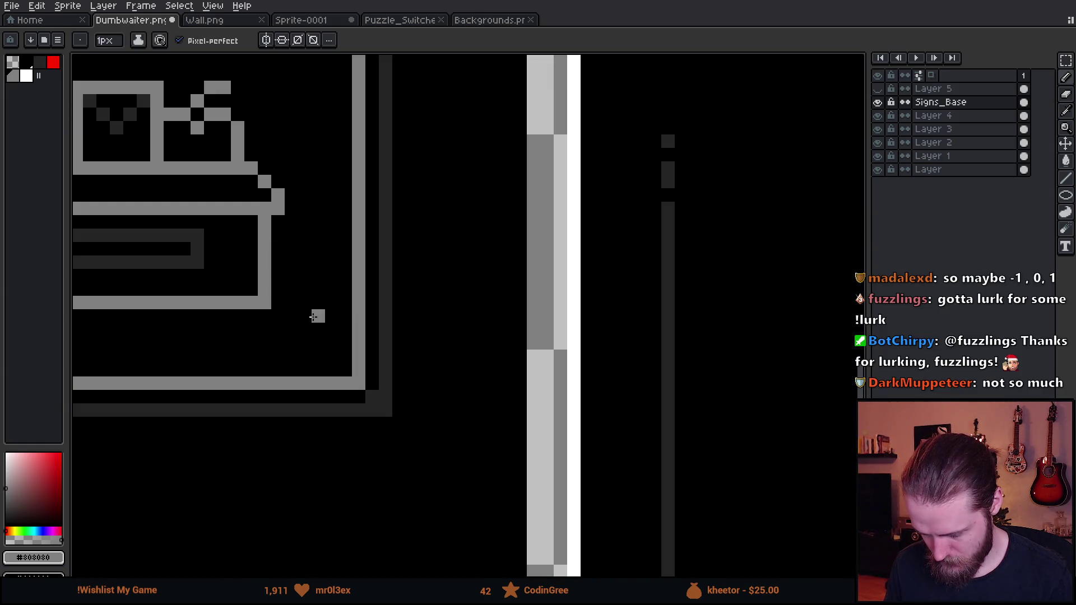
pyautogui.scroll(-2, 184, 336)
pyautogui.scroll(1, 600, 335)
pyautogui.hscroll(5, 560, 337)
pyautogui.hscroll(5, 489, 340)
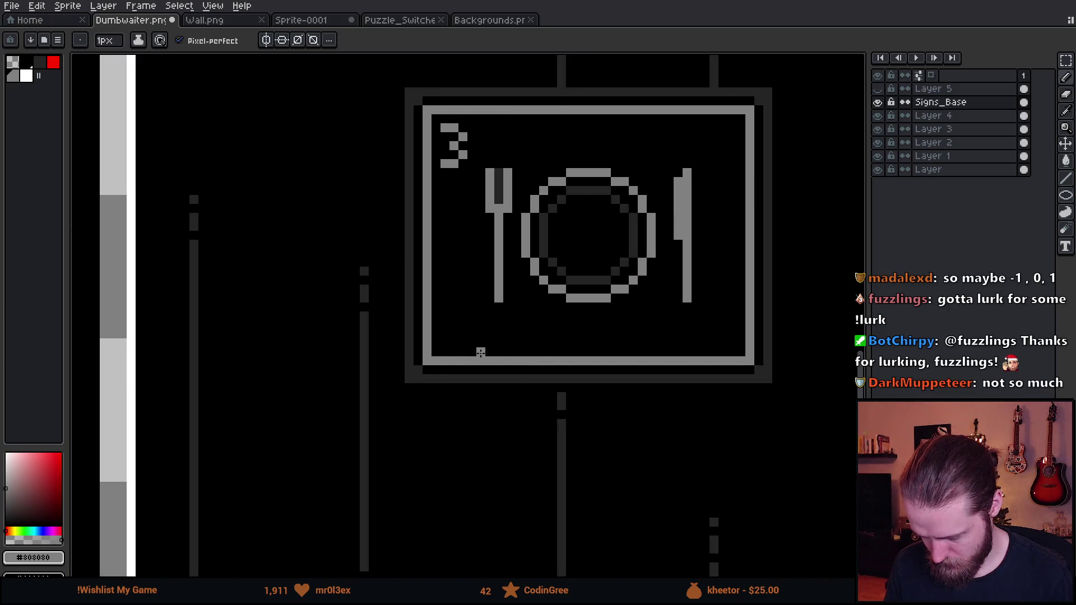
pyautogui.scroll(-3, 589, 334)
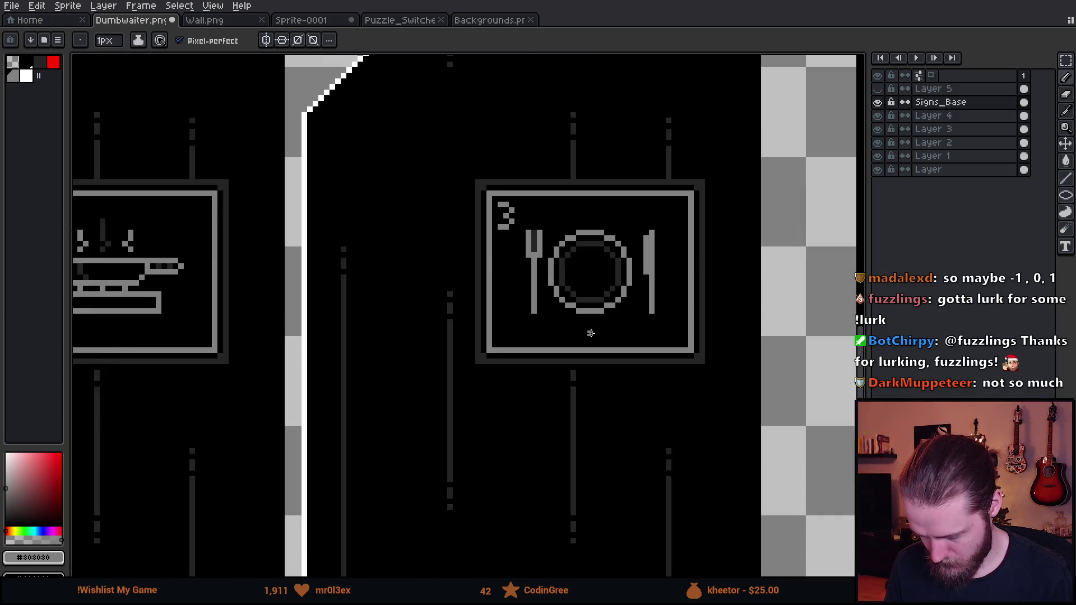
pyautogui.hscroll(-5, 729, 336)
pyautogui.press('v')
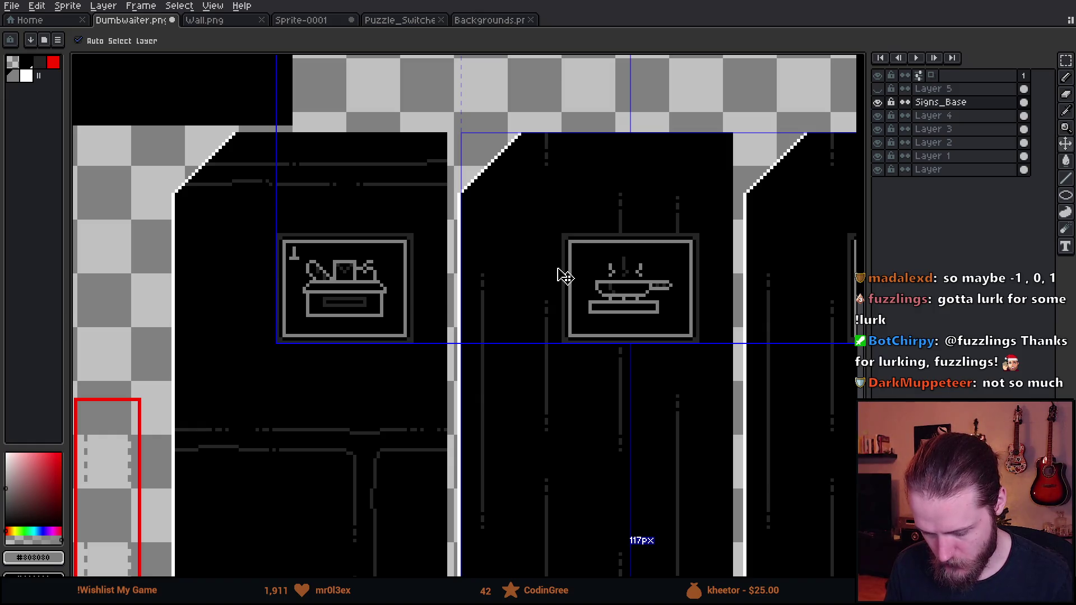
pyautogui.press('b')
pyautogui.scroll(-3, 564, 276)
pyautogui.scroll(3, 504, 283)
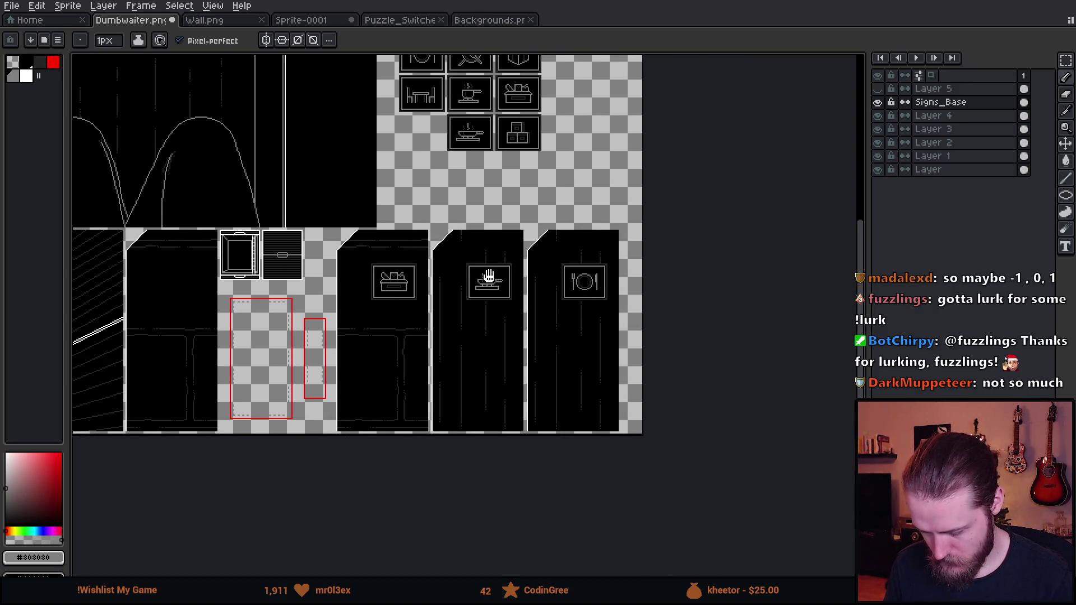
pyautogui.scroll(4, 236, 263)
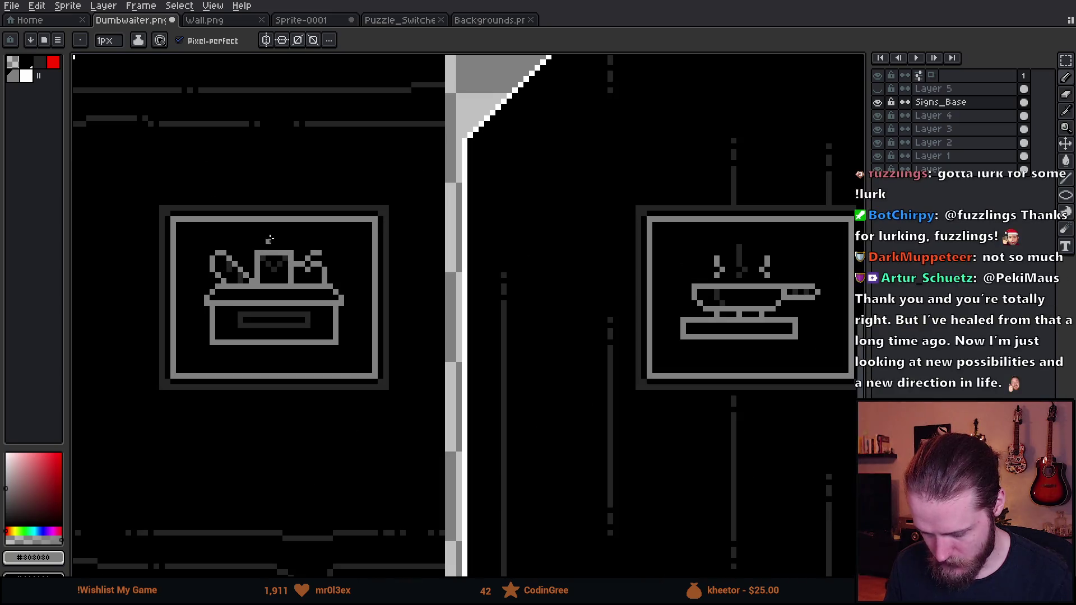
pyautogui.moveTo(267, 218); pyautogui.dragTo(267, 245)
pyautogui.click(254, 232)
# Step: Review the top row of icons, then switch over to the Unity editor
pyautogui.scroll(-5, 267, 259)
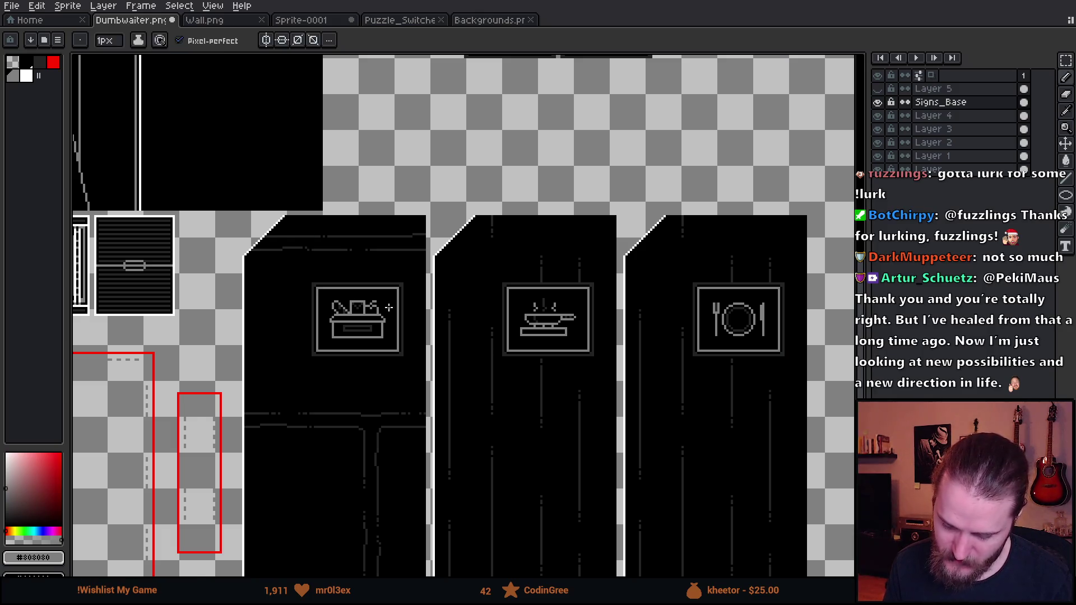
pyautogui.scroll(-2, 390, 311)
pyautogui.scroll(-1, 389, 308)
pyautogui.scroll(2, 511, 246)
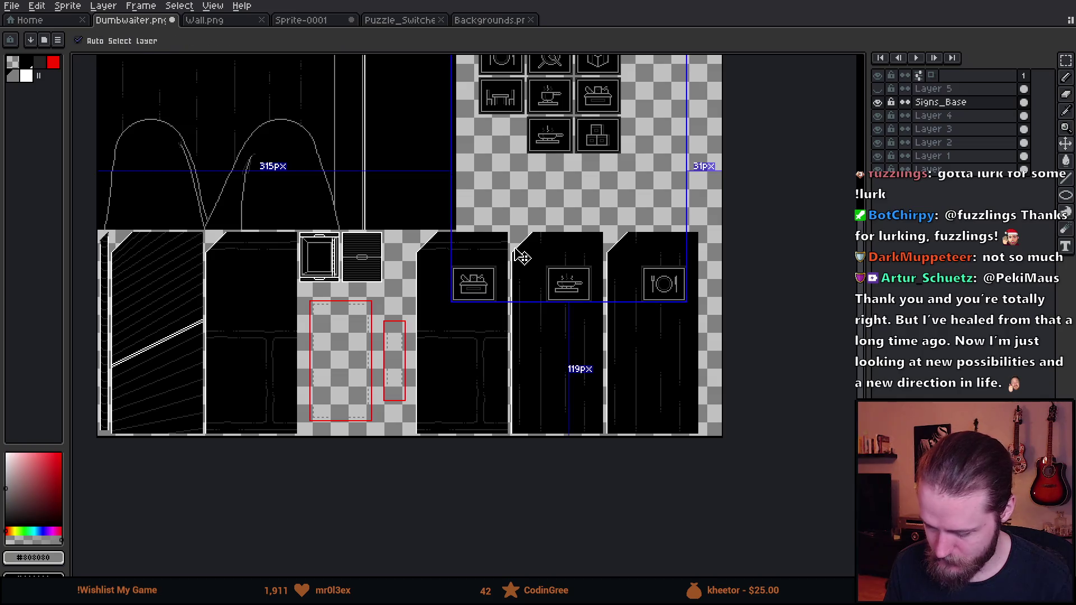
pyautogui.moveTo(466, 156); pyautogui.dragTo(476, 212)
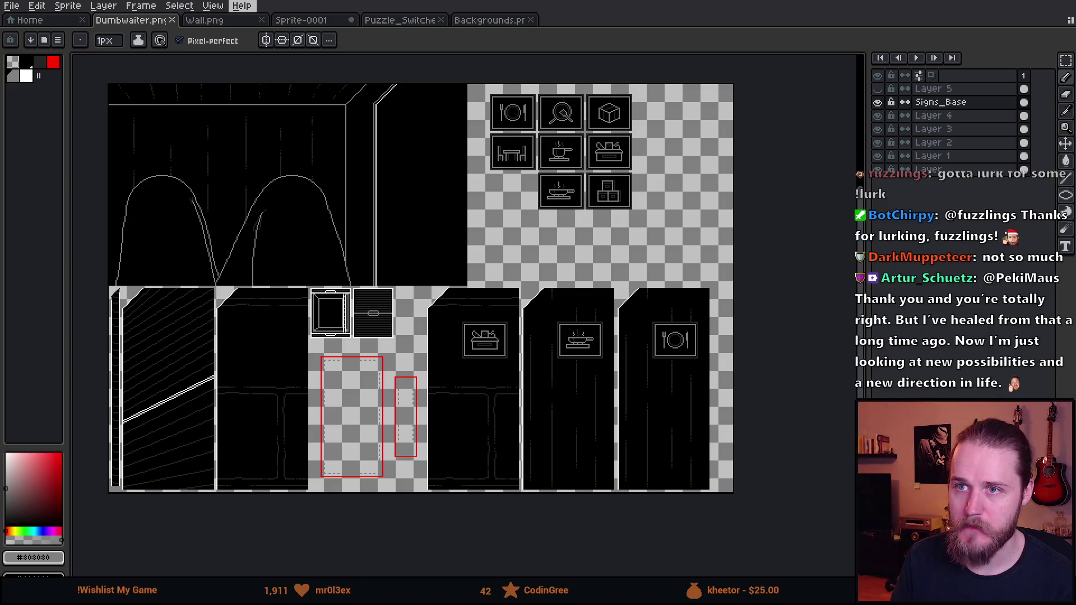
pyautogui.hotkey('alt', 'Tab')
# Step: Search the Project panel for 'dumbwaiter' and open the Dumbwaiter texture in the Sprite Editor
pyautogui.click(459, 446)
pyautogui.write('s')
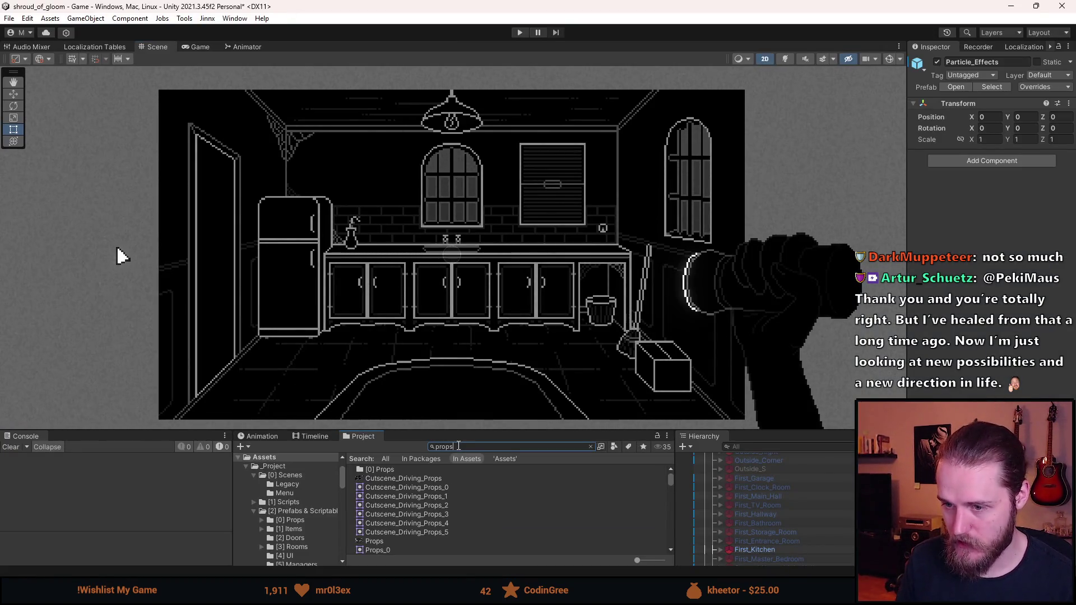
pyautogui.click(371, 542)
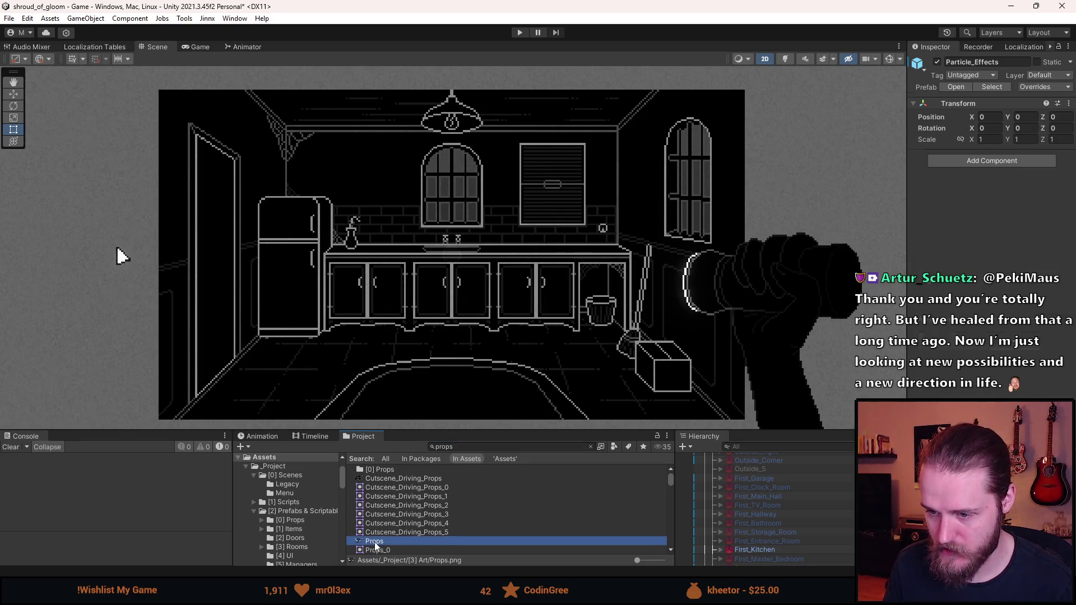
pyautogui.click(446, 447)
pyautogui.write('dumbwaiter')
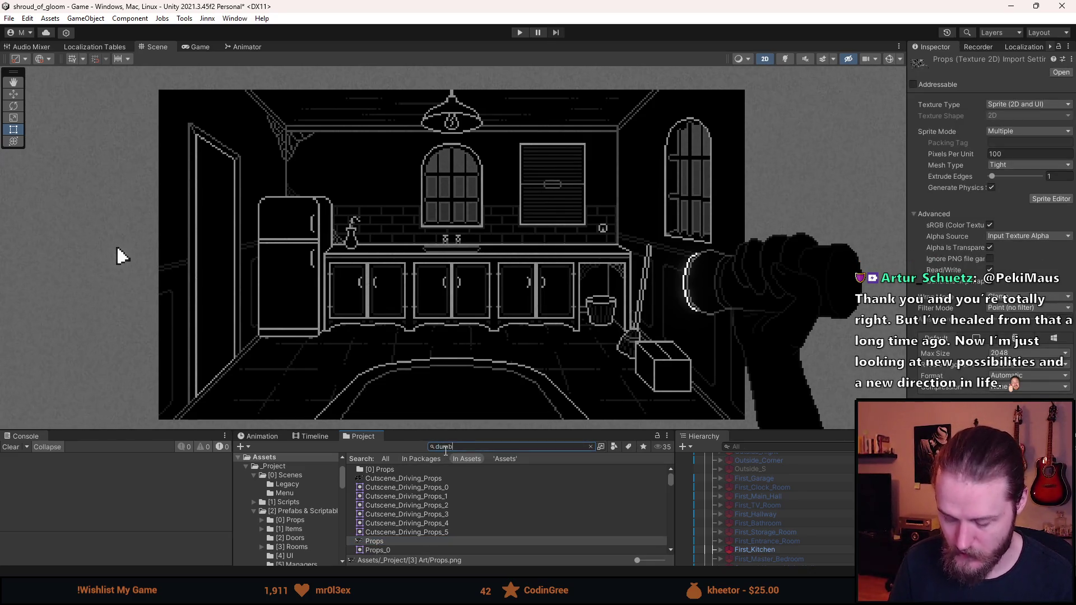
pyautogui.click(389, 477)
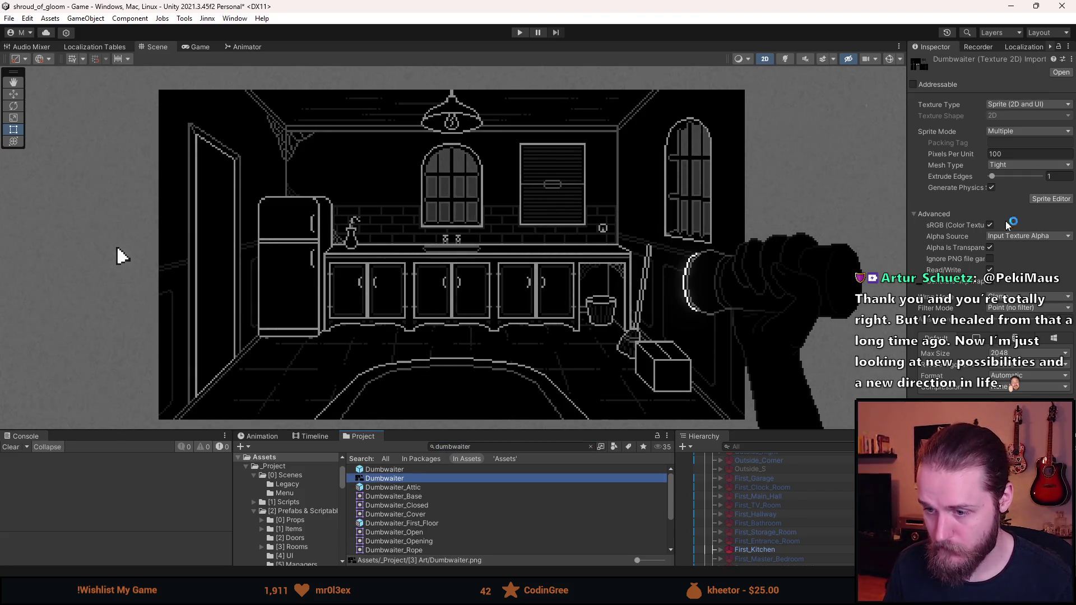
pyautogui.click(1035, 199)
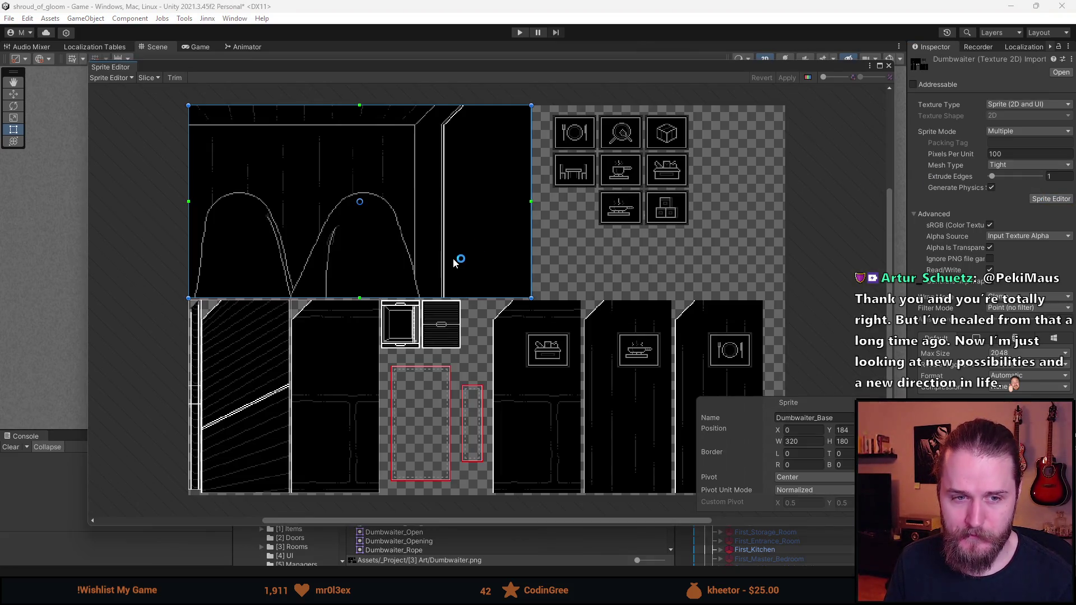
# Step: Select the Dumbwaiter_Opening slice in the Sprite Editor
pyautogui.scroll(2, 457, 260)
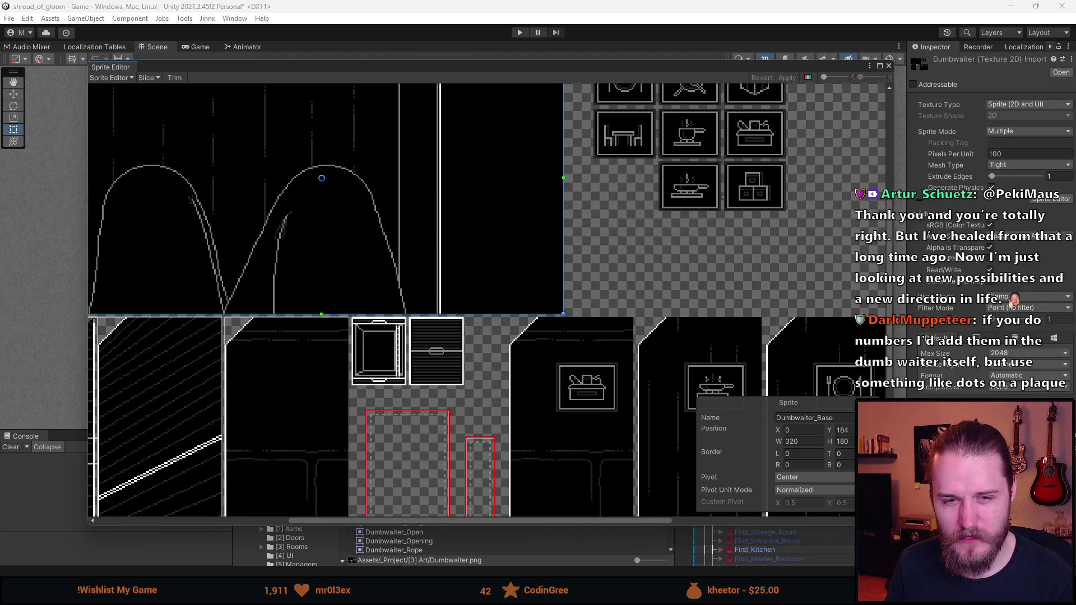
pyautogui.scroll(-2, 325, 252)
pyautogui.scroll(3, 328, 254)
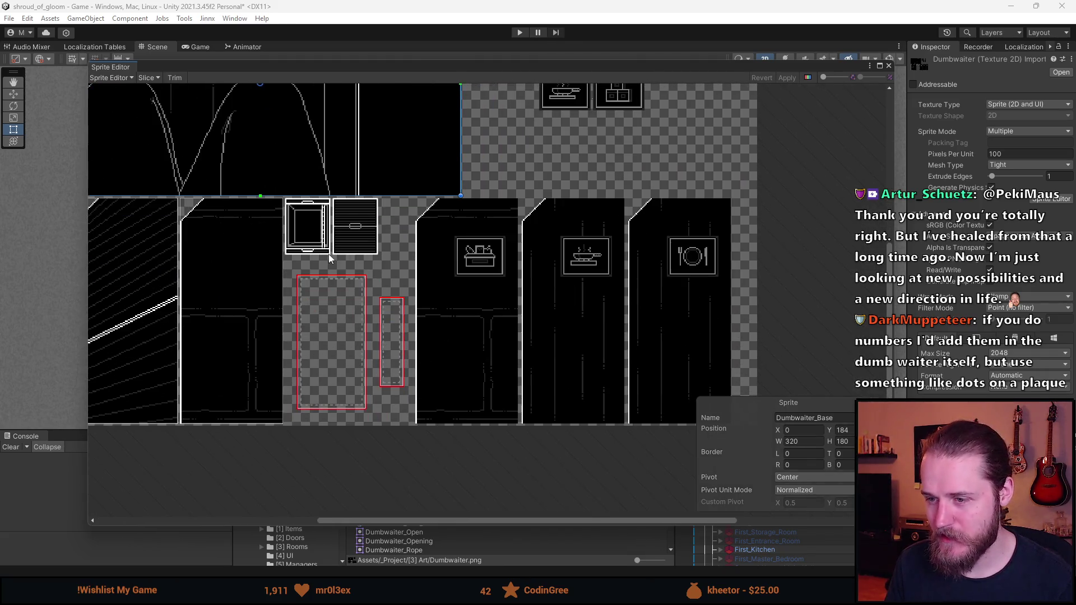
pyautogui.click(246, 251)
# Step: Move the opening slice onto the first signed shaft and name it Dumbwaiter_Opening_0
pyautogui.moveTo(255, 277); pyautogui.dragTo(546, 275)
pyautogui.scroll(6, 586, 378)
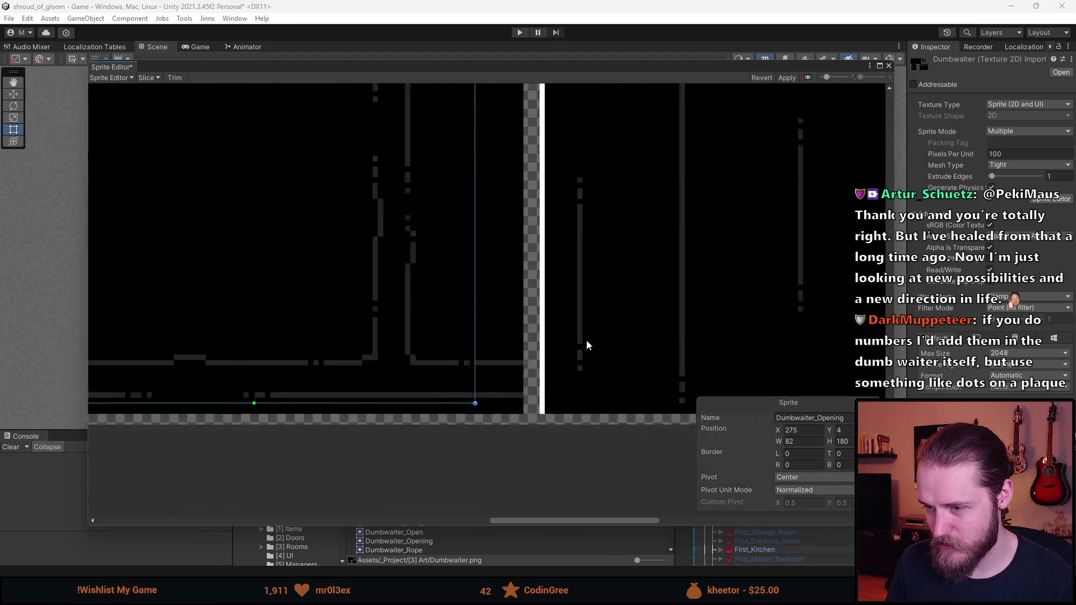
pyautogui.moveTo(396, 379)
pyautogui.mouseDown()
pyautogui.moveTo(473, 392)
pyautogui.moveTo(456, 388)
pyautogui.mouseUp()
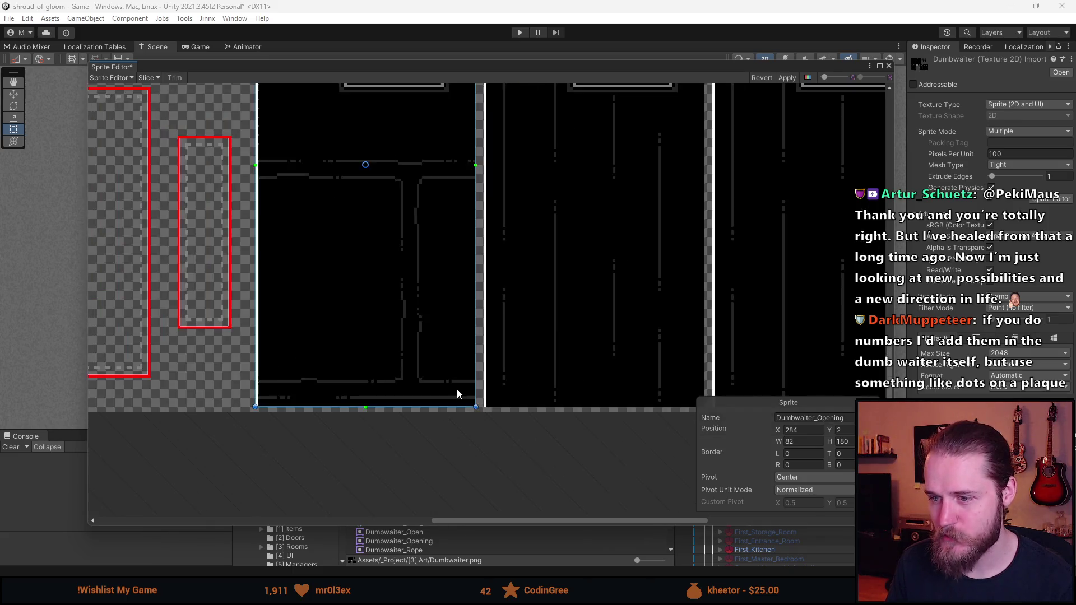
pyautogui.scroll(-5, 457, 390)
pyautogui.scroll(1, 455, 341)
pyautogui.click(810, 419)
pyautogui.press('End')
pyautogui.write('_')
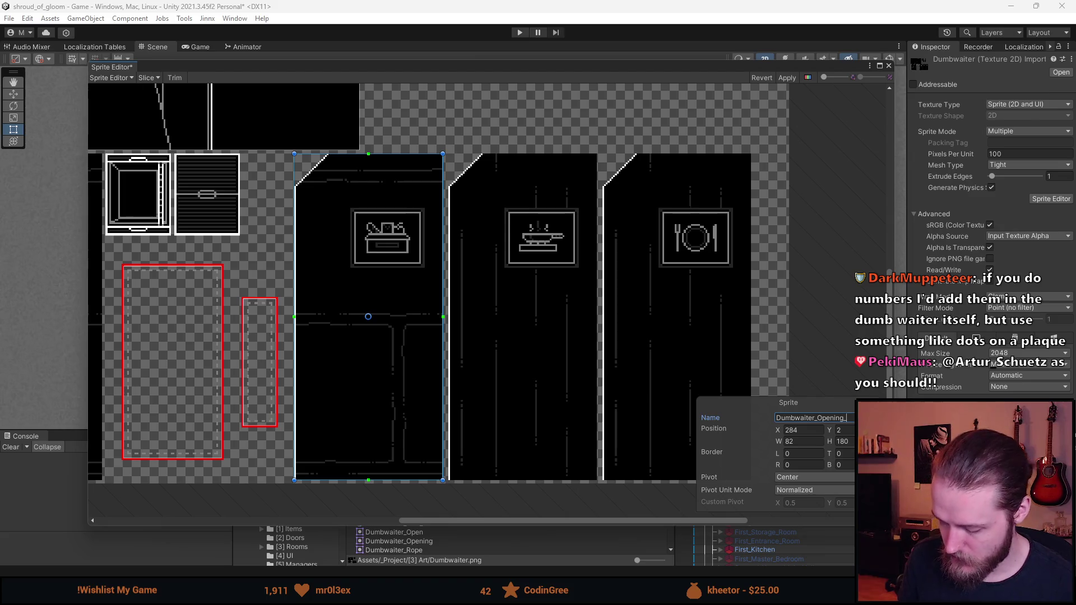
pyautogui.click(402, 265)
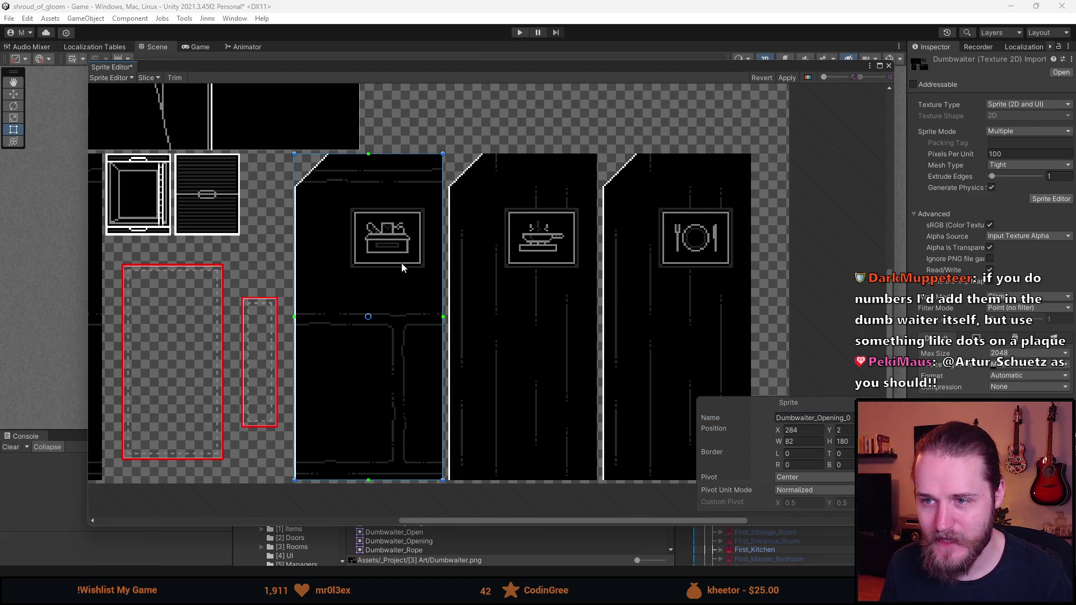
# Step: Move the Dumbwaiter_0 slice onto the middle shaft and rename it Dumbwaiter_Opening_1
pyautogui.scroll(2, 404, 266)
pyautogui.moveTo(405, 268); pyautogui.dragTo(360, 324)
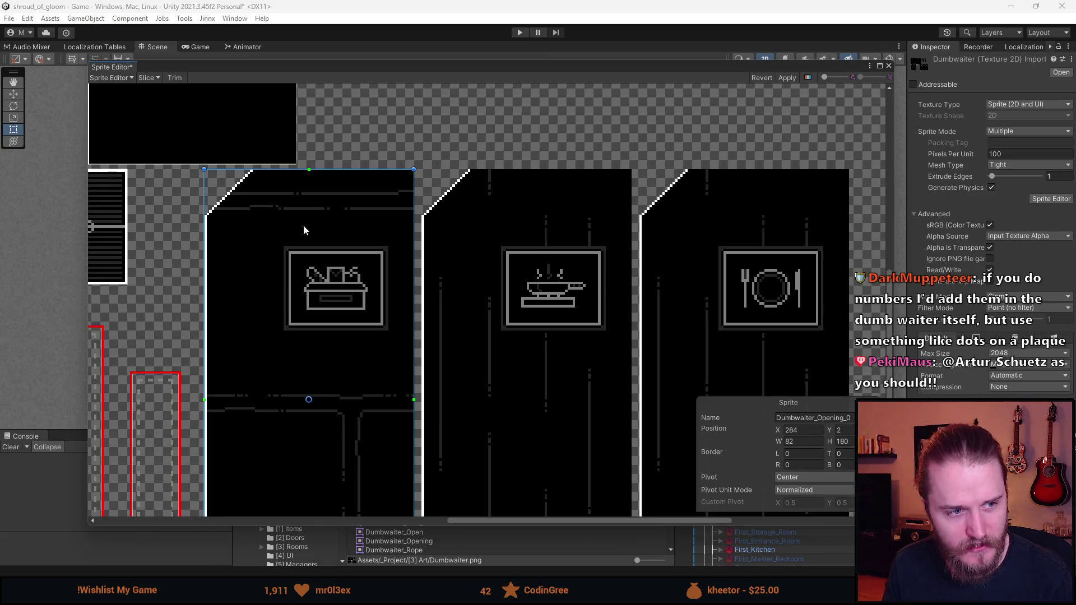
pyautogui.scroll(1, 330, 226)
pyautogui.click(513, 247)
pyautogui.moveTo(514, 247)
pyautogui.mouseDown()
pyautogui.moveTo(574, 262)
pyautogui.moveTo(564, 268)
pyautogui.moveTo(508, 191)
pyautogui.mouseUp()
pyautogui.click(207, 251)
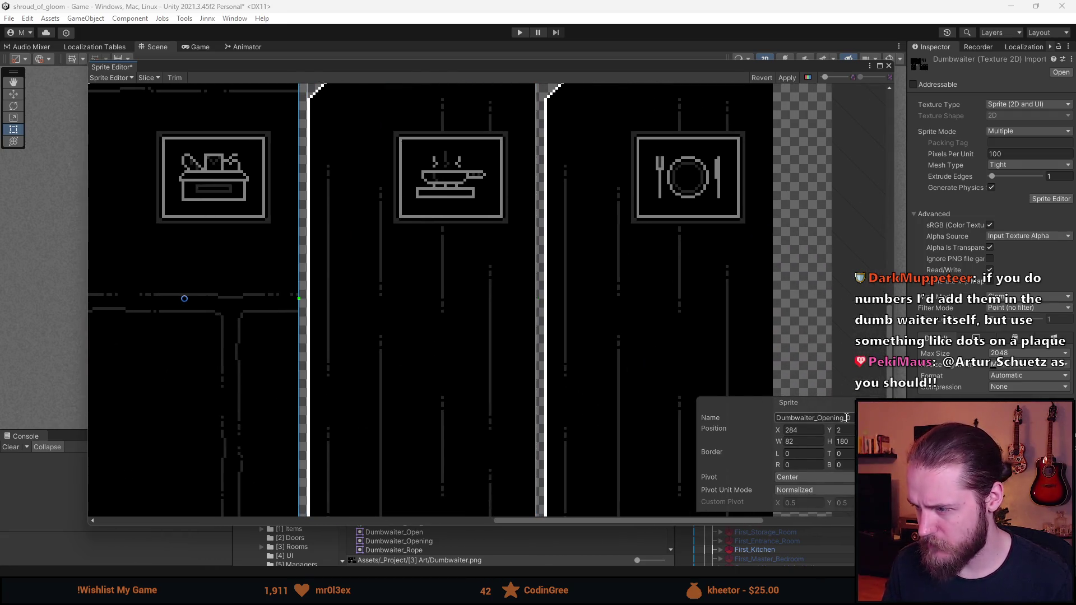
pyautogui.click(436, 322)
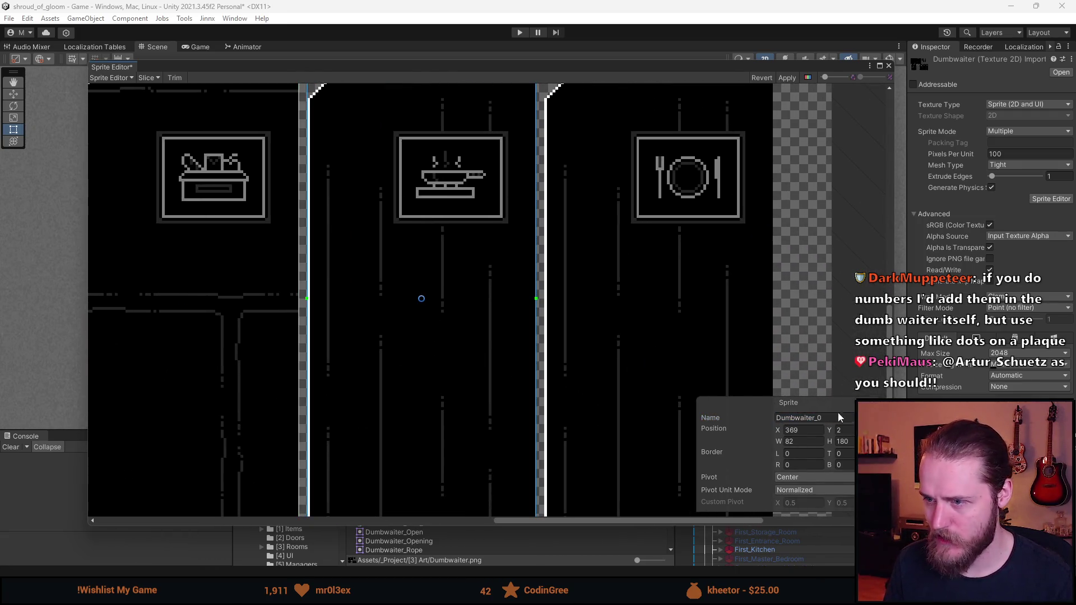
pyautogui.click(805, 417)
pyautogui.write('Dumbwaiter_Opening_')
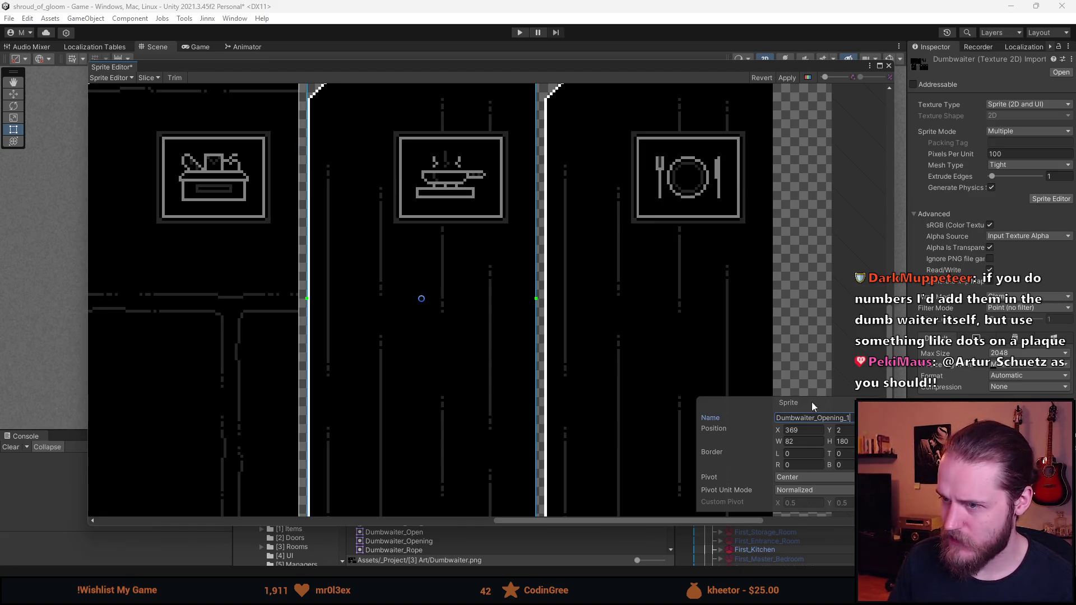
pyautogui.press('Return')
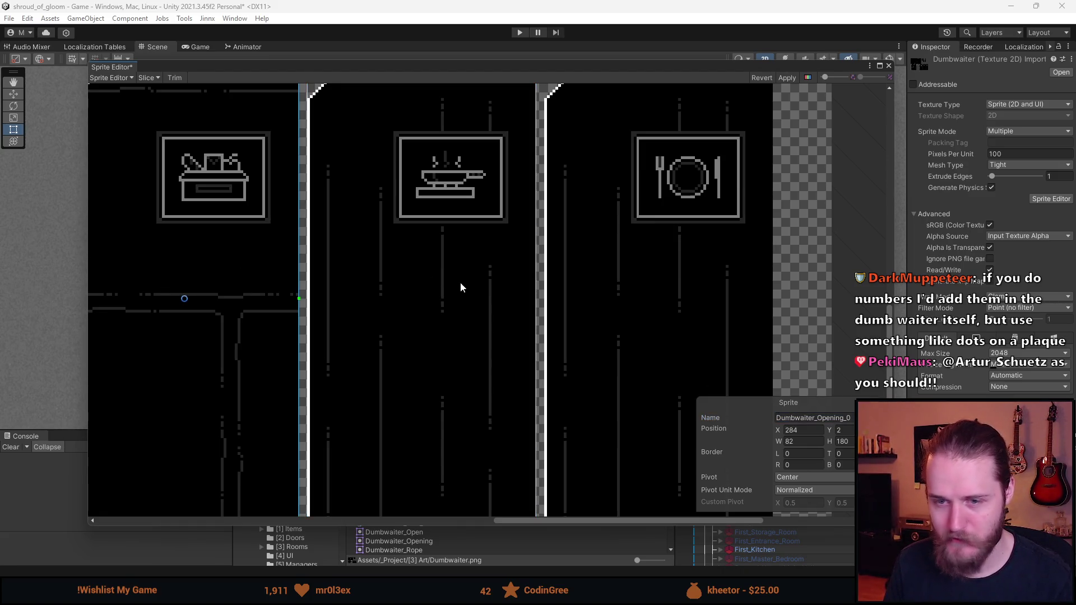
# Step: Rename the right-hand plate slice Dumbwaiter_Opening_2 and apply the sprite changes
pyautogui.scroll(-3, 448, 287)
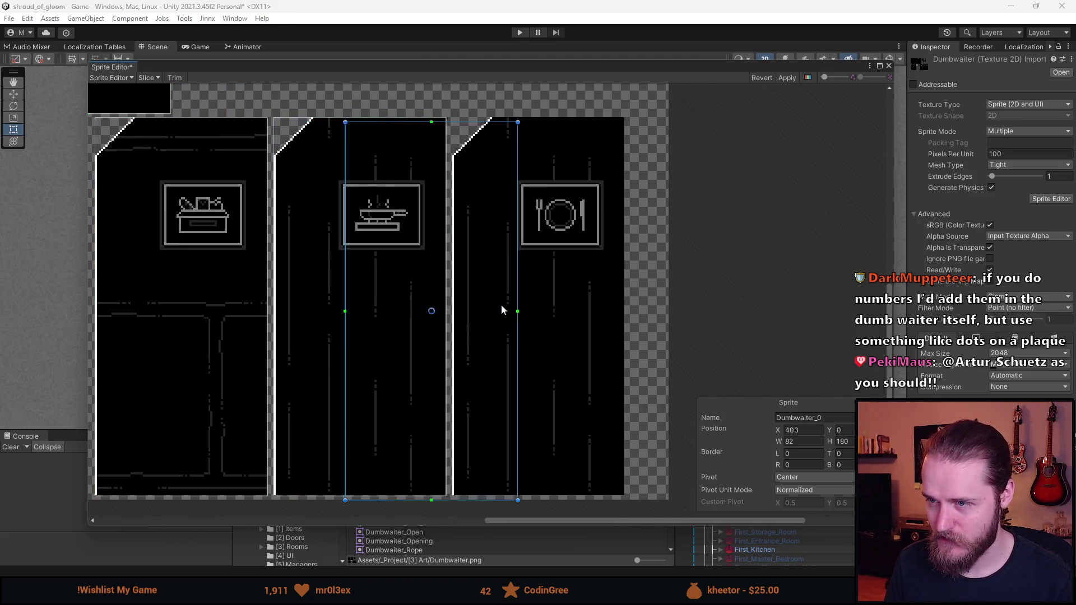
pyautogui.click(601, 301)
pyautogui.scroll(5, 594, 336)
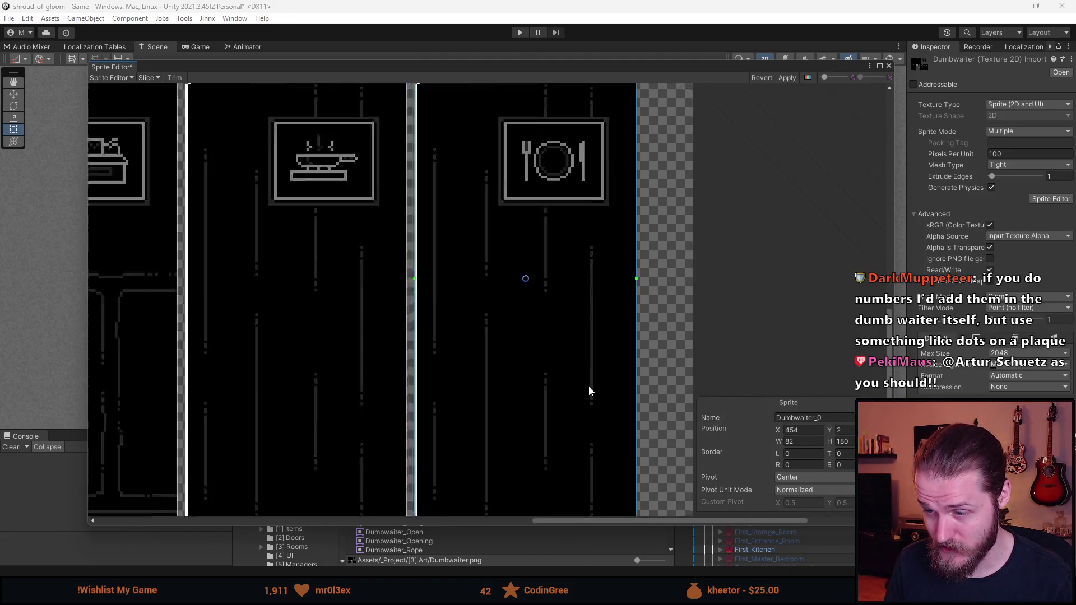
pyautogui.scroll(-8, 578, 307)
pyautogui.scroll(4, 574, 317)
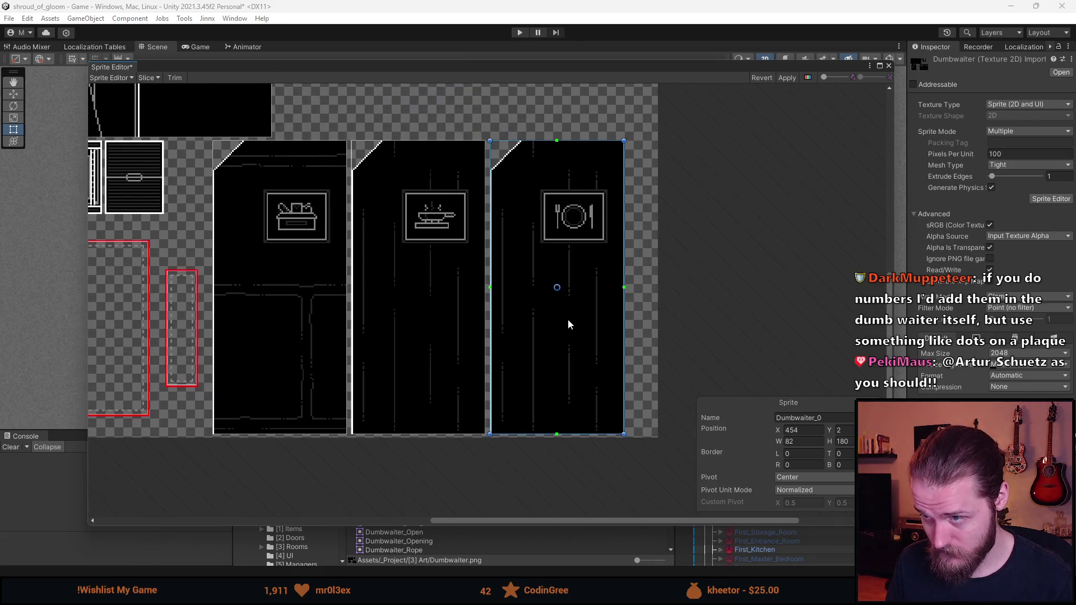
pyautogui.click(825, 418)
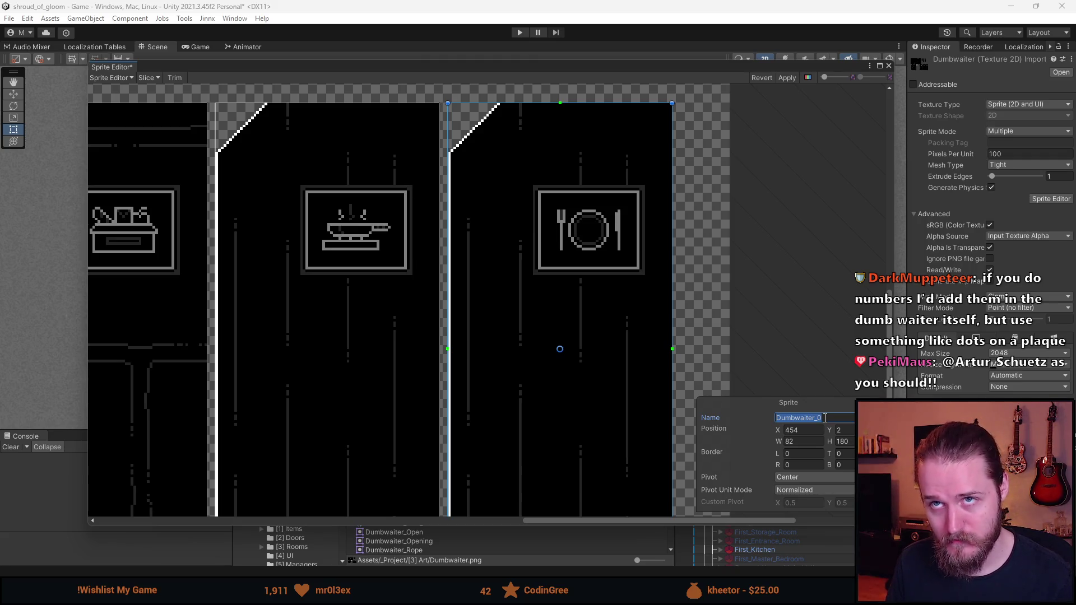
pyautogui.write('Dumbwaiter_Opening_')
pyautogui.write('1')
pyautogui.scroll(-4, 503, 295)
pyautogui.click(424, 325)
pyautogui.click(533, 325)
pyautogui.scroll(-3, 475, 329)
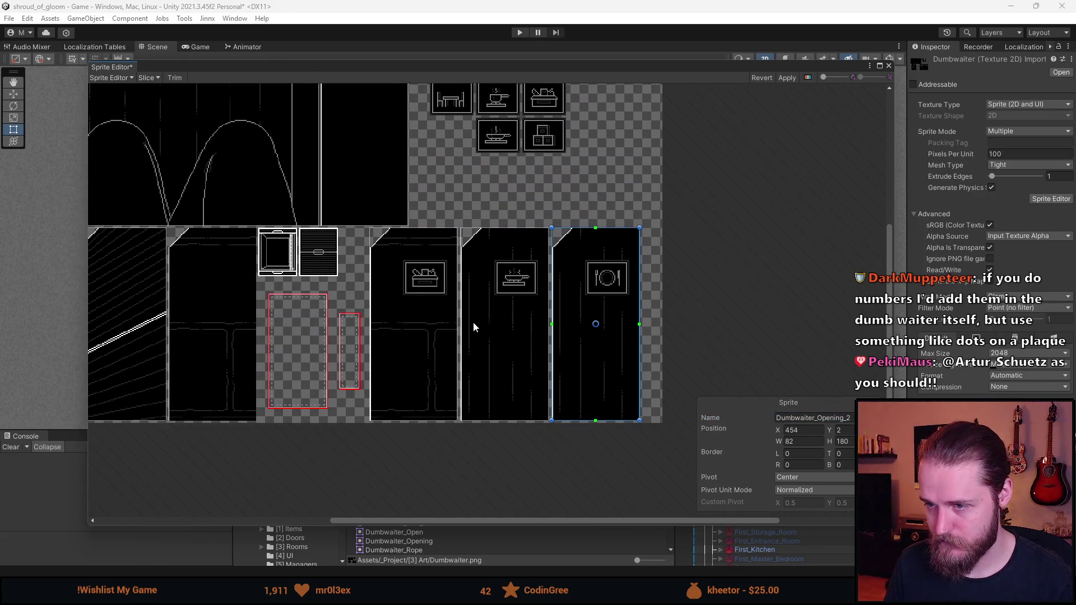
pyautogui.click(794, 77)
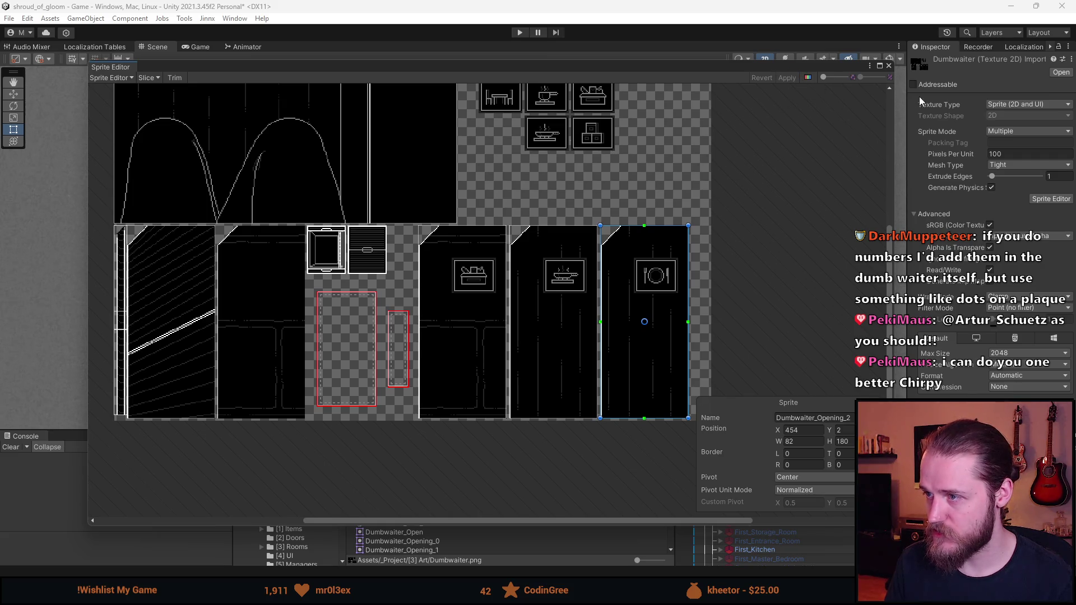
# Step: Close the Sprite Editor, enlarge the lower panels, and frame and expand Dumbwaiter_Basement down to Dumbwaiter_Opening's child
pyautogui.click(889, 66)
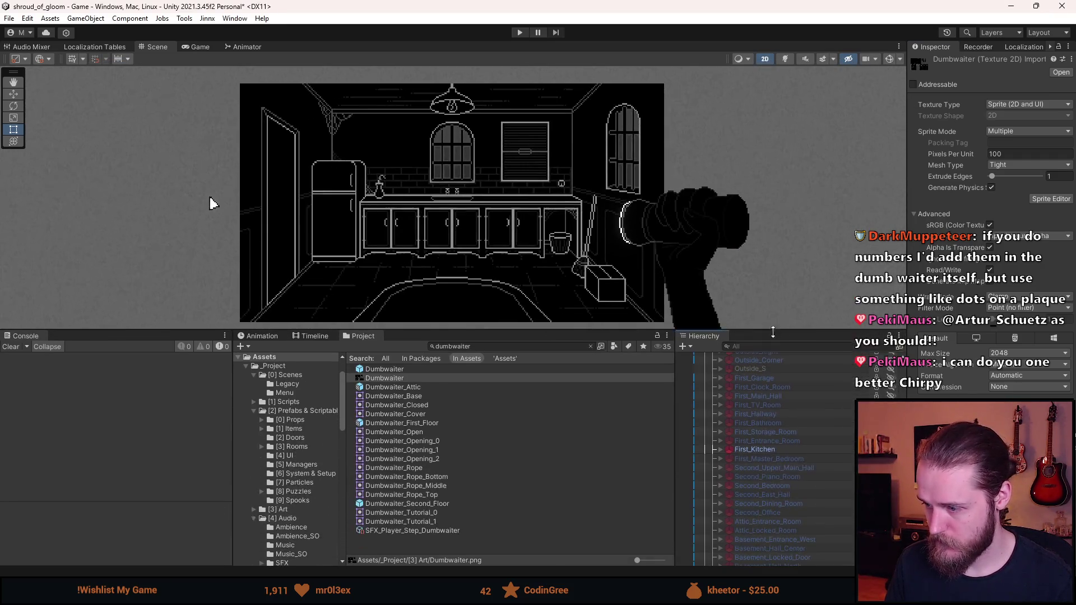
pyautogui.moveTo(724, 432); pyautogui.dragTo(724, 331)
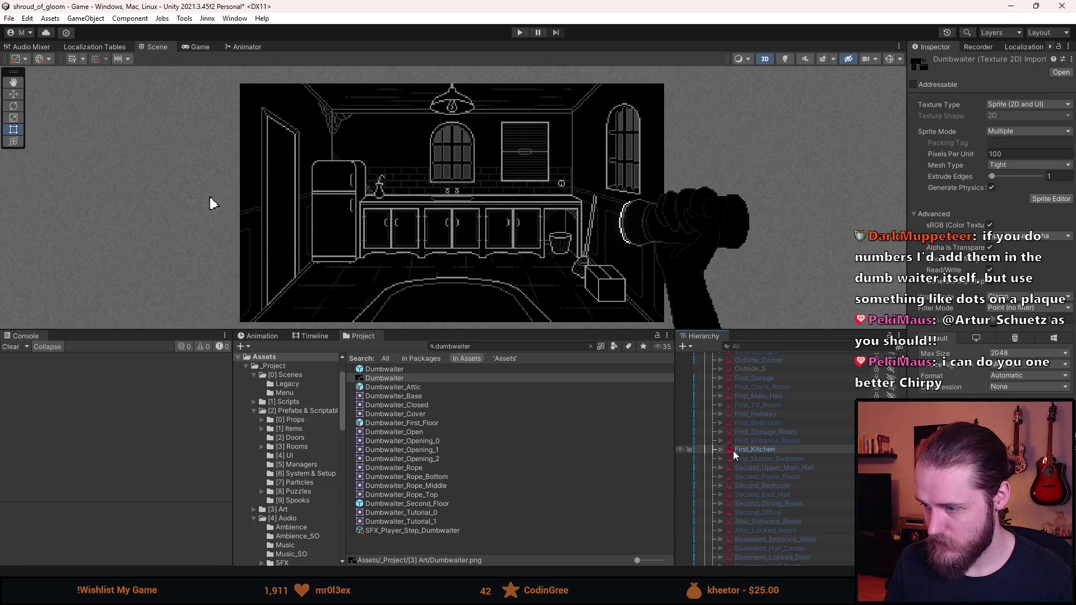
pyautogui.scroll(-10, 742, 452)
pyautogui.scroll(4, 751, 488)
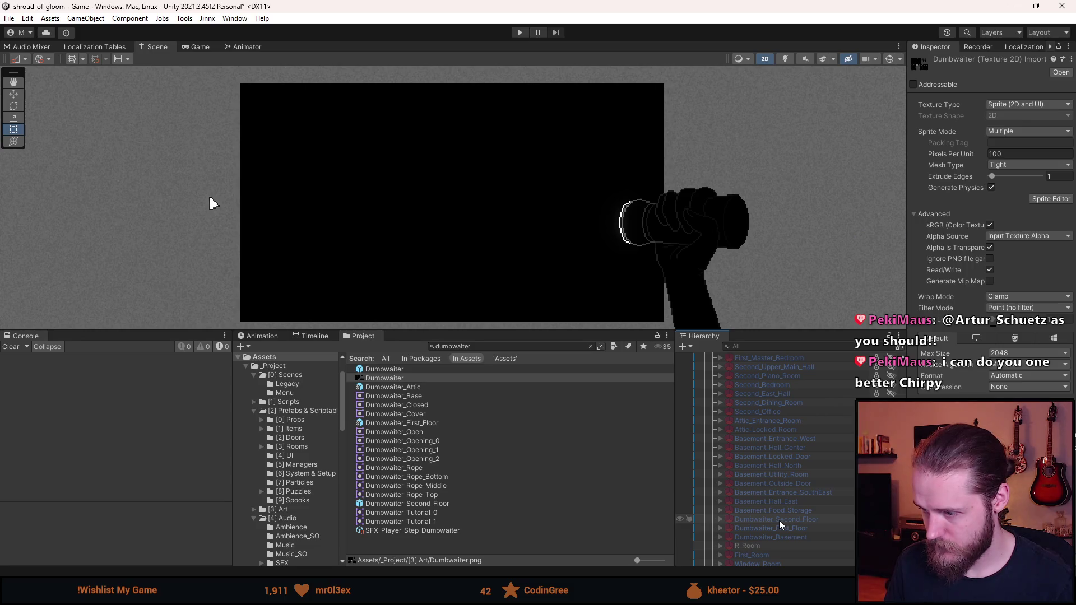
pyautogui.doubleClick(776, 537)
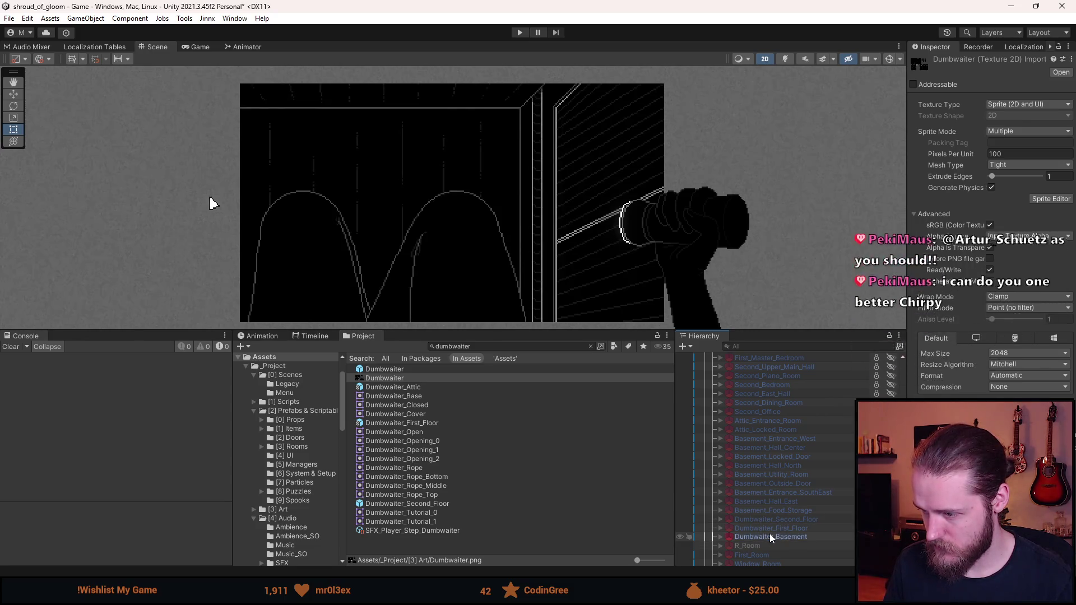
pyautogui.click(721, 537)
pyautogui.click(728, 521)
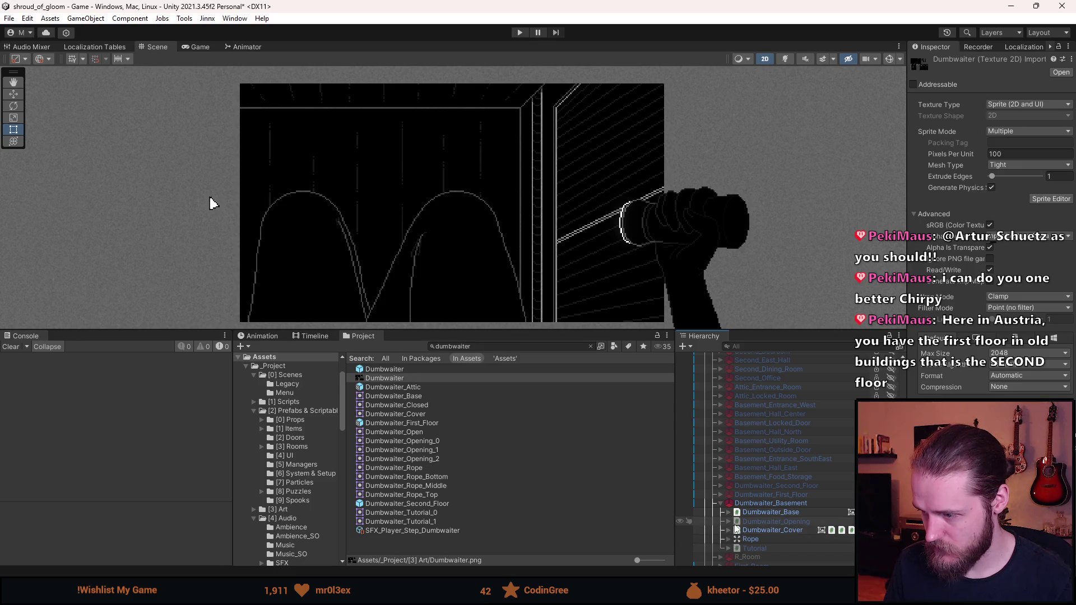
# Step: Inspect the basement Dumbwaiter_Opening, its child and Dumbwaiter_Base
pyautogui.click(771, 523)
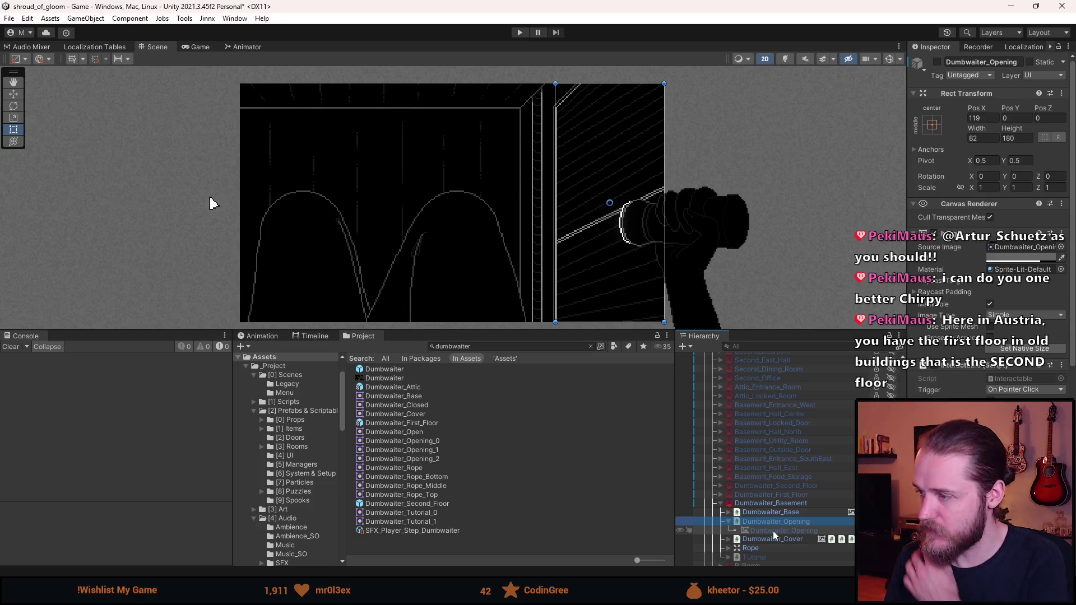
pyautogui.click(773, 531)
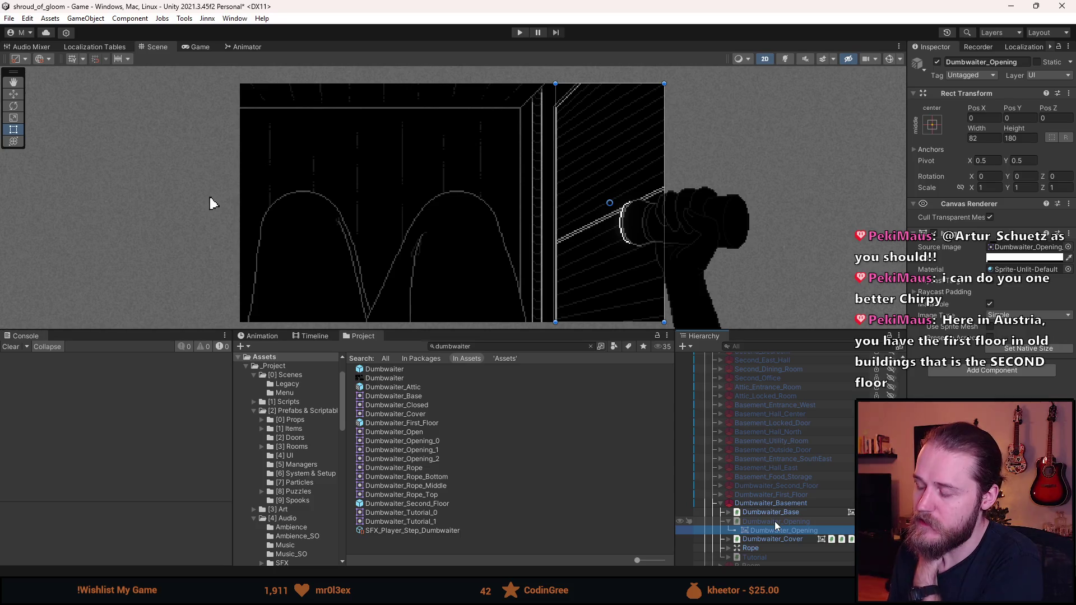
pyautogui.click(775, 521)
pyautogui.click(776, 512)
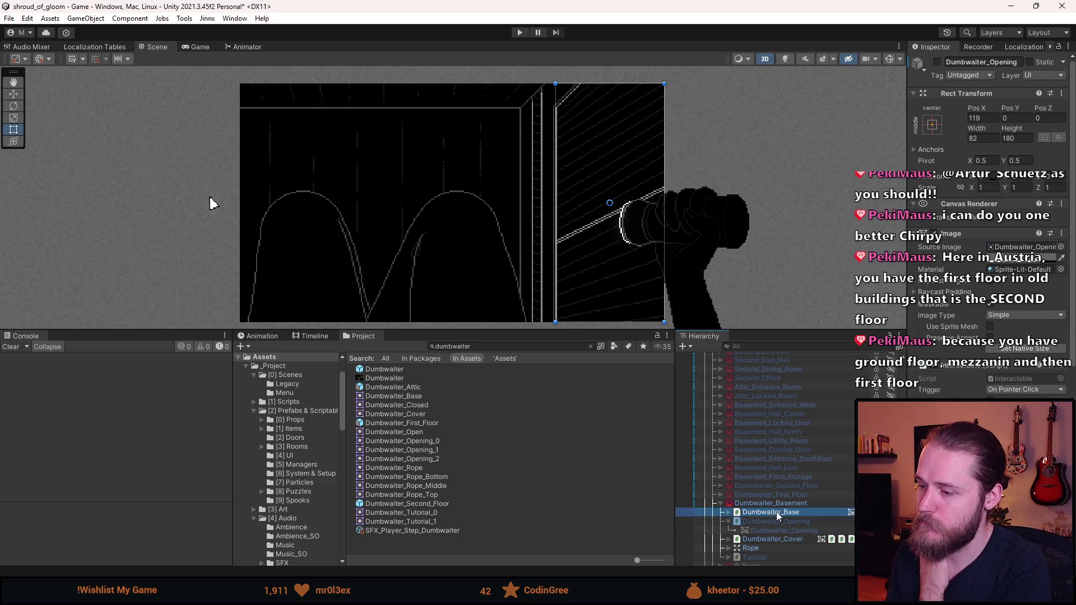
pyautogui.hotkey('ctrl', 'shift', 'v')
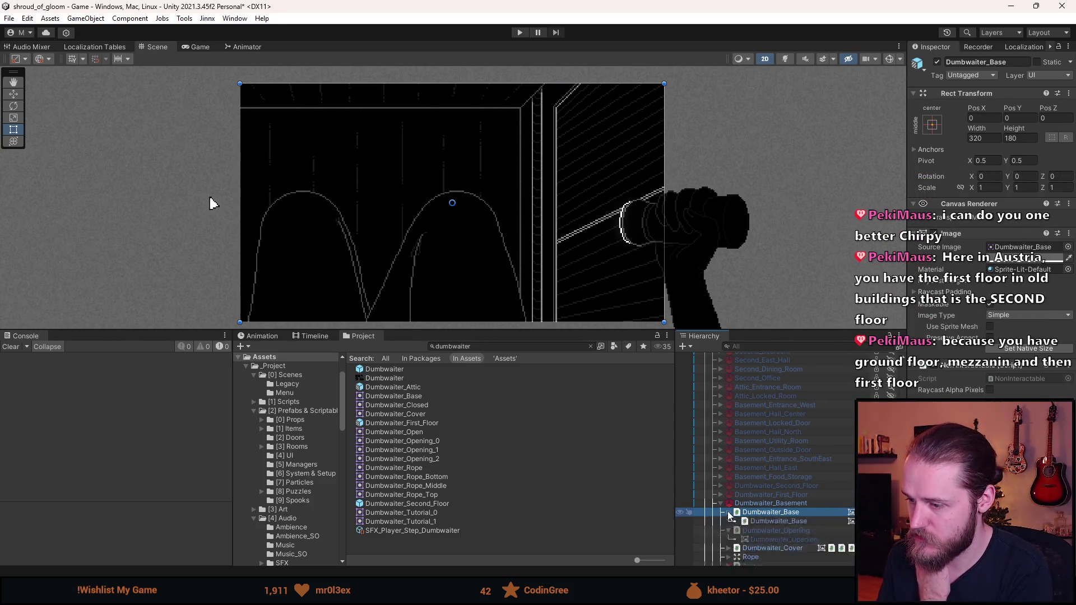
pyautogui.click(779, 513)
pyautogui.click(729, 512)
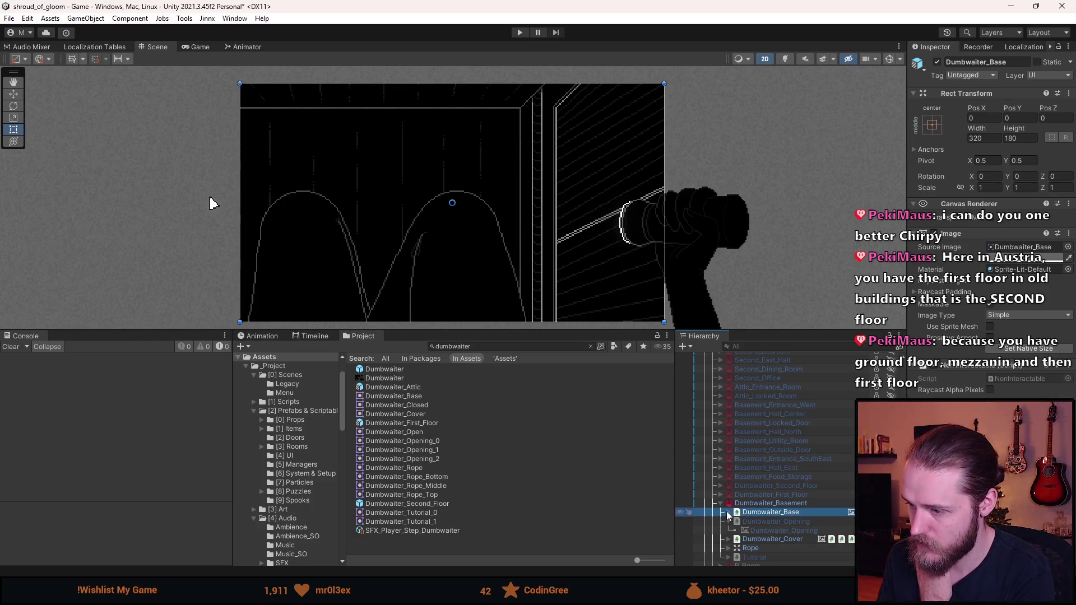
# Step: Set Dumbwaiter_Opening_0 as Source Image for the basement opening and its child
pyautogui.click(758, 521)
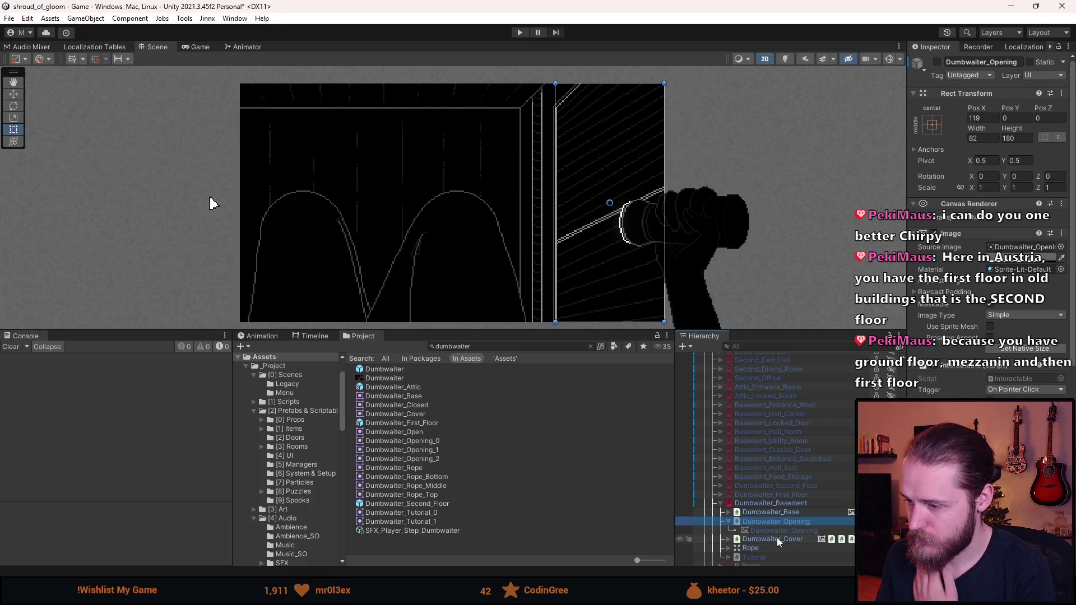
pyautogui.keyDown('ctrl'); pyautogui.click(783, 531); pyautogui.keyUp('ctrl')
pyautogui.click(1067, 247)
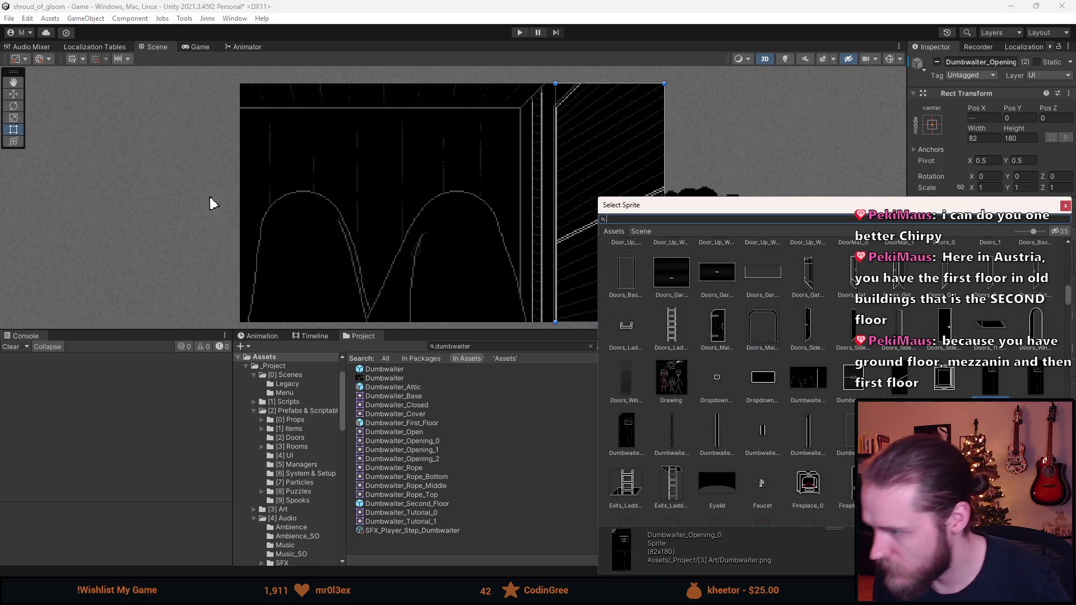
pyautogui.doubleClick(991, 387)
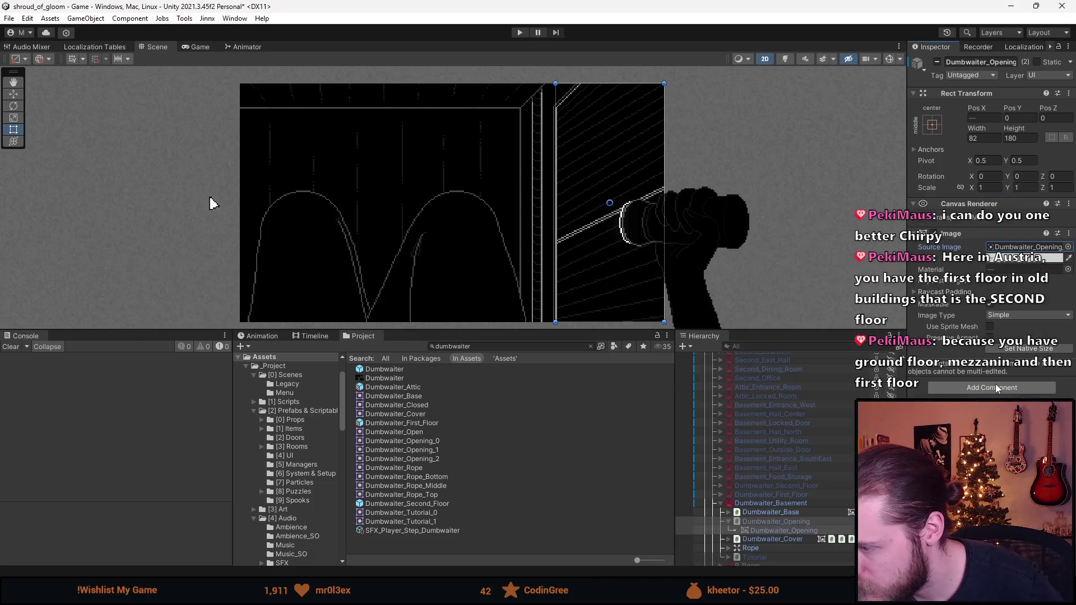
pyautogui.click(722, 505)
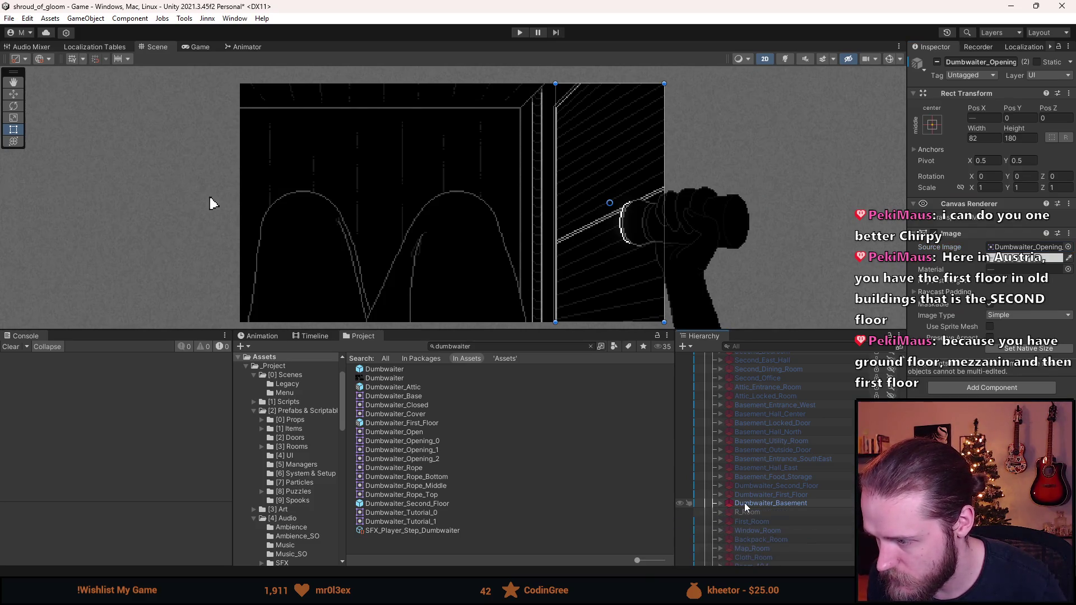
# Step: Recheck both basement opening objects' image settings, then collapse Dumbwaiter_Basement
pyautogui.click(780, 503)
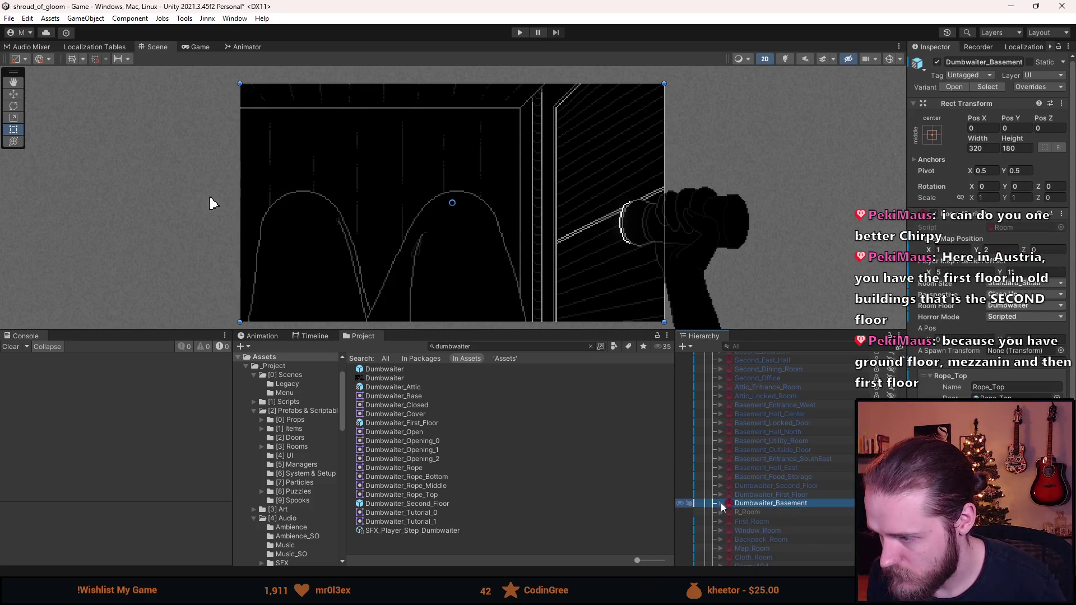
pyautogui.click(721, 503)
pyautogui.click(763, 521)
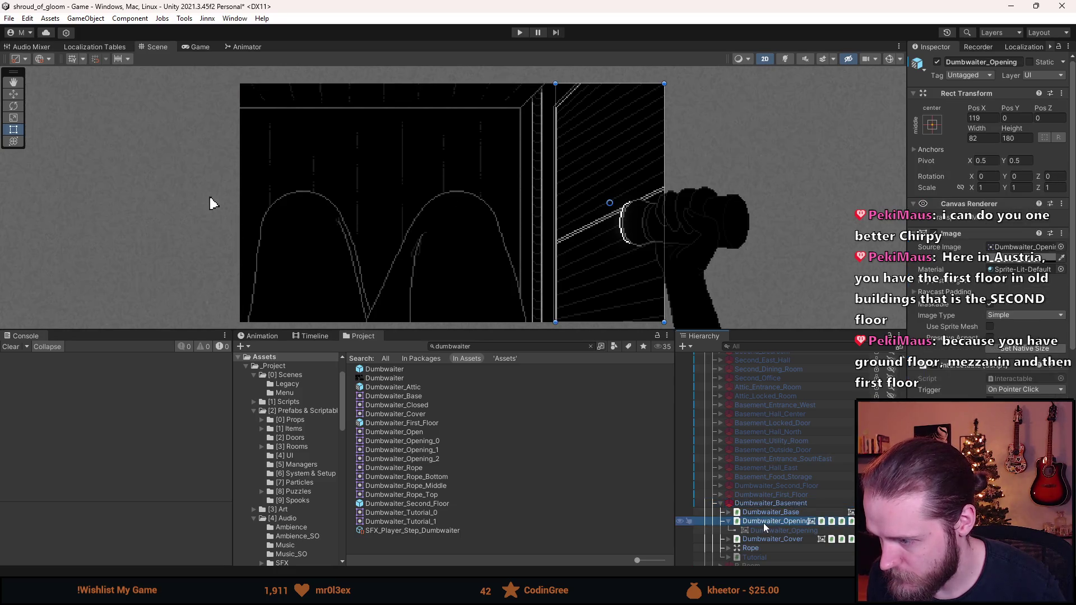
pyautogui.click(768, 530)
pyautogui.click(771, 523)
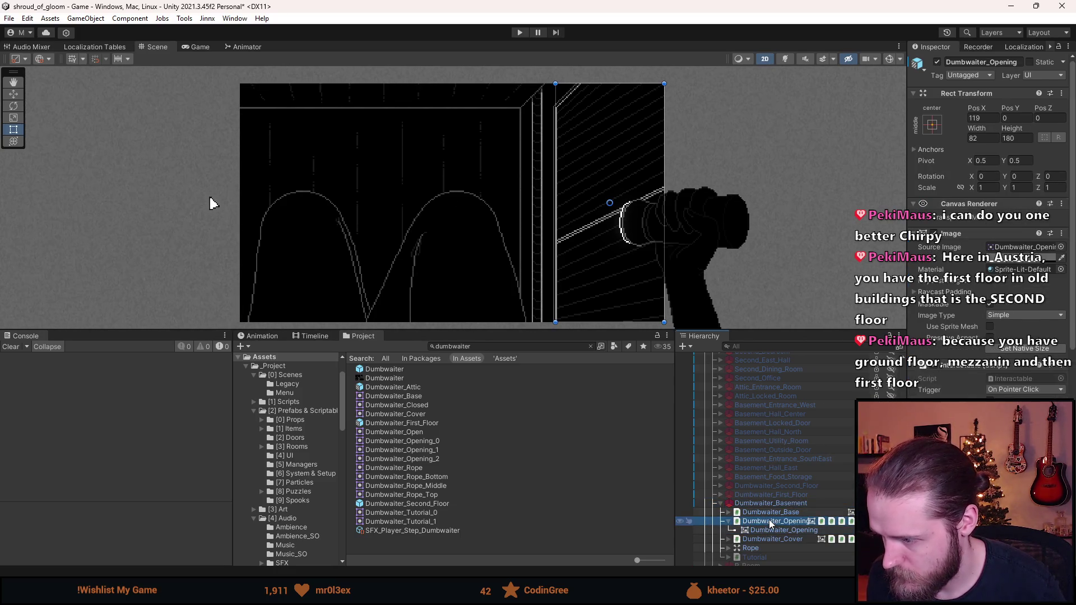
pyautogui.click(721, 503)
pyautogui.click(722, 502)
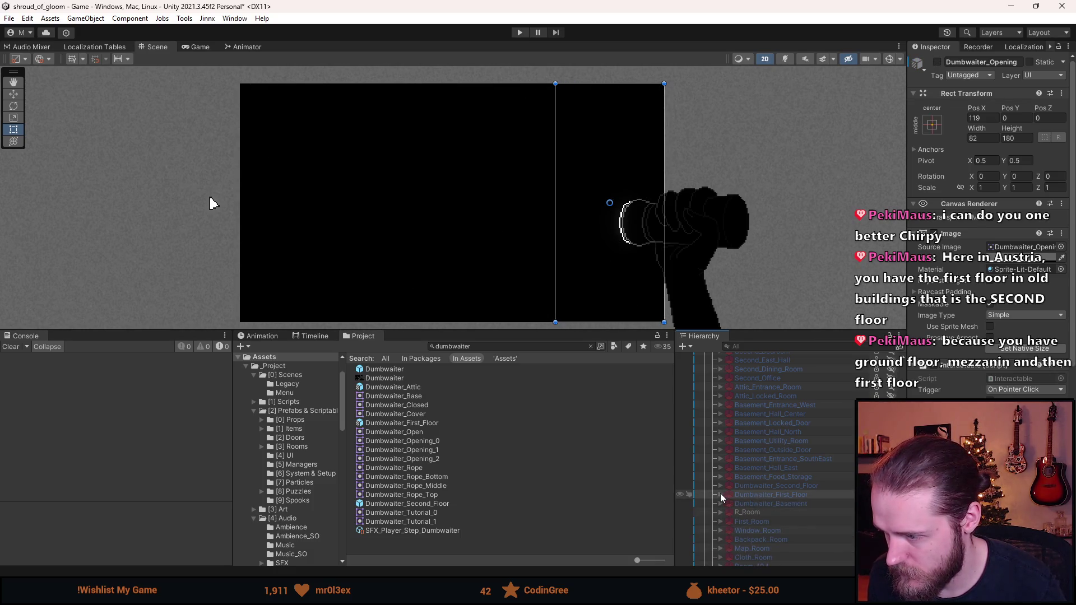
# Step: Inspect the basement Dumbwaiter_Cover and its children, then collapse Dumbwaiter_Basement
pyautogui.click(722, 494)
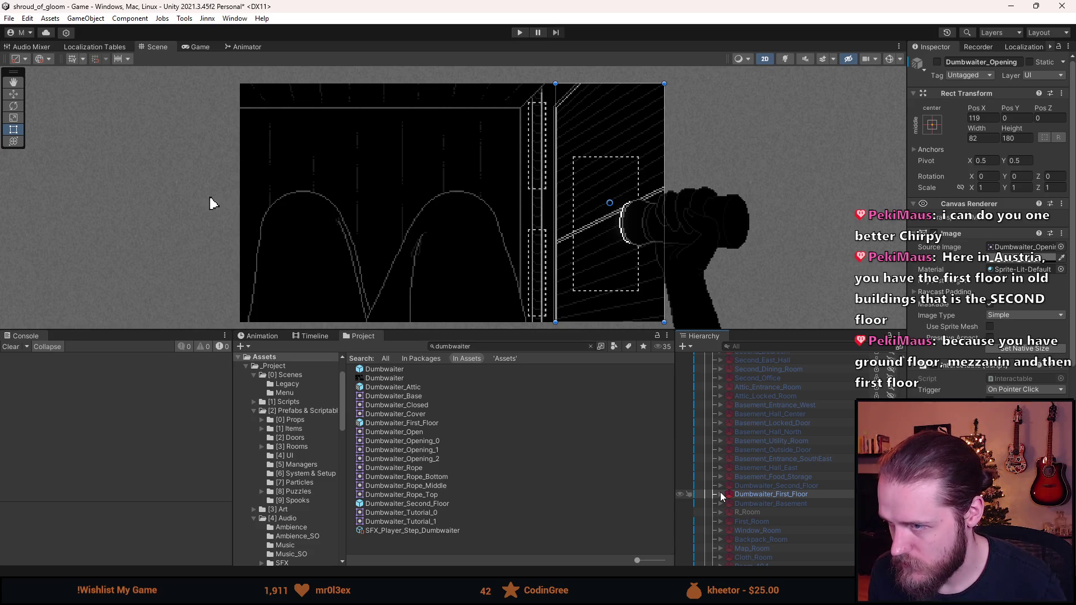
pyautogui.click(721, 502)
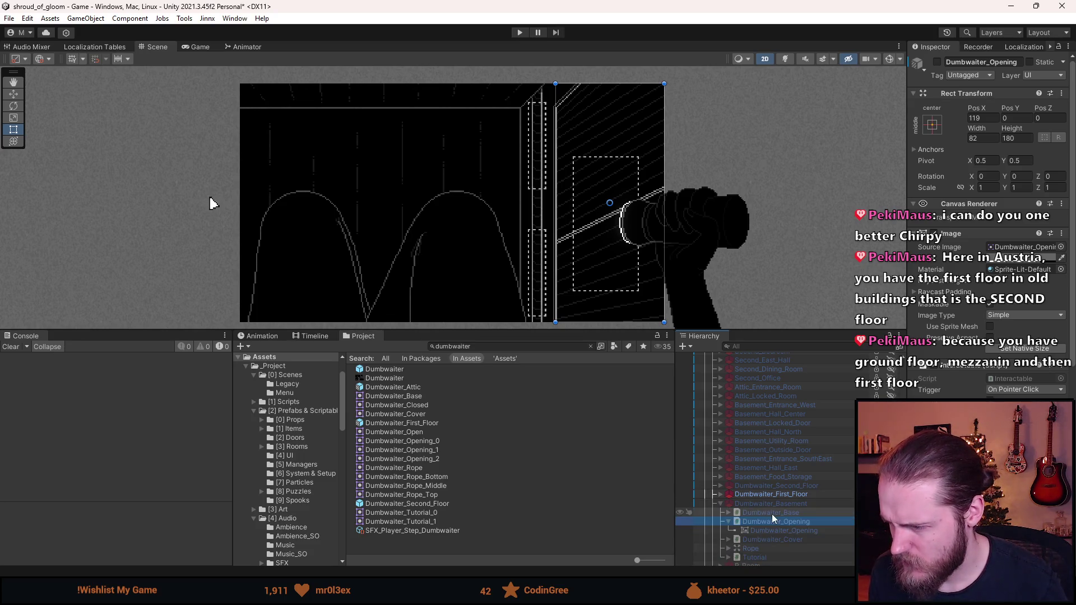
pyautogui.click(781, 539)
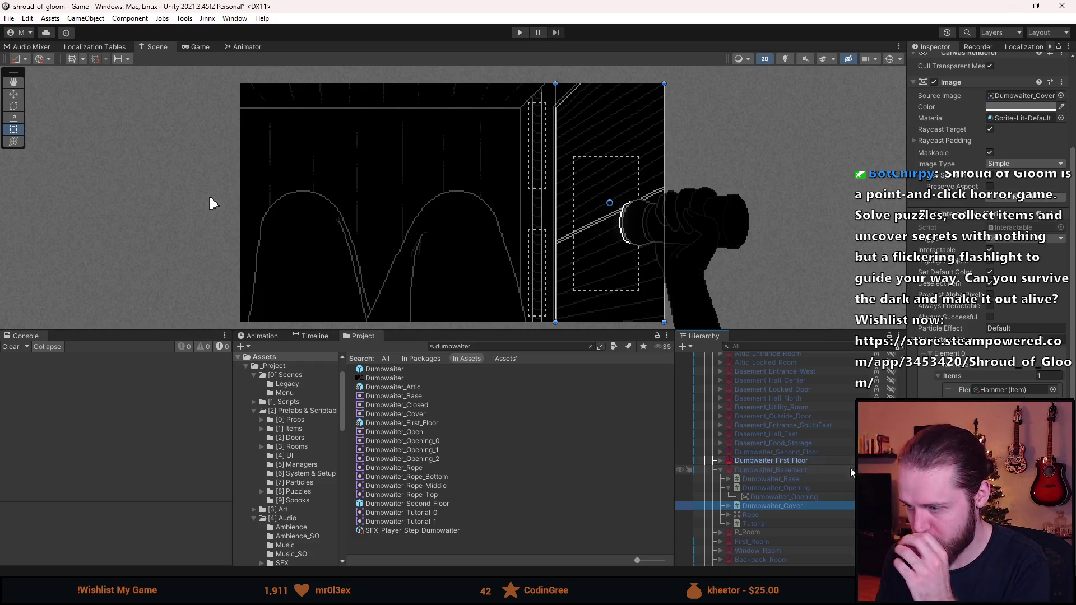
pyautogui.click(729, 506)
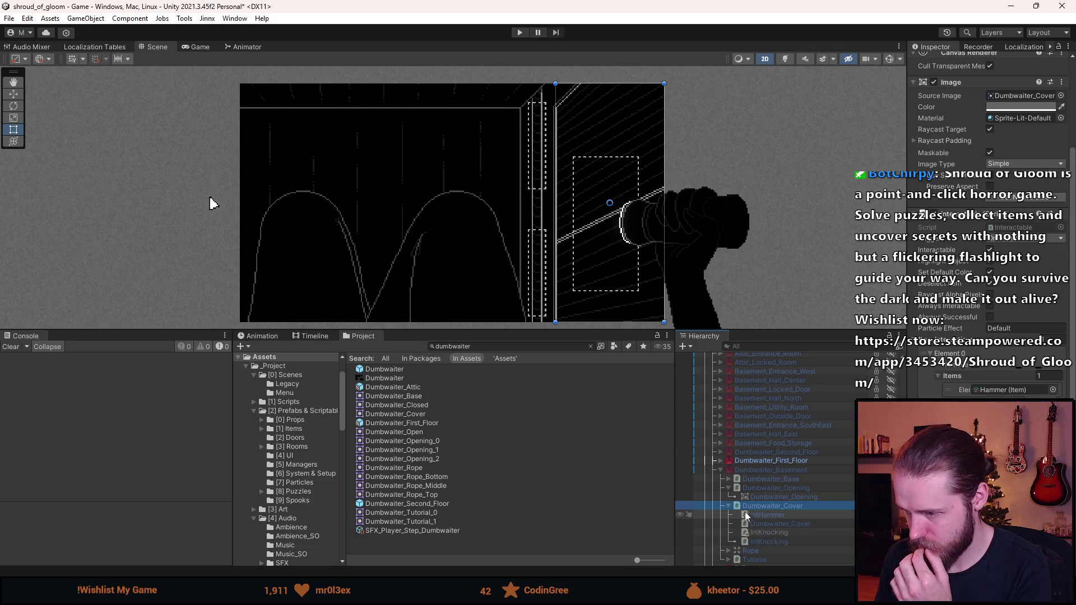
pyautogui.click(729, 506)
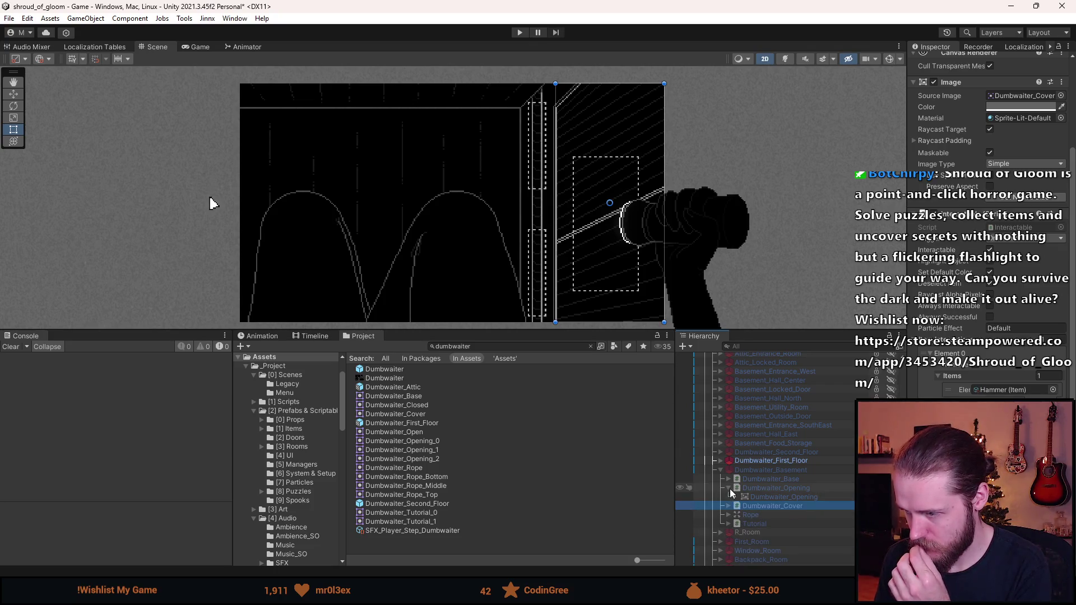
pyautogui.click(730, 488)
pyautogui.click(721, 470)
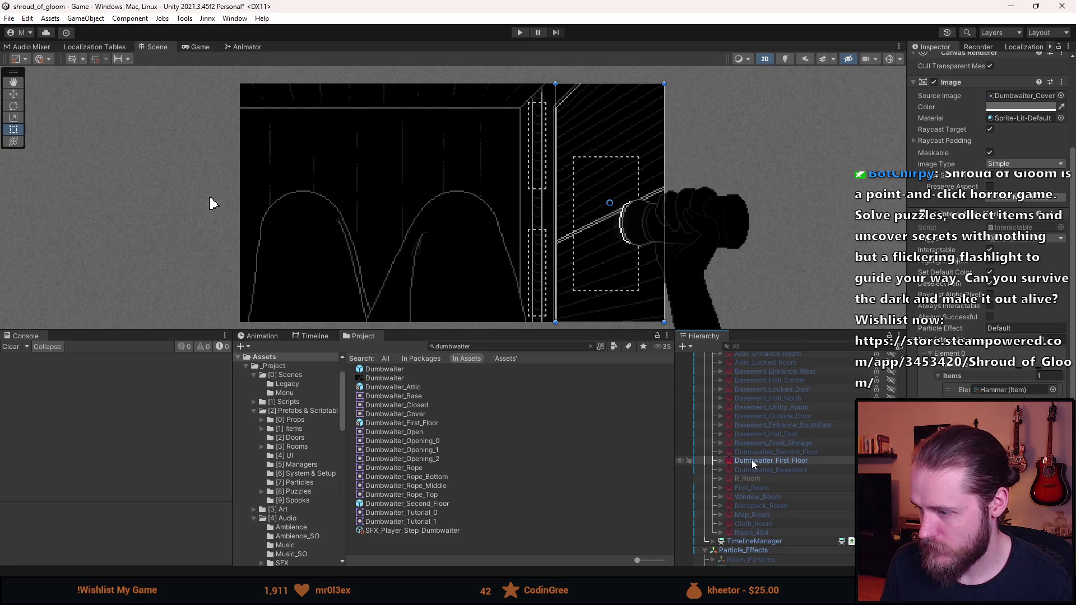
# Step: Give the first-floor Dumbwaiter_Opening and its child the Dumbwaiter_Opening_1 sprite
pyautogui.click(720, 461)
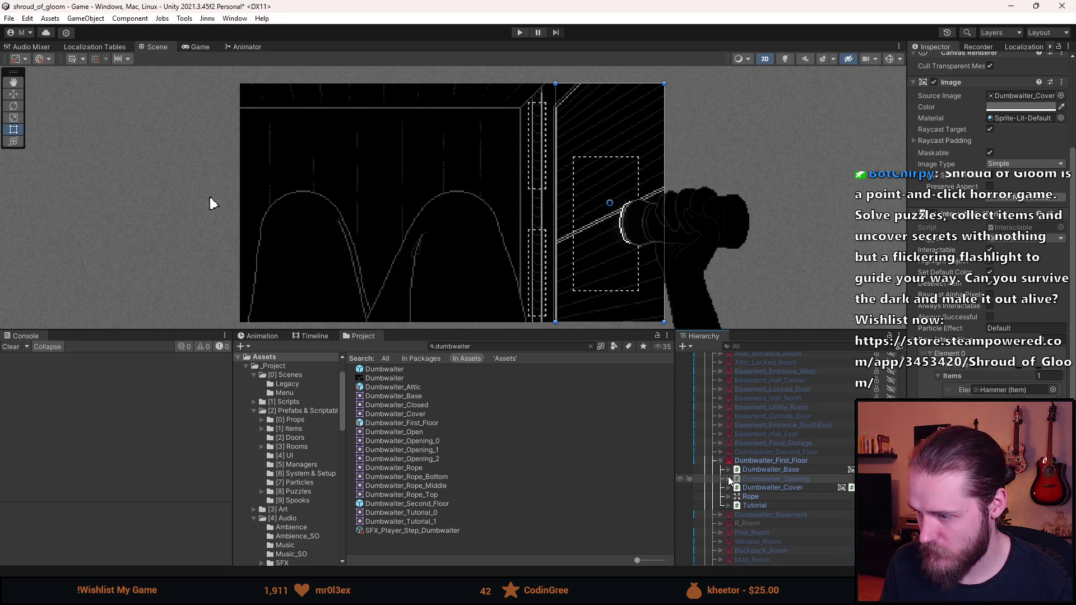
pyautogui.click(729, 479)
pyautogui.click(784, 479)
pyautogui.keyDown('shift'); pyautogui.click(784, 488); pyautogui.keyUp('shift')
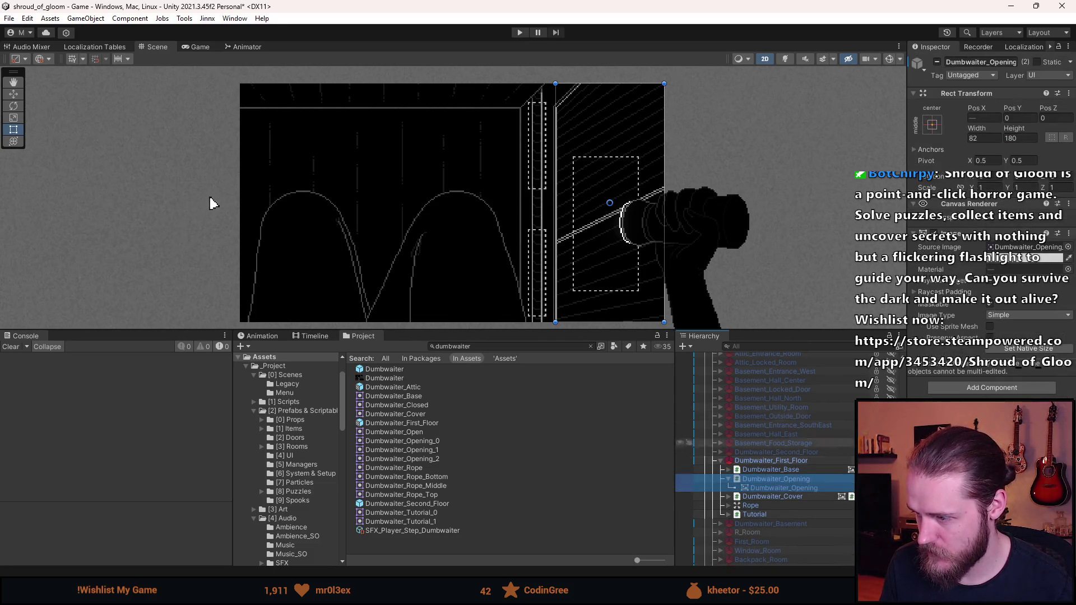
pyautogui.click(1068, 249)
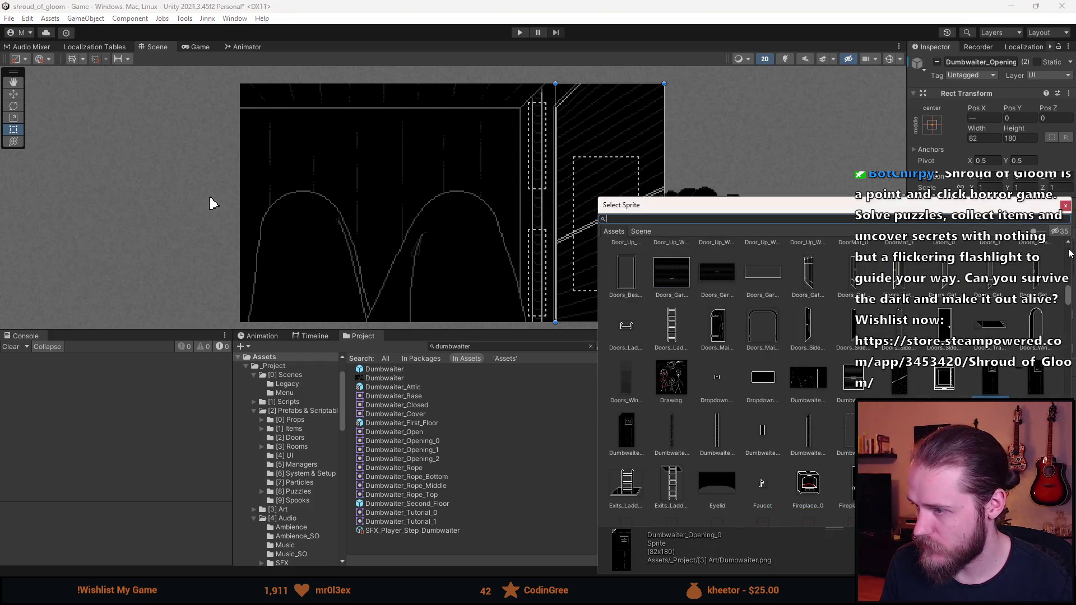
pyautogui.click(1038, 388)
pyautogui.doubleClick(1037, 388)
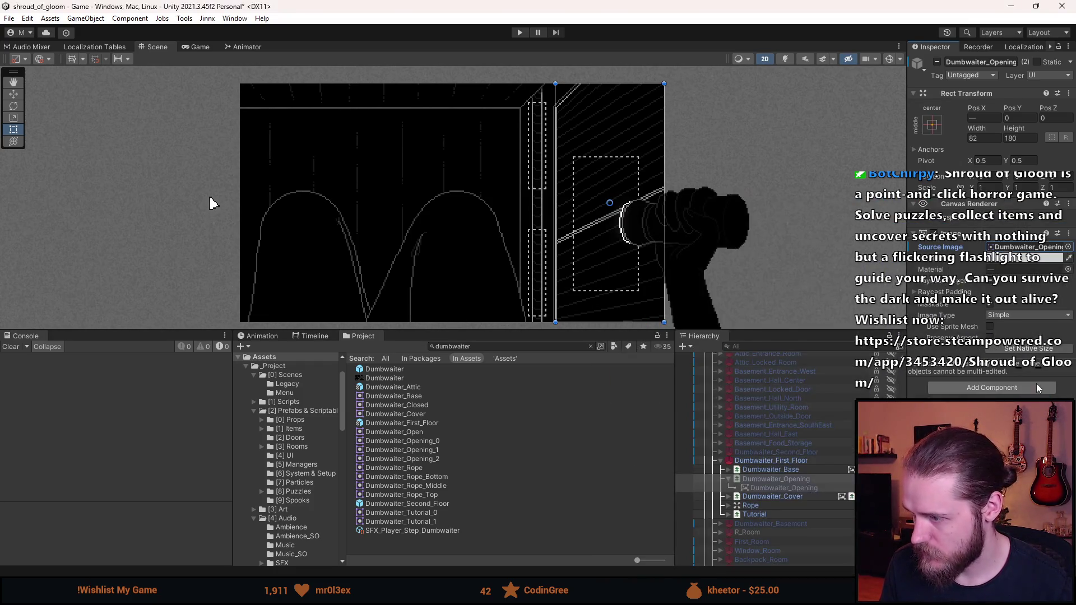
# Step: Verify both first-floor opening images, then list Dumbwaiter_Second_Floor's parts
pyautogui.click(809, 490)
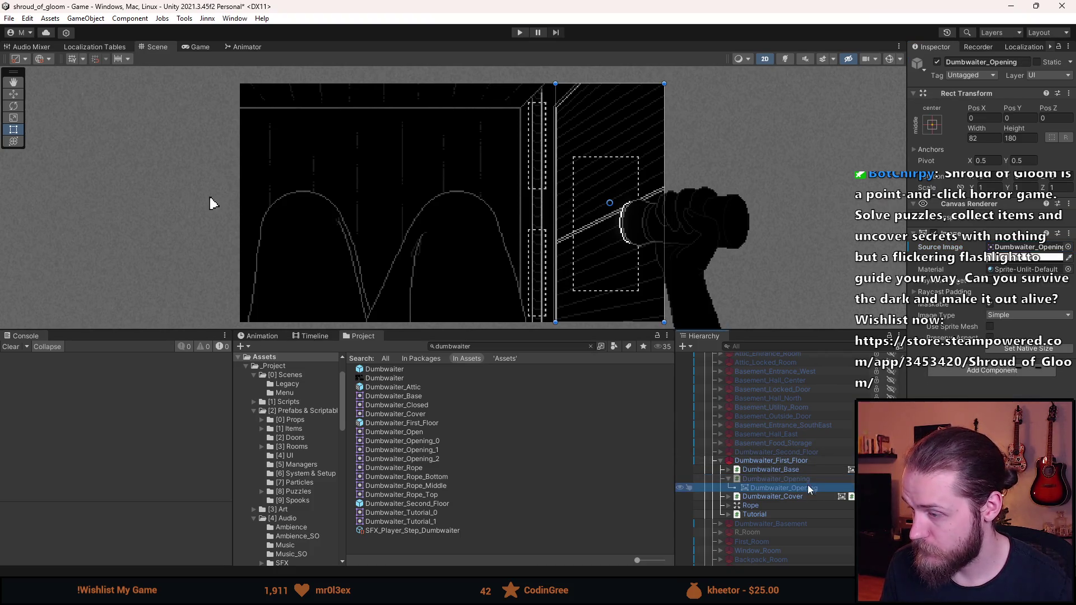
pyautogui.click(808, 481)
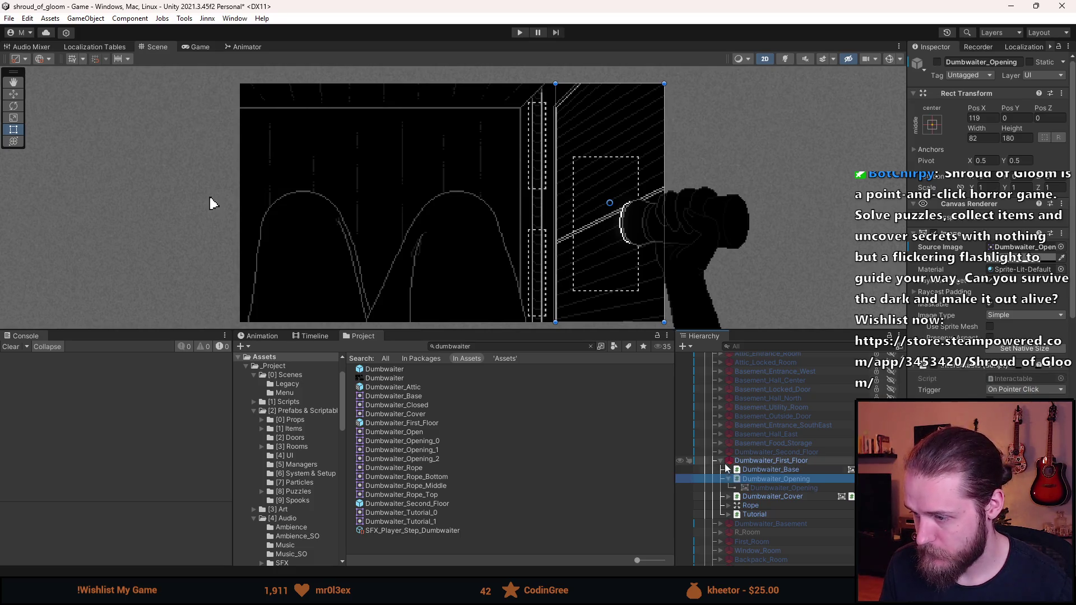
pyautogui.click(722, 461)
pyautogui.click(722, 452)
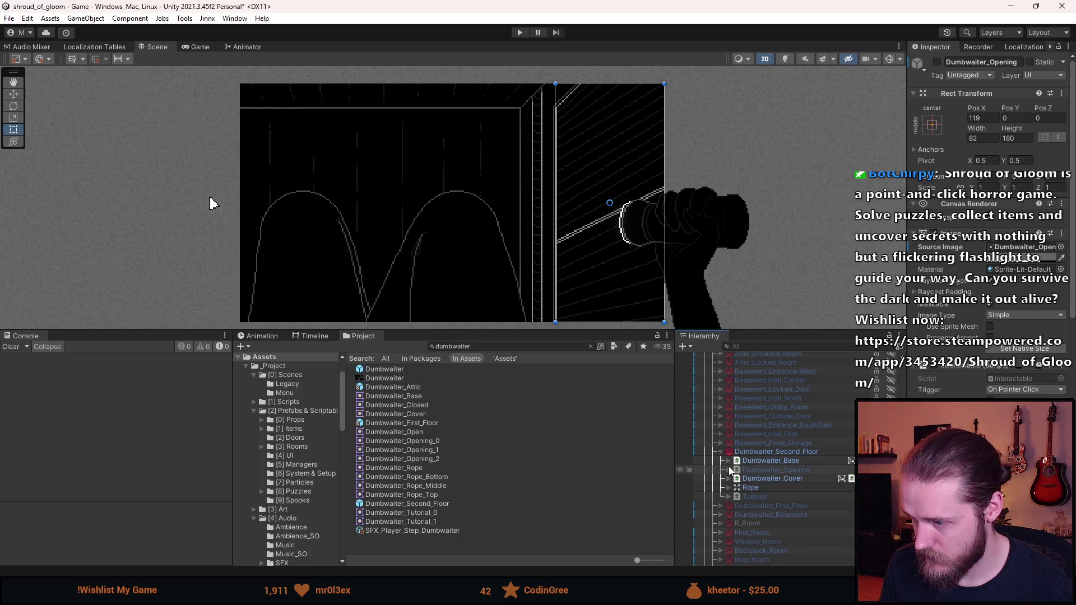
# Step: Set both second-floor Dumbwaiter_Opening objects' Source Image to Dumbwaiter_Opening_2
pyautogui.click(729, 471)
pyautogui.click(776, 471)
pyautogui.keyDown('shift'); pyautogui.click(784, 479); pyautogui.keyUp('shift')
pyautogui.click(1069, 247)
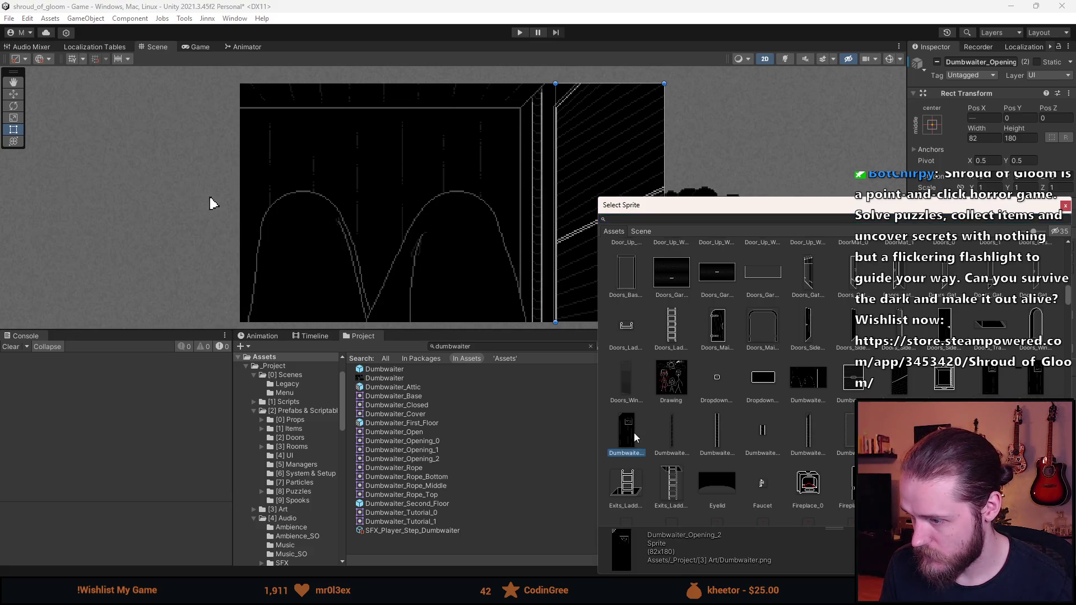
pyautogui.doubleClick(637, 440)
# Step: Recheck the child opening, then deactivate the Dumbwaiter_Second_Floor room
pyautogui.click(722, 452)
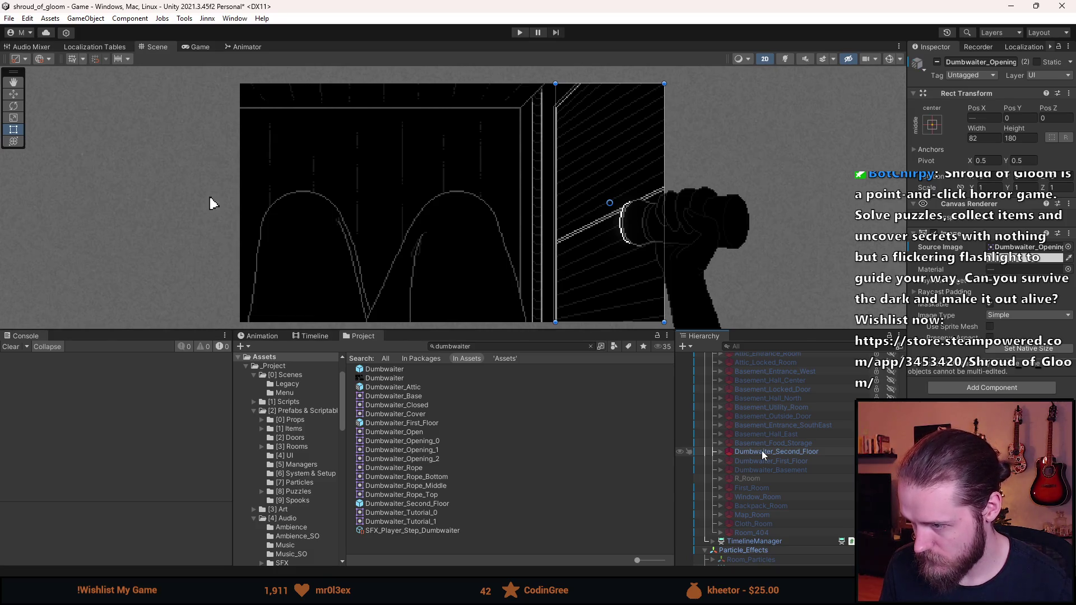
pyautogui.click(721, 453)
pyautogui.click(762, 475)
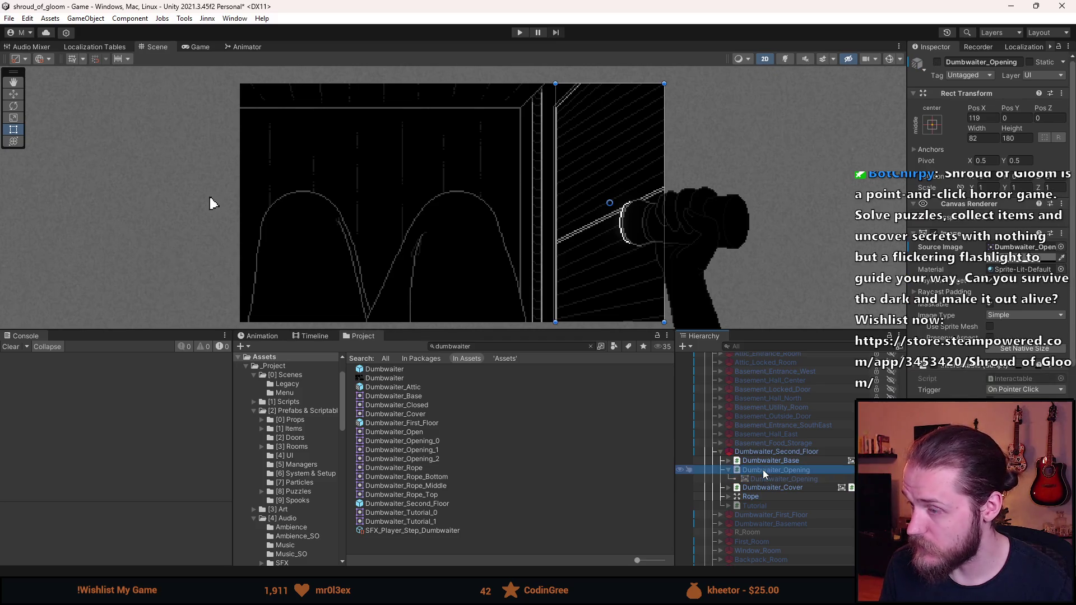
pyautogui.click(751, 453)
pyautogui.click(723, 455)
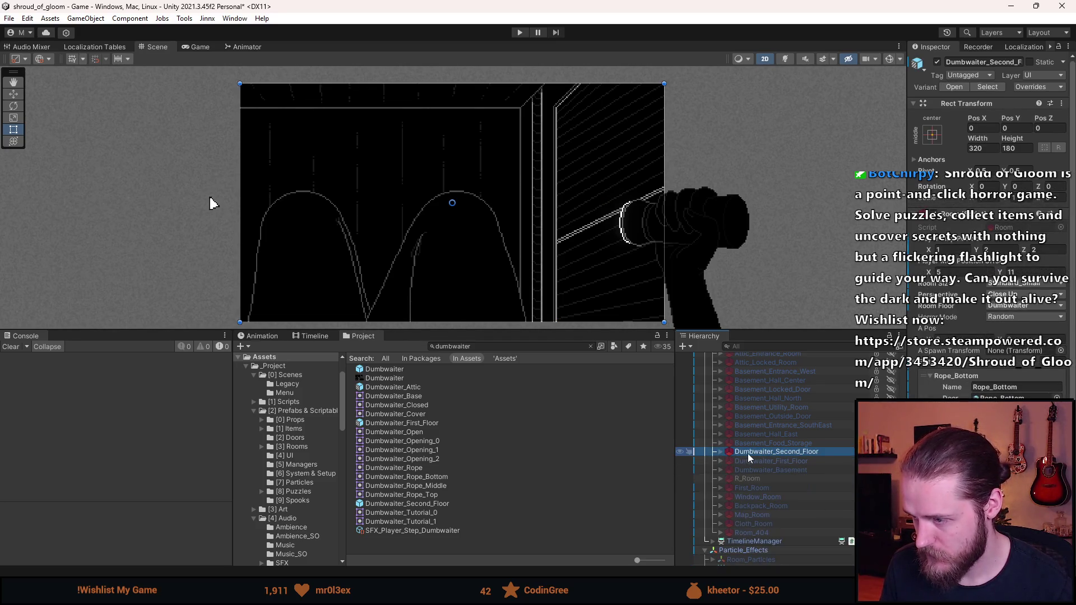
pyautogui.hotkey('alt', 'shift', 'a')
# Step: Activate the First_Kitchen room and enlarge the scene view
pyautogui.scroll(2, 757, 452)
pyautogui.scroll(2, 790, 462)
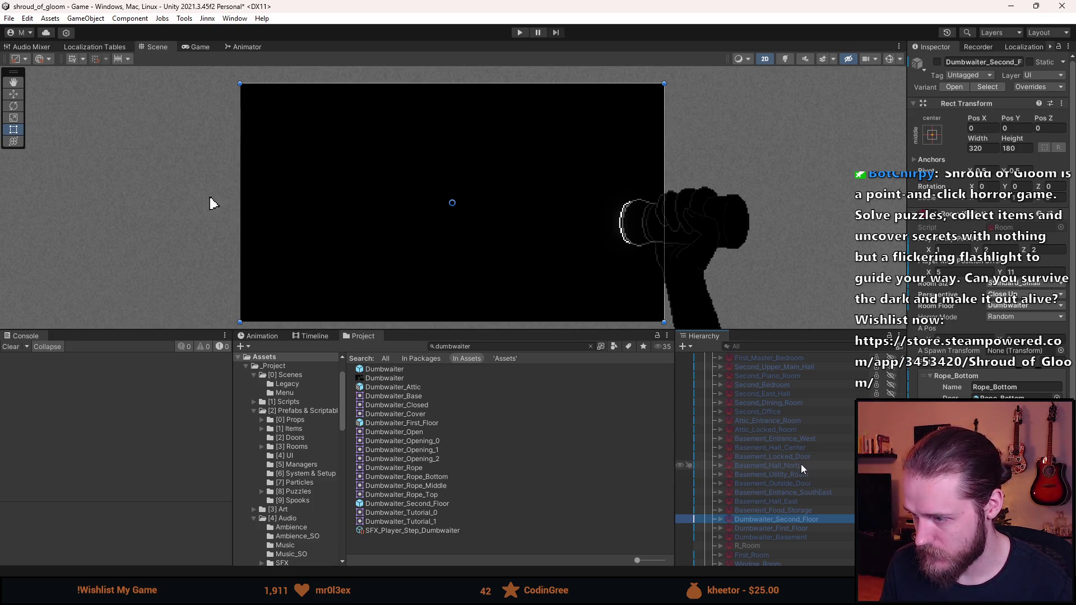
pyautogui.scroll(6, 796, 455)
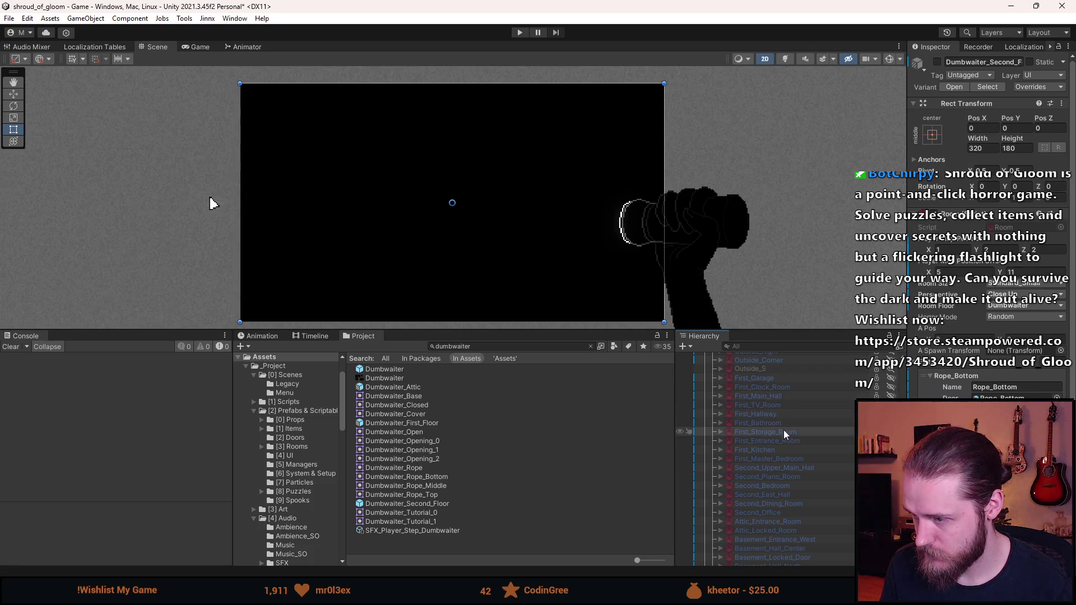
pyautogui.click(776, 449)
pyautogui.moveTo(537, 332); pyautogui.dragTo(538, 482)
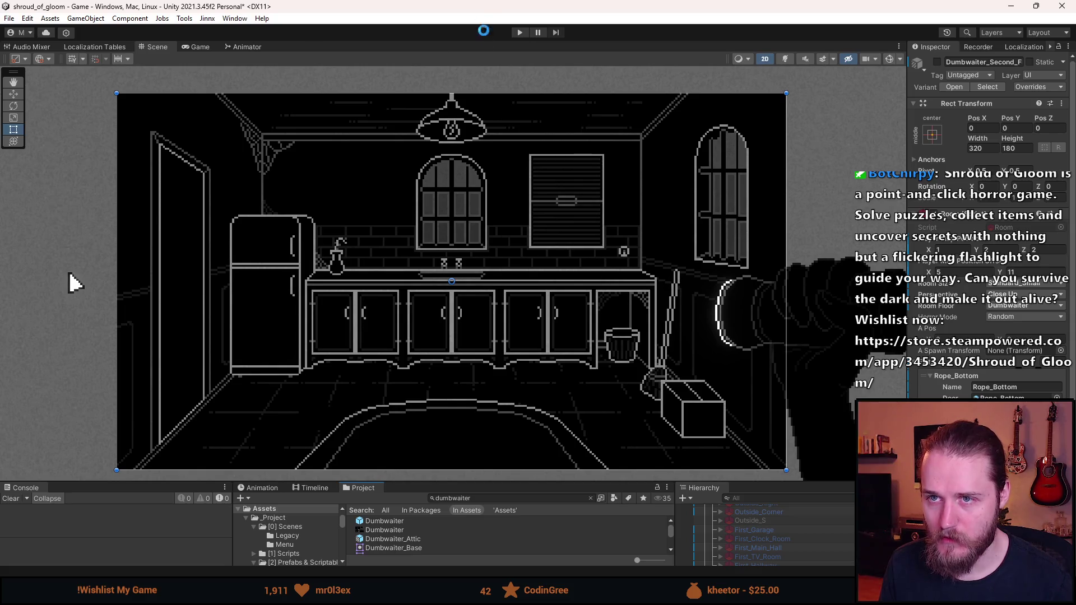
# Step: Start Play mode and enter the dumbwaiter through the kitchen hatch
pyautogui.click(520, 32)
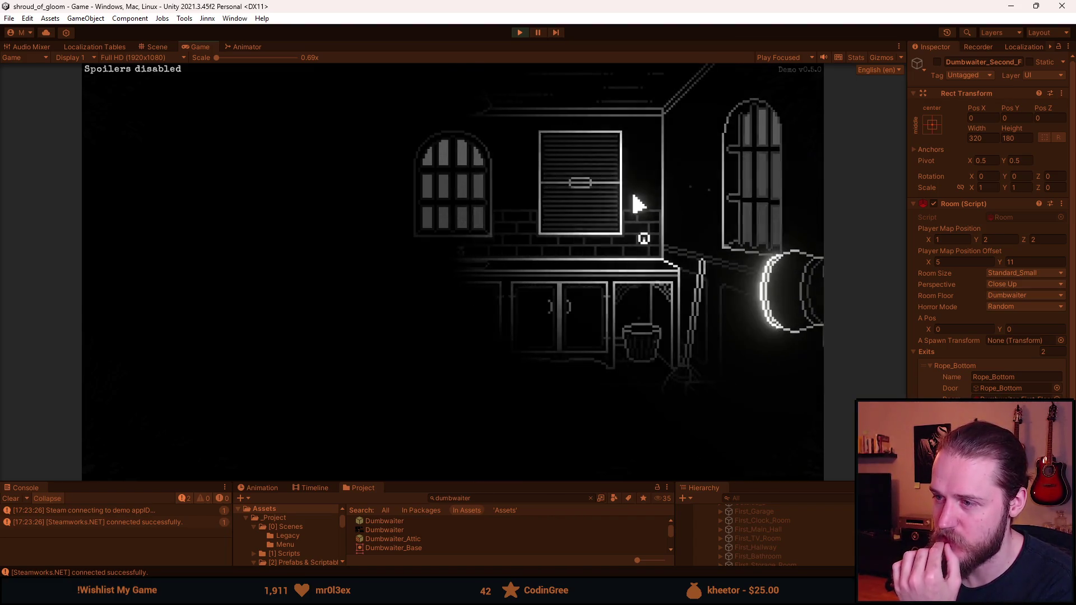
pyautogui.click(574, 205)
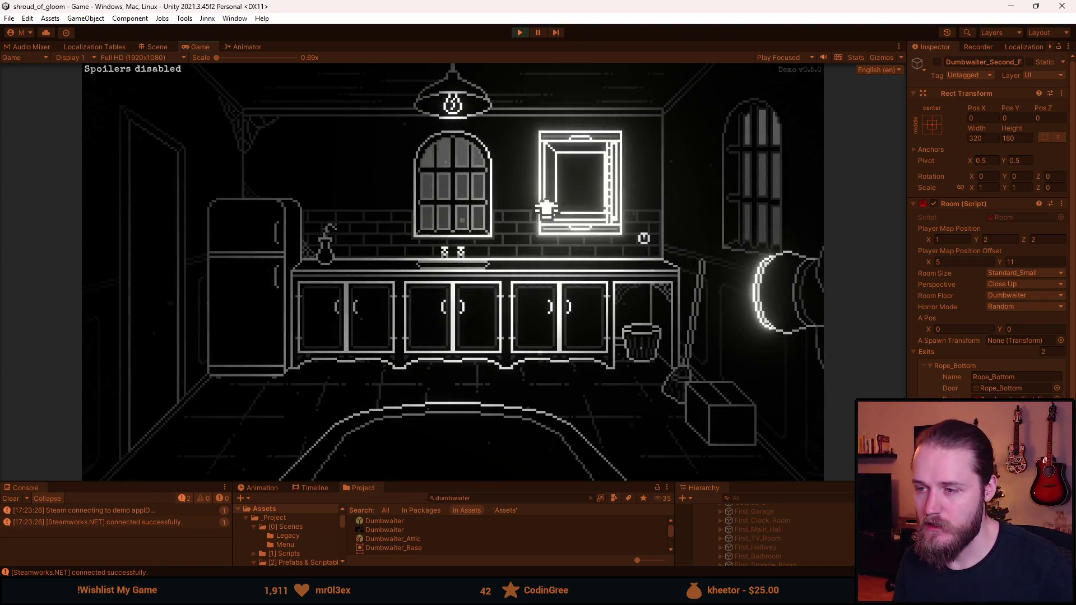
pyautogui.click(583, 206)
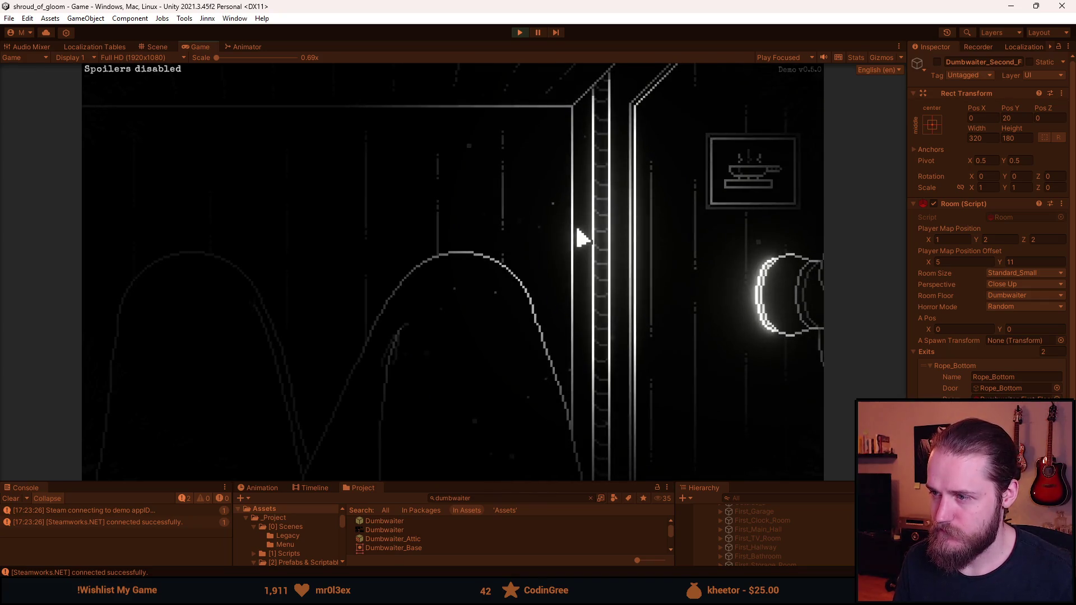
# Step: Exit and re-enter the dumbwaiter shaft repeatedly to test the kitchen transition
pyautogui.click(674, 240)
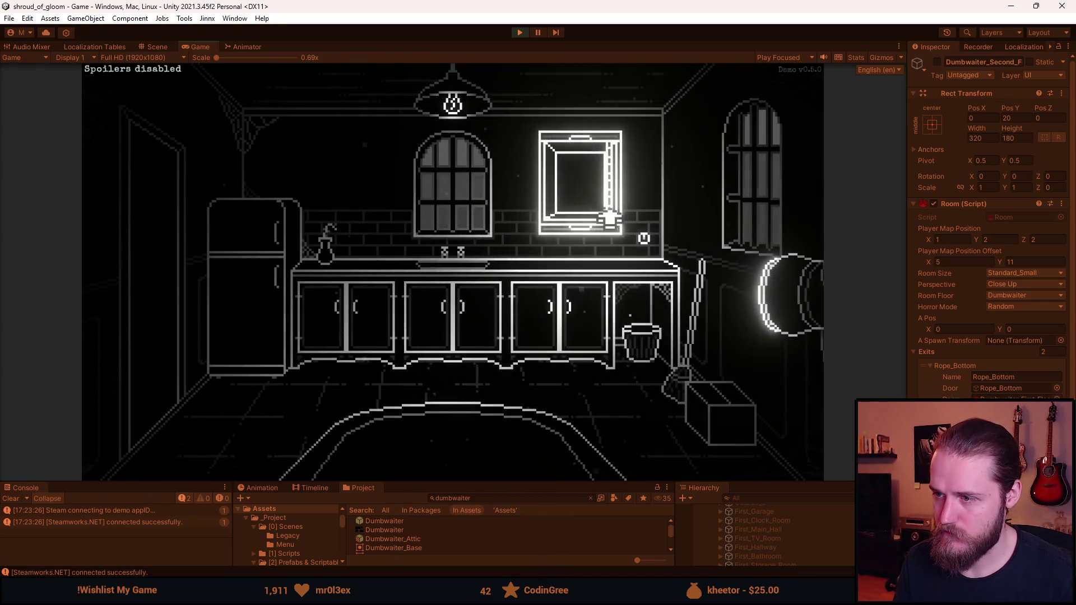
pyautogui.click(614, 218)
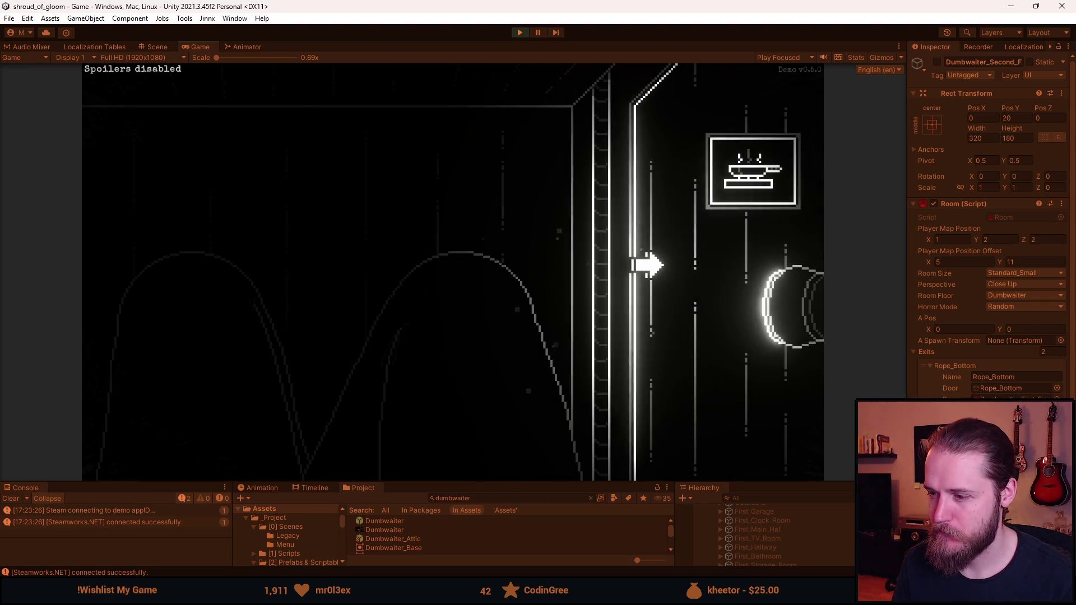
pyautogui.click(648, 265)
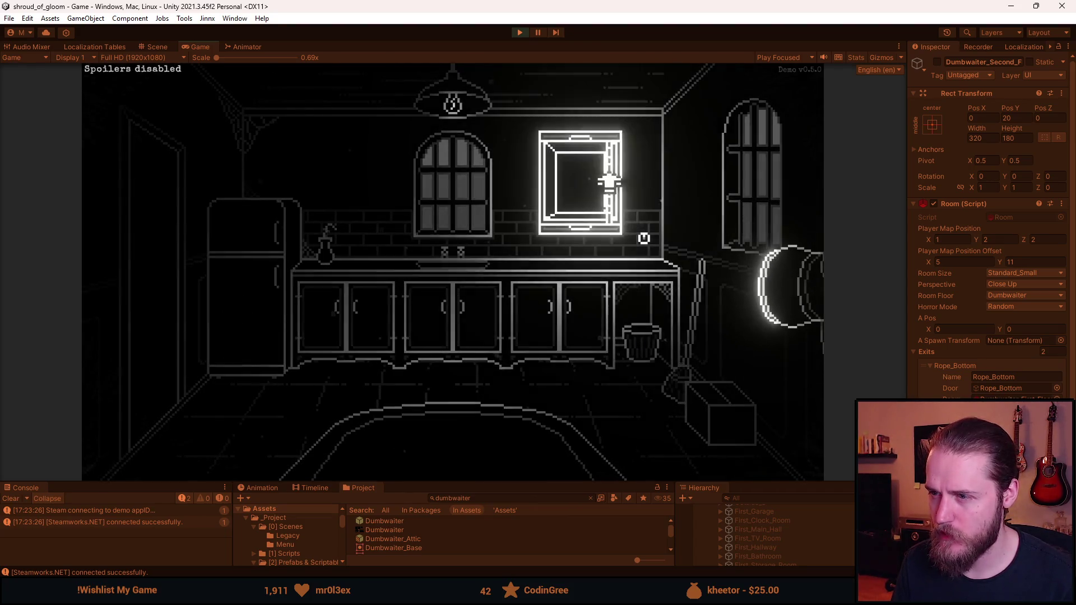
pyautogui.click(607, 180)
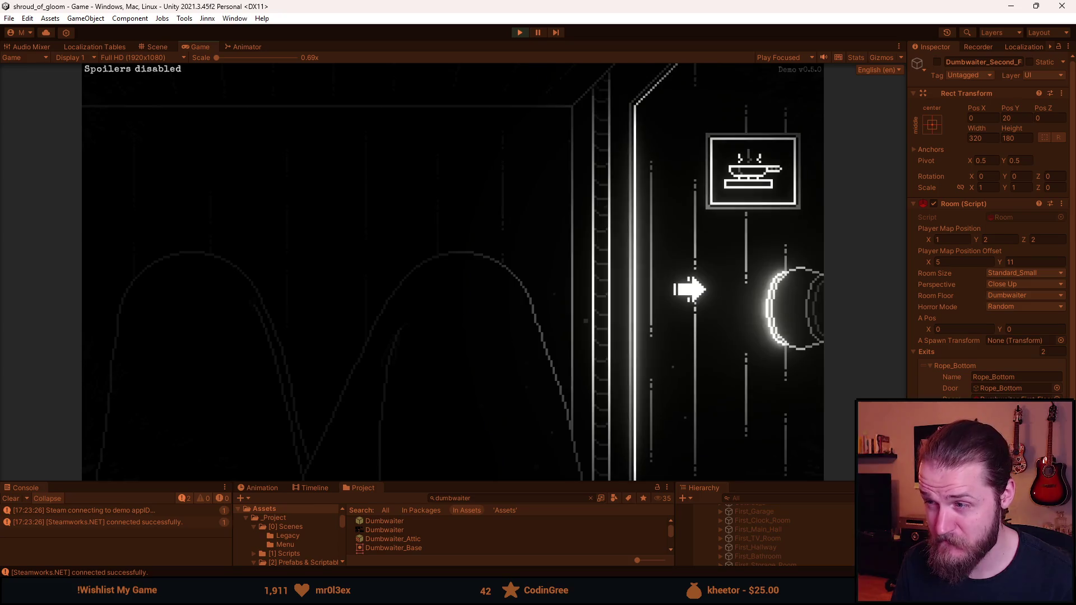
pyautogui.click(685, 260)
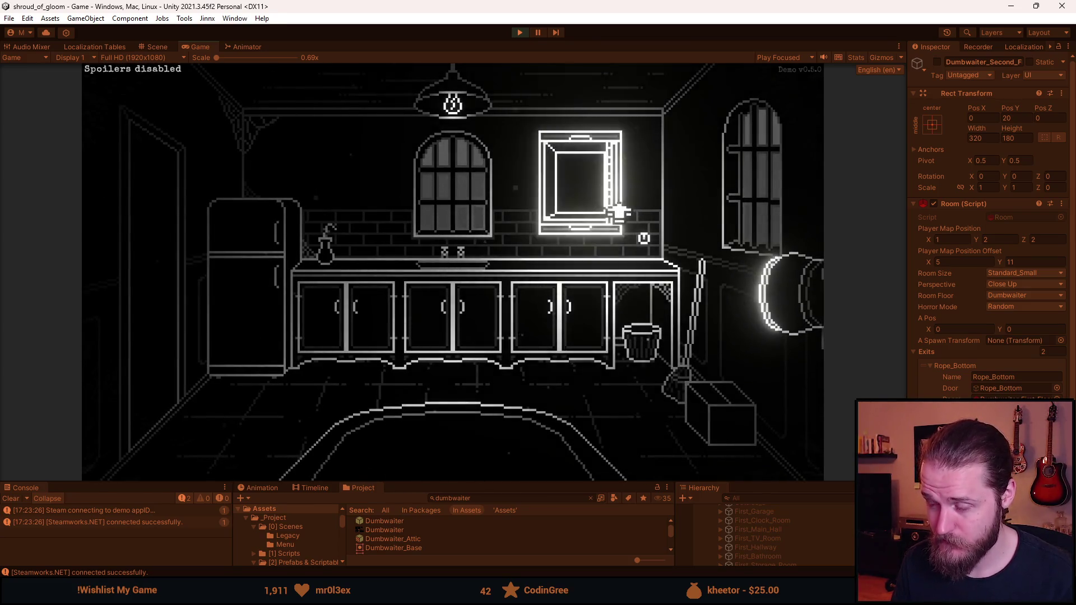
pyautogui.press('F1')
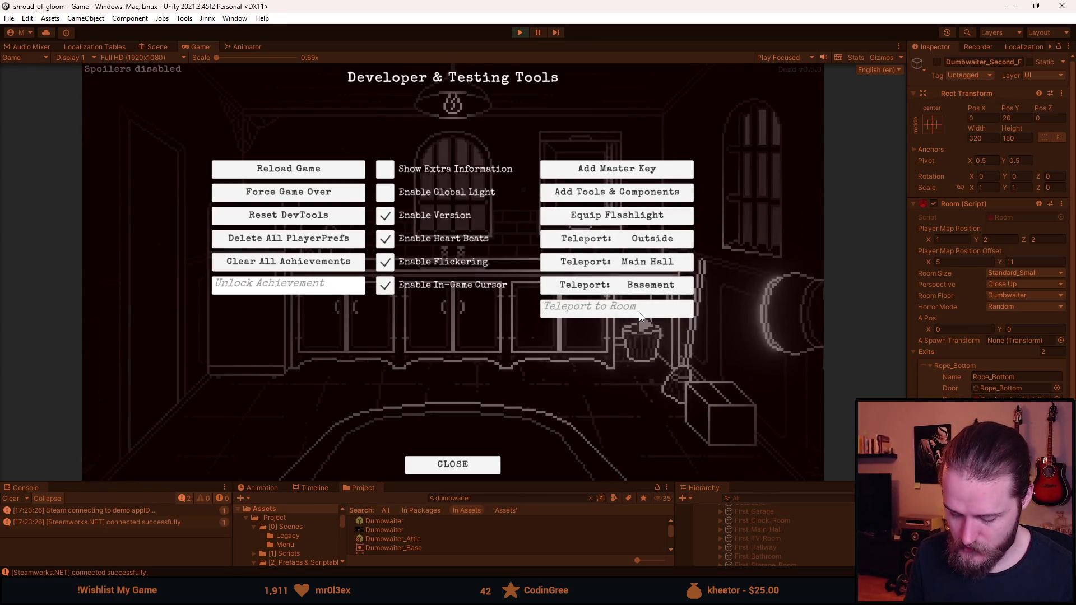
pyautogui.write('Basement_Food')
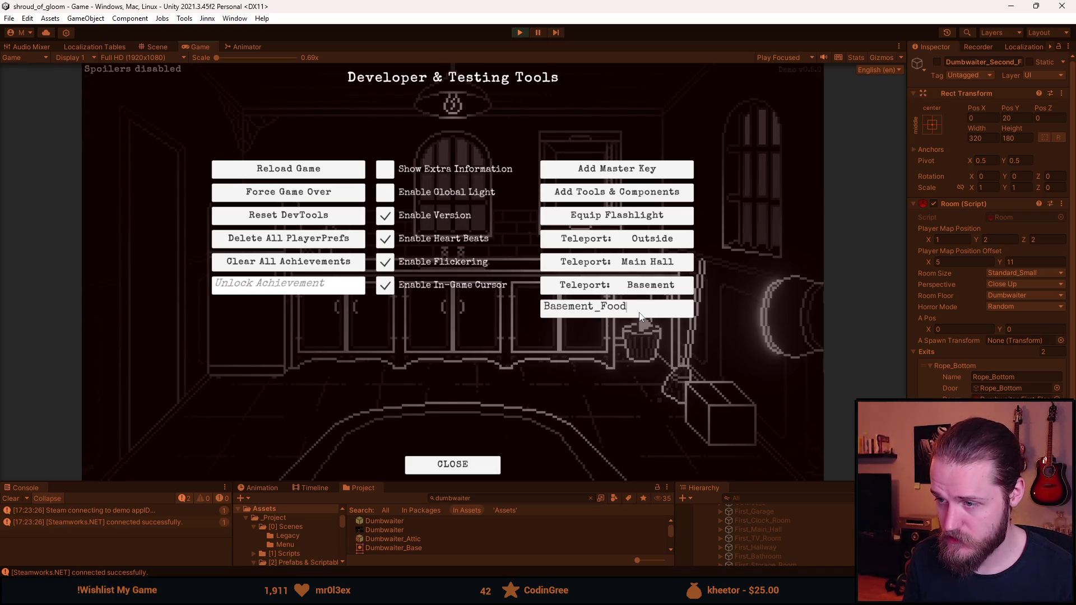
# Step: Teleport via the developer tools to Basement_Food_Storage, then to Second_Dining_Room
pyautogui.write('_Storage')
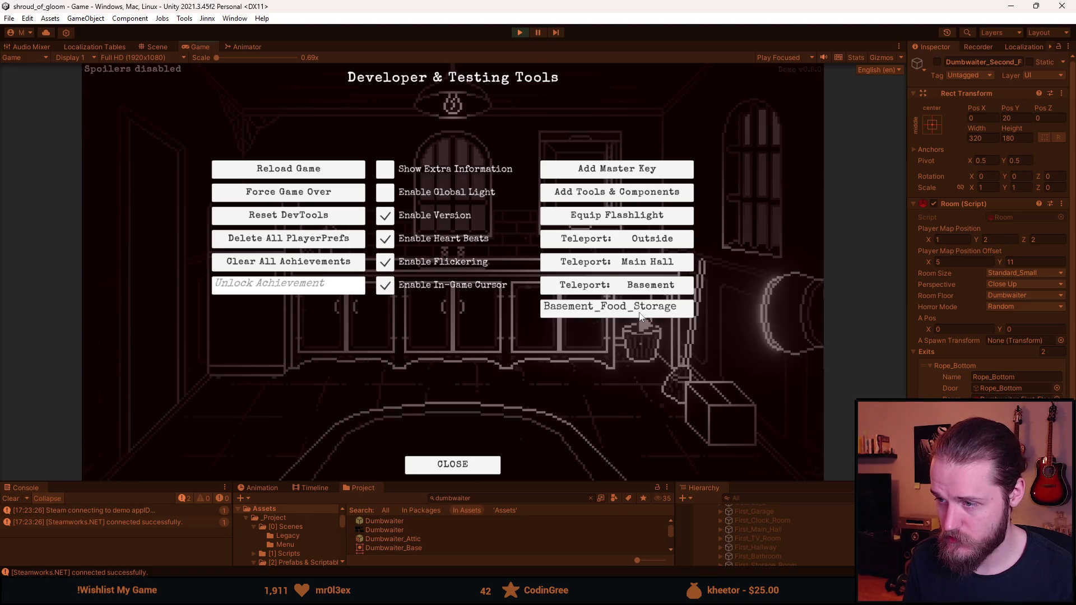
pyautogui.press('Return')
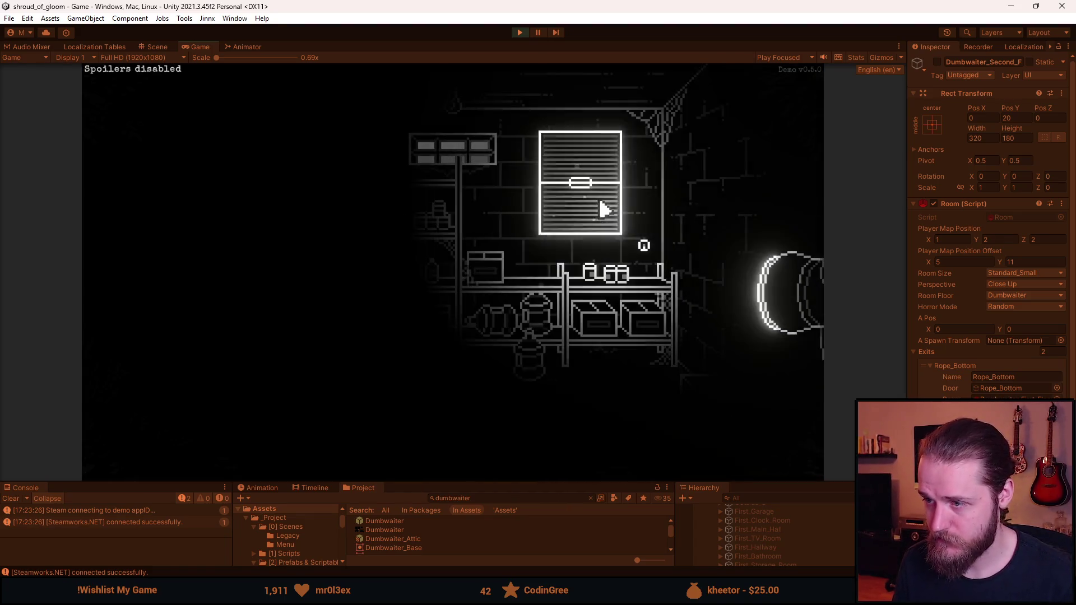
pyautogui.press('F1')
pyautogui.click(634, 312)
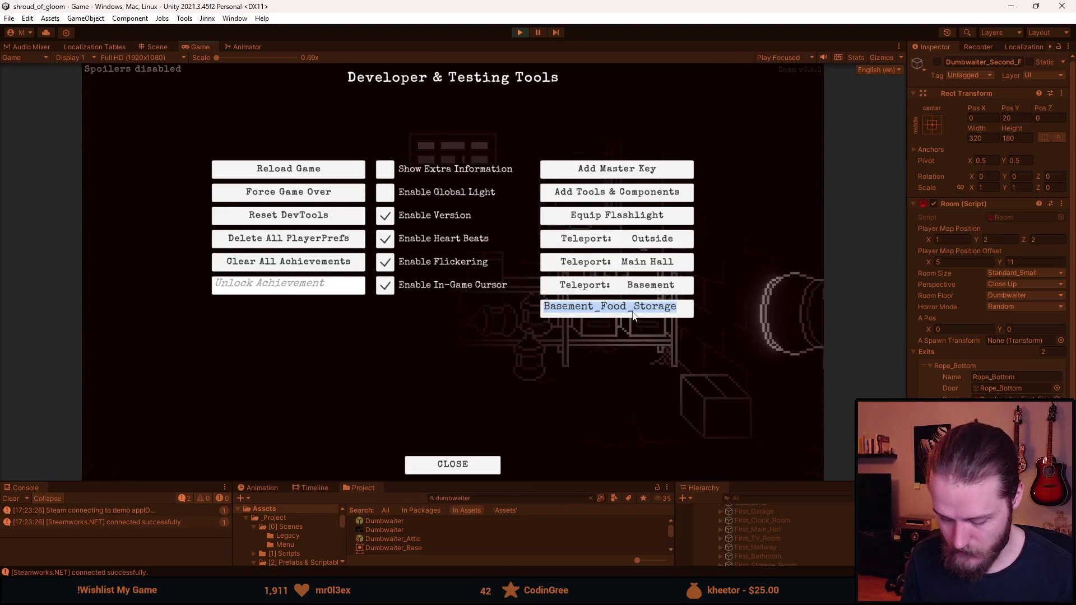
pyautogui.write('Second_Dining_Room')
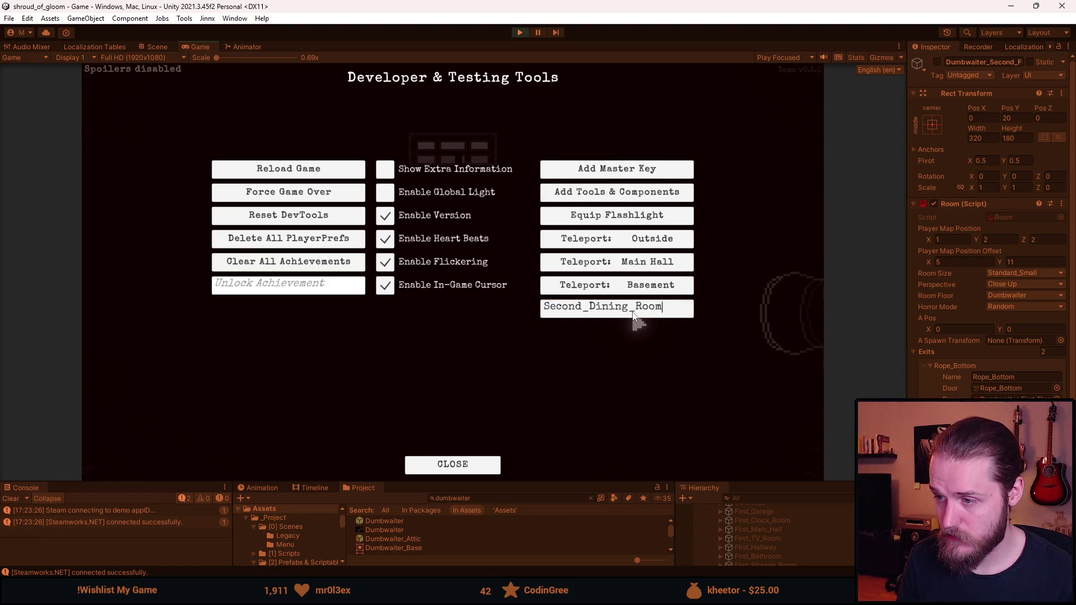
pyautogui.press('Return')
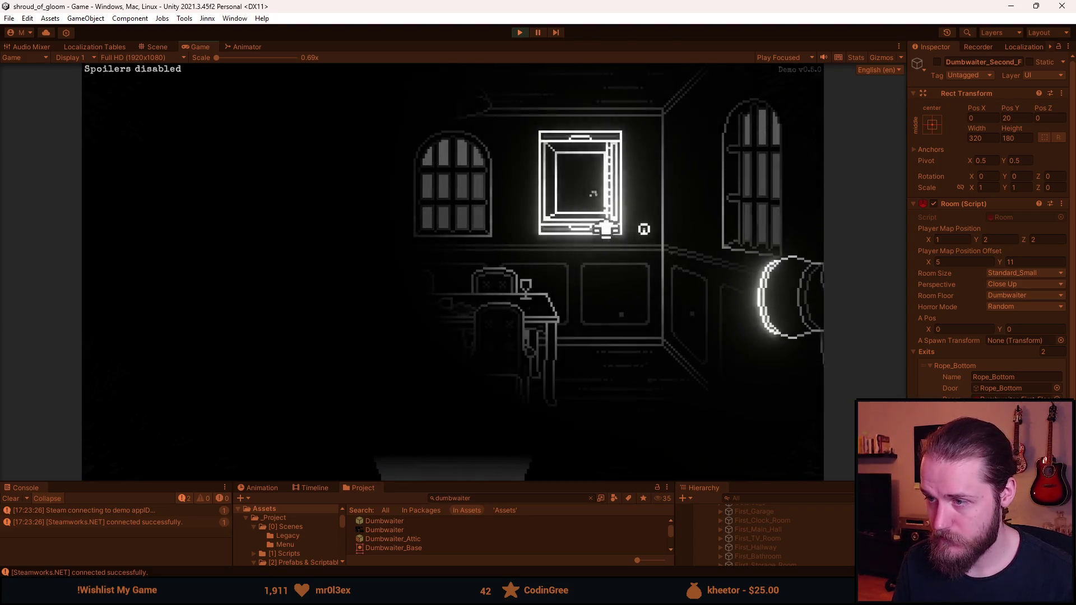
# Step: Enter the dumbwaiter from the dining room and ride it up and down between floors
pyautogui.click(644, 230)
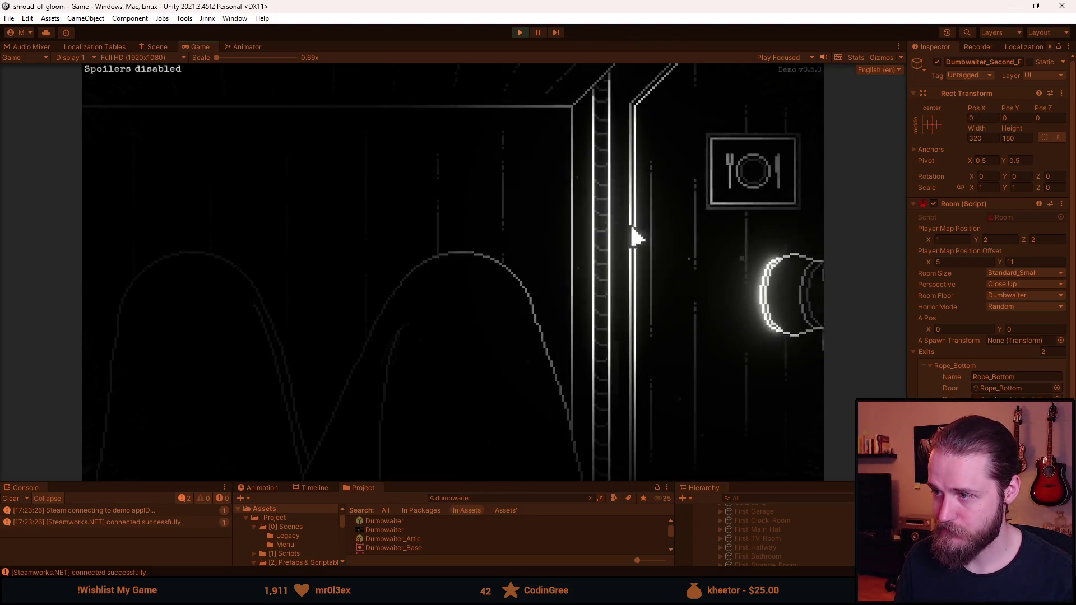
pyautogui.click(615, 294)
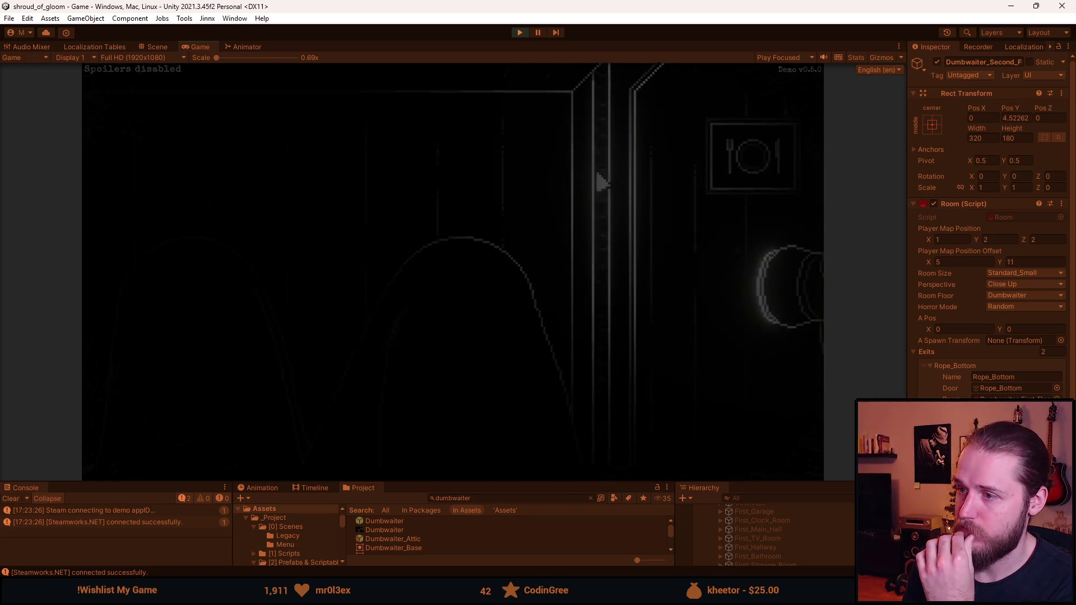
pyautogui.click(601, 293)
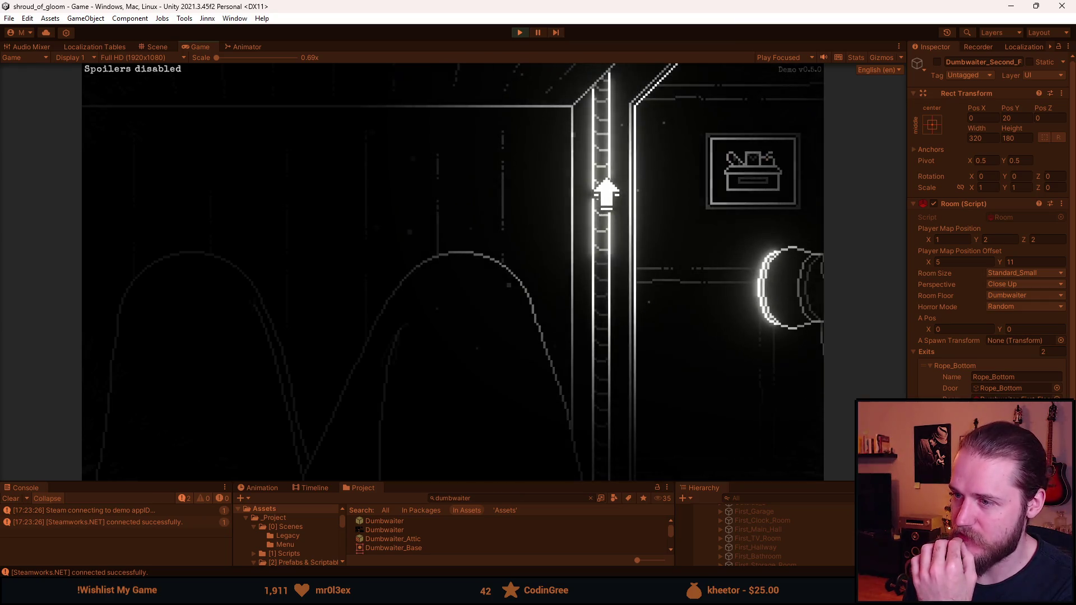
pyautogui.click(605, 193)
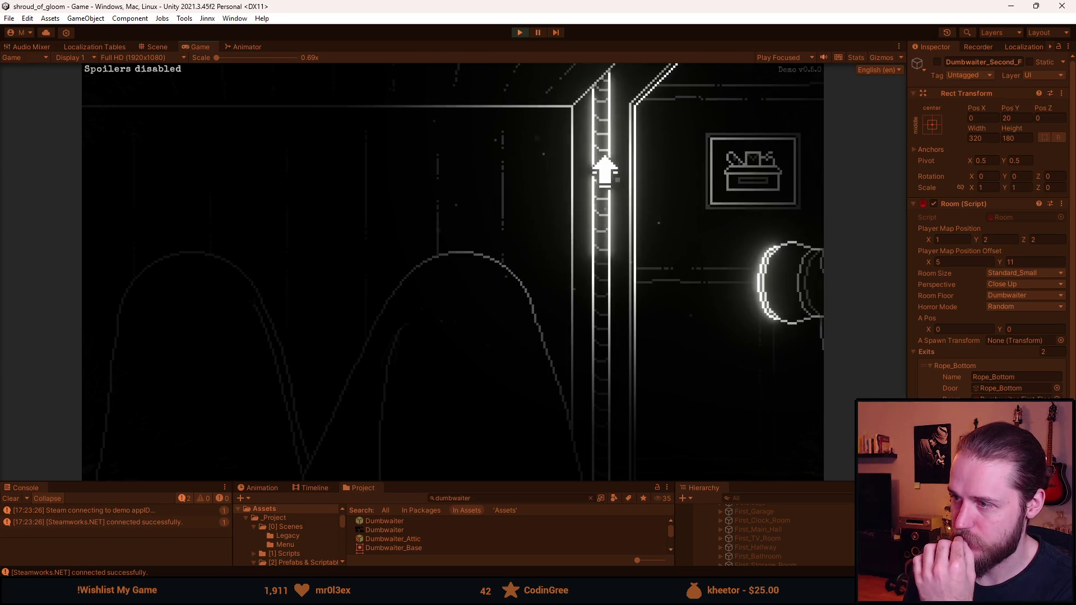
pyautogui.click(605, 168)
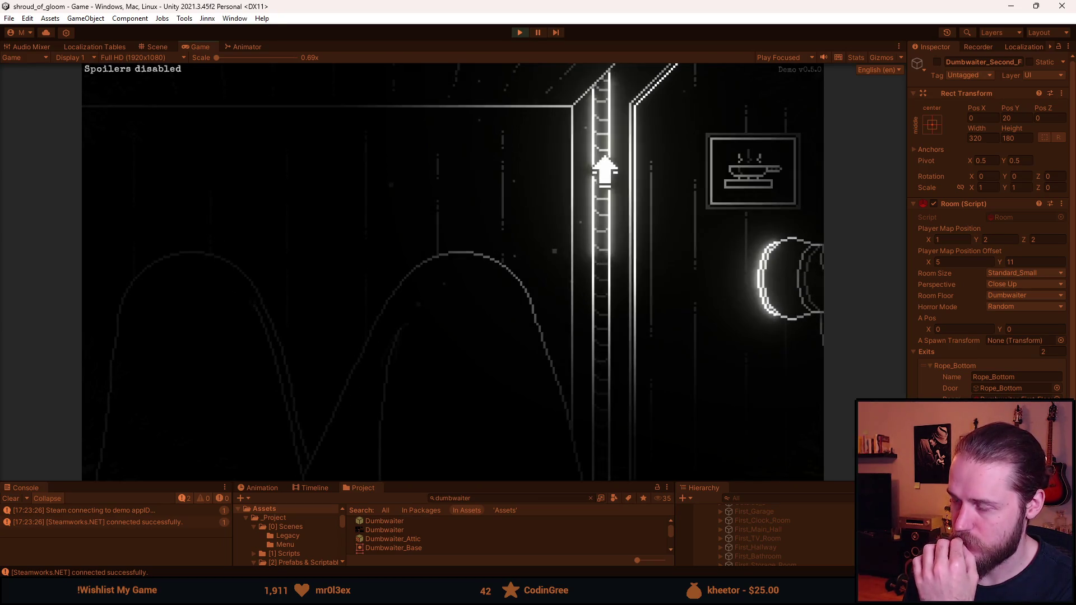
pyautogui.click(605, 168)
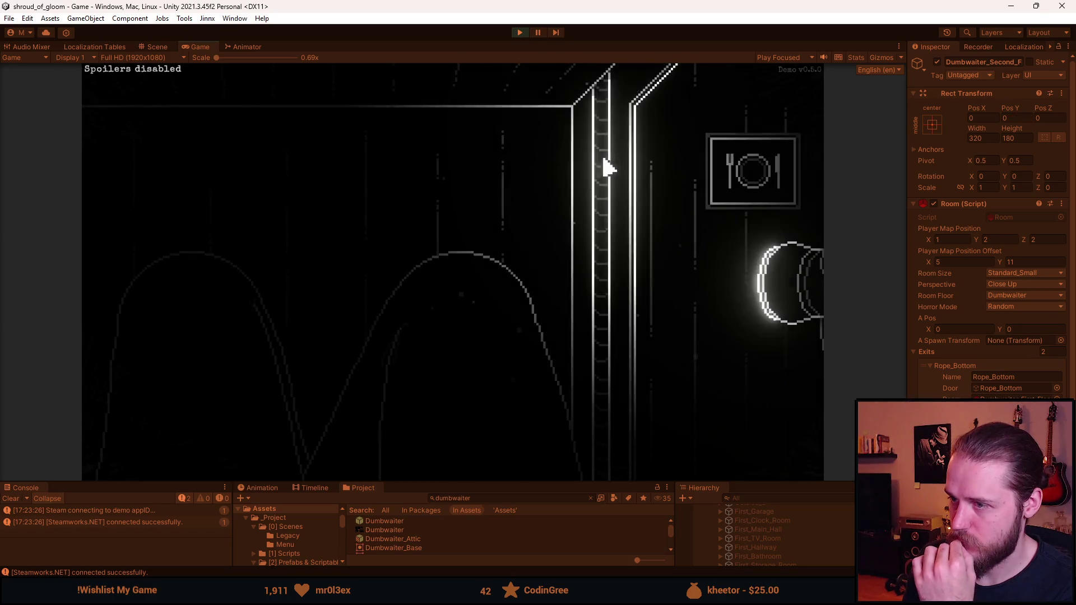
pyautogui.click(611, 297)
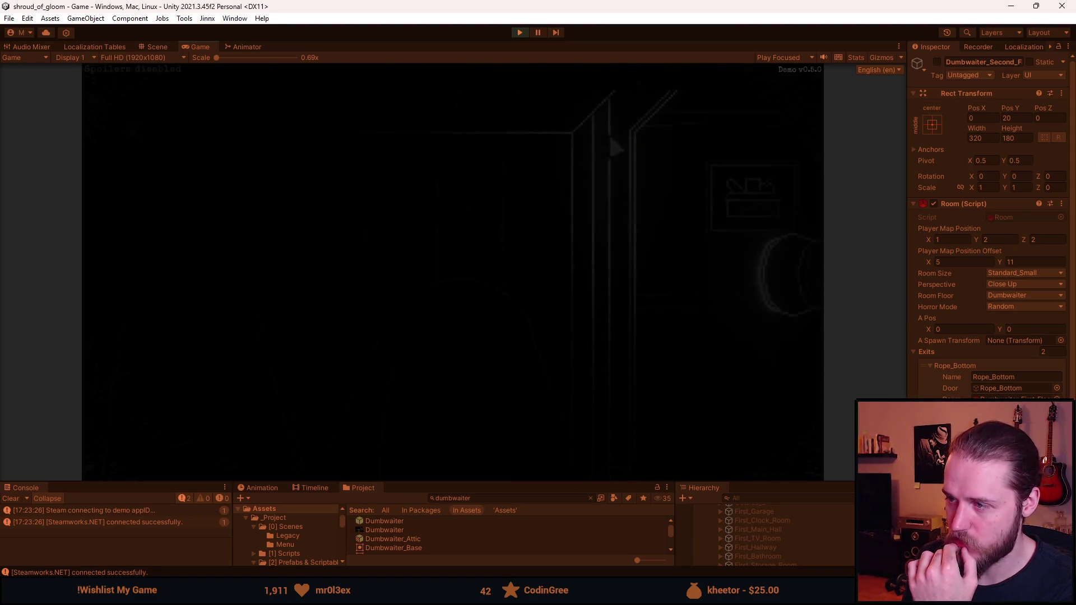
pyautogui.click(611, 153)
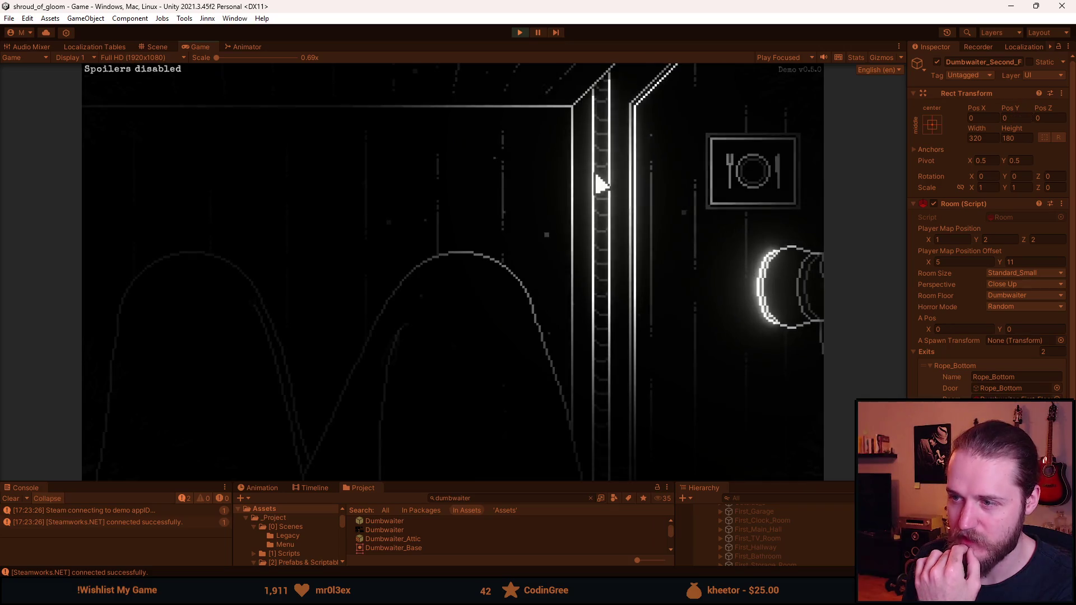
pyautogui.click(603, 314)
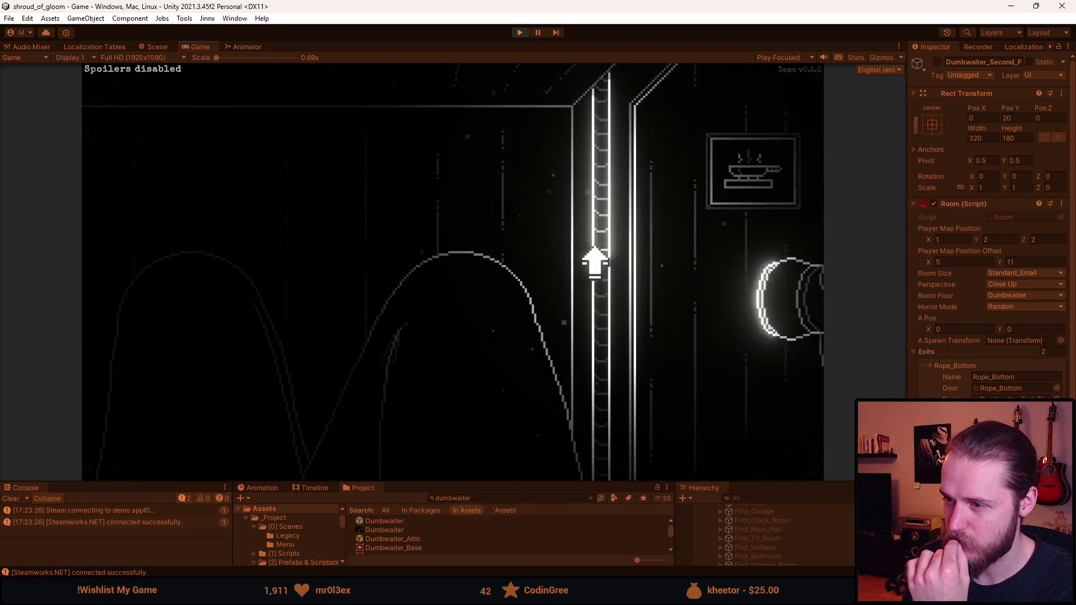
pyautogui.click(604, 283)
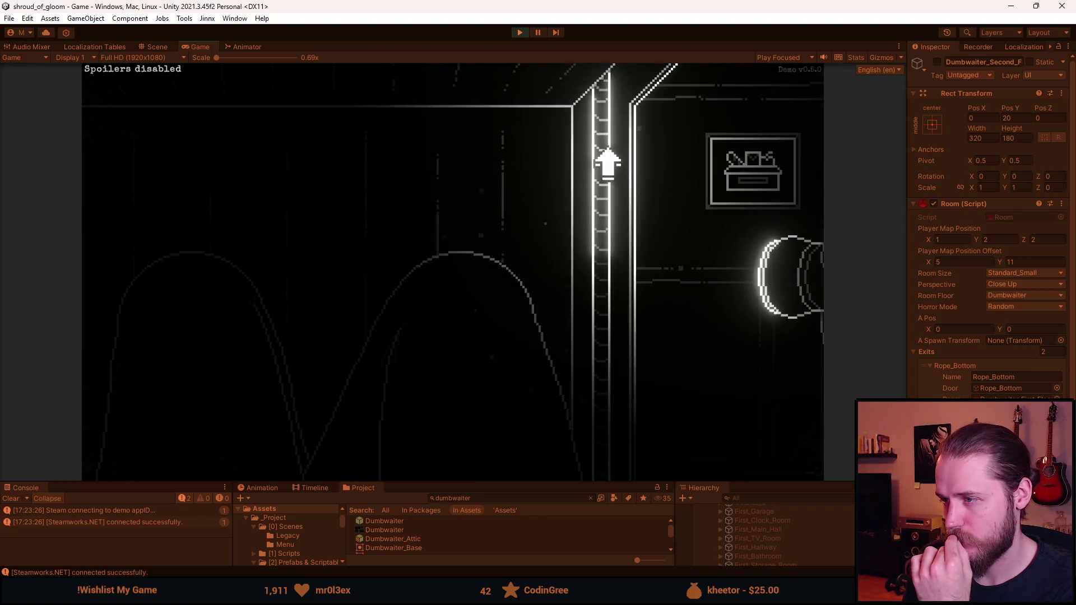
# Step: Step out into the storage room and kitchen, then ride to the dining and storage floors
pyautogui.click(607, 162)
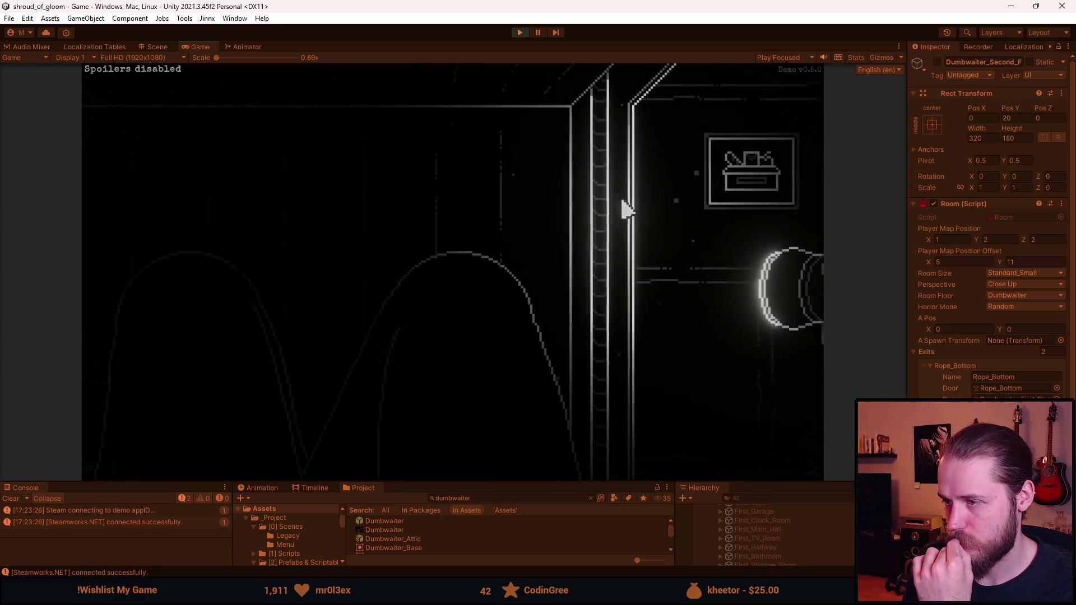
pyautogui.click(604, 194)
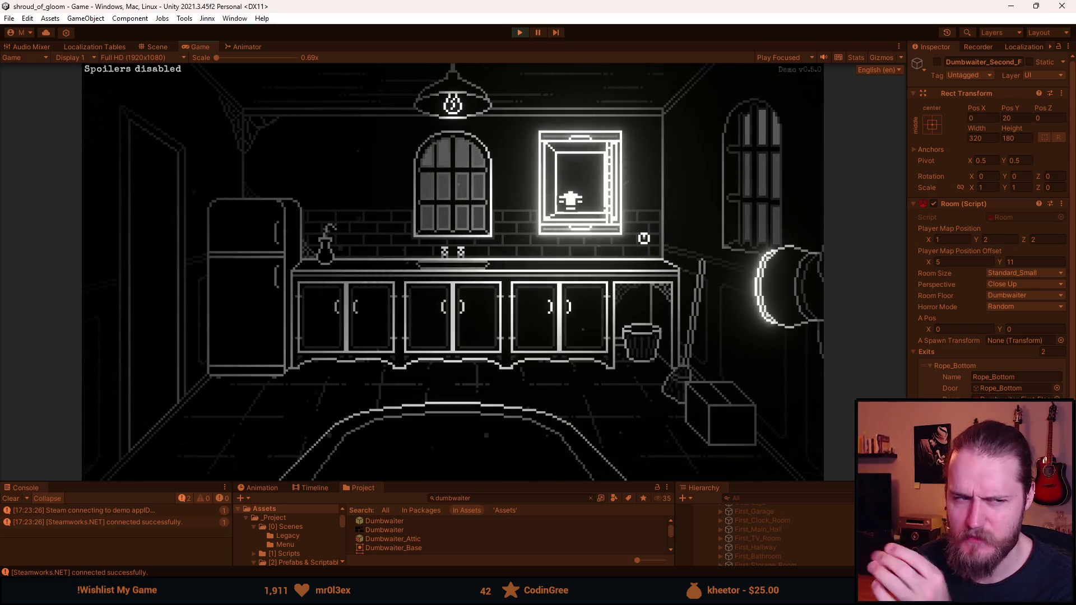
pyautogui.click(570, 200)
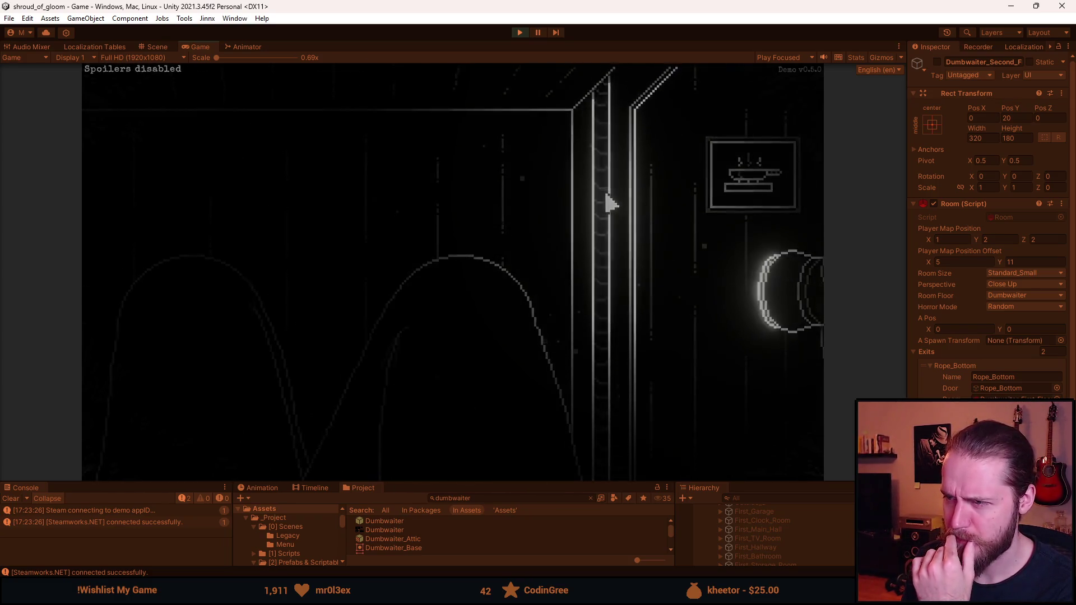
pyautogui.click(714, 196)
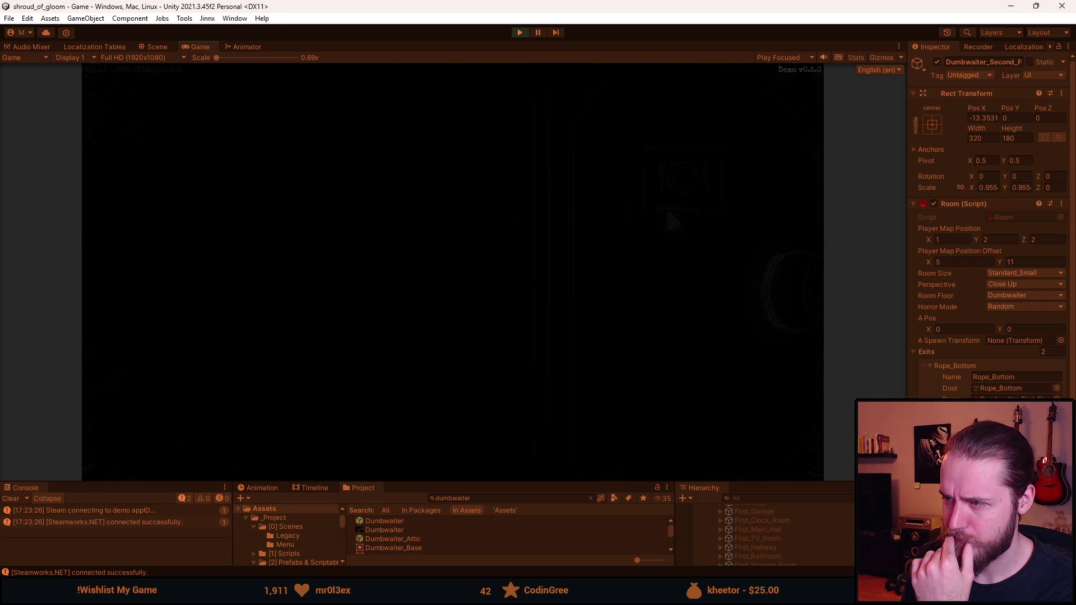
pyautogui.click(609, 194)
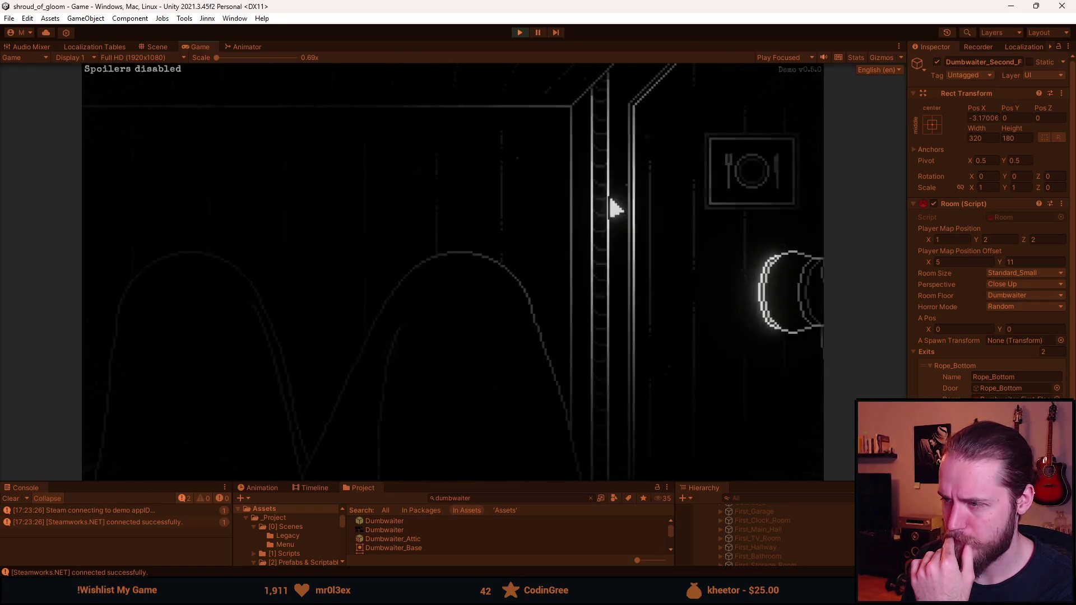
pyautogui.click(604, 296)
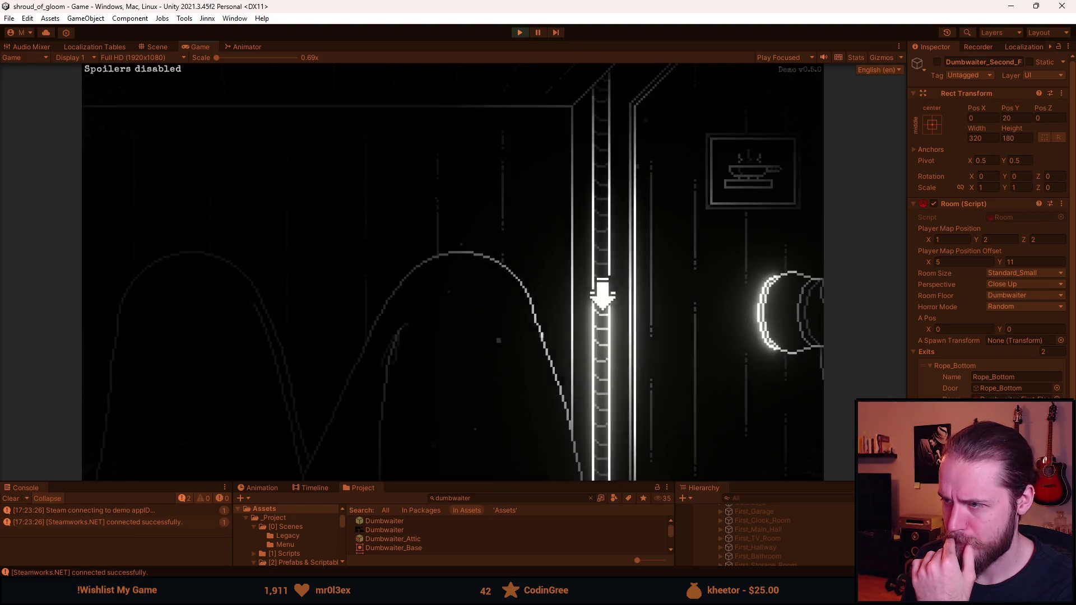
pyautogui.click(605, 292)
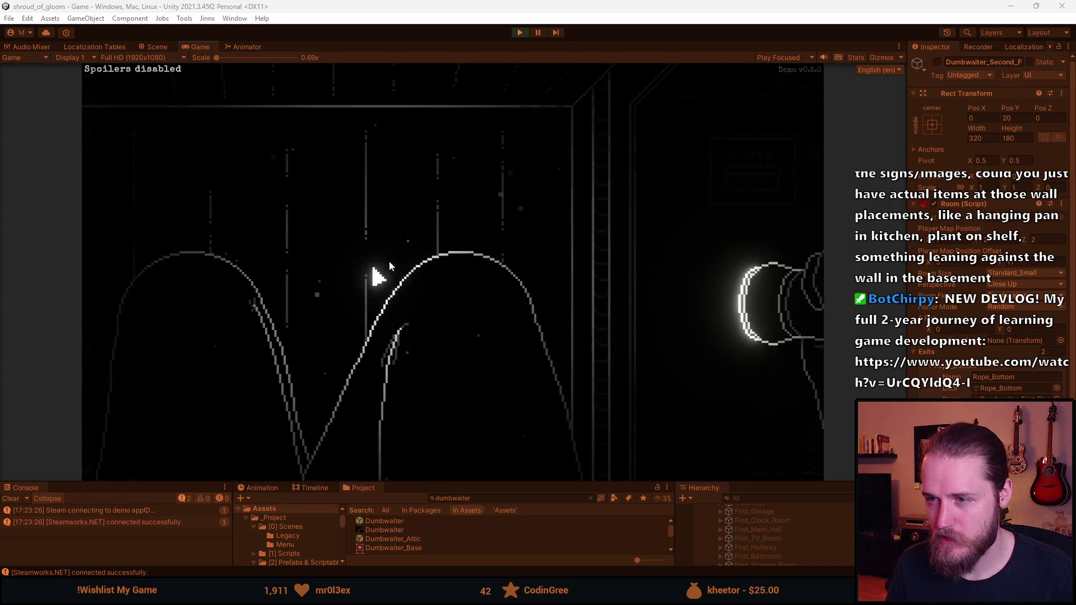
# Step: Visit the storage room, re-enter the dumbwaiter and ride it between floors
pyautogui.click(802, 242)
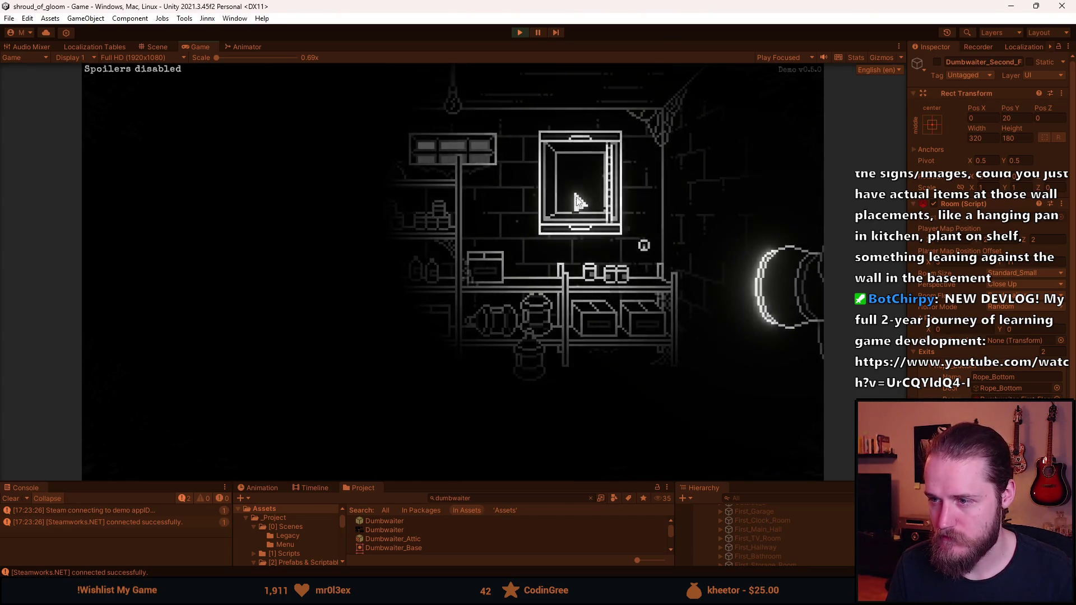
pyautogui.click(577, 203)
pyautogui.click(610, 192)
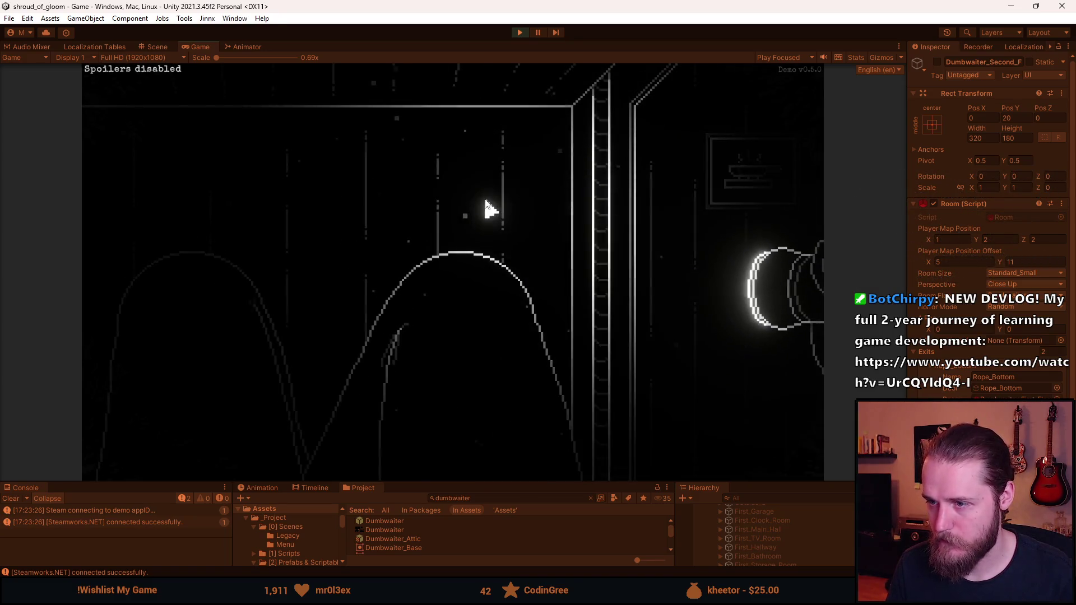
pyautogui.click(593, 189)
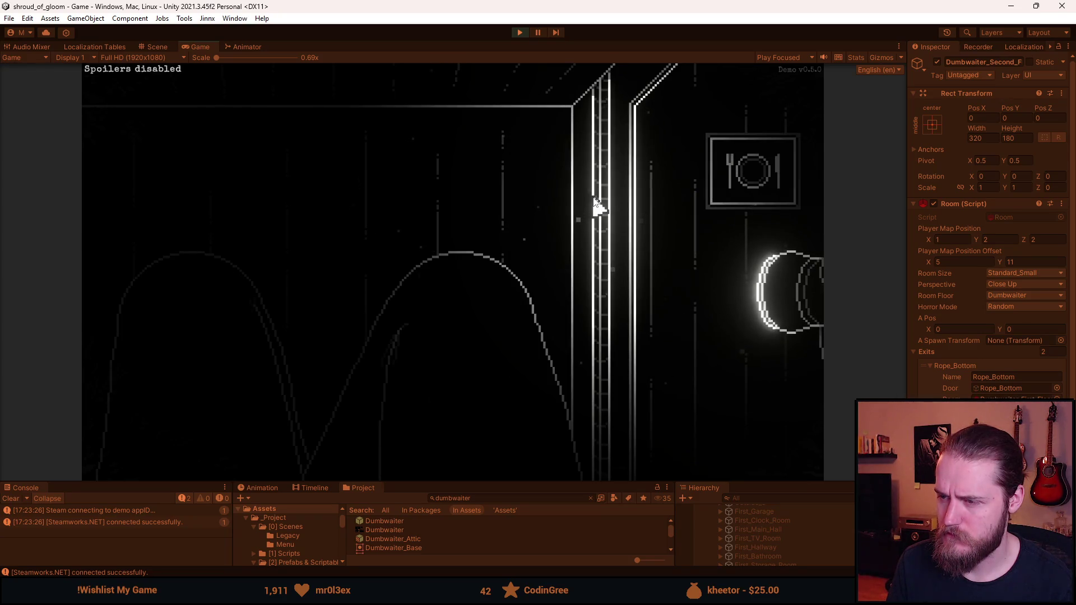
pyautogui.click(598, 174)
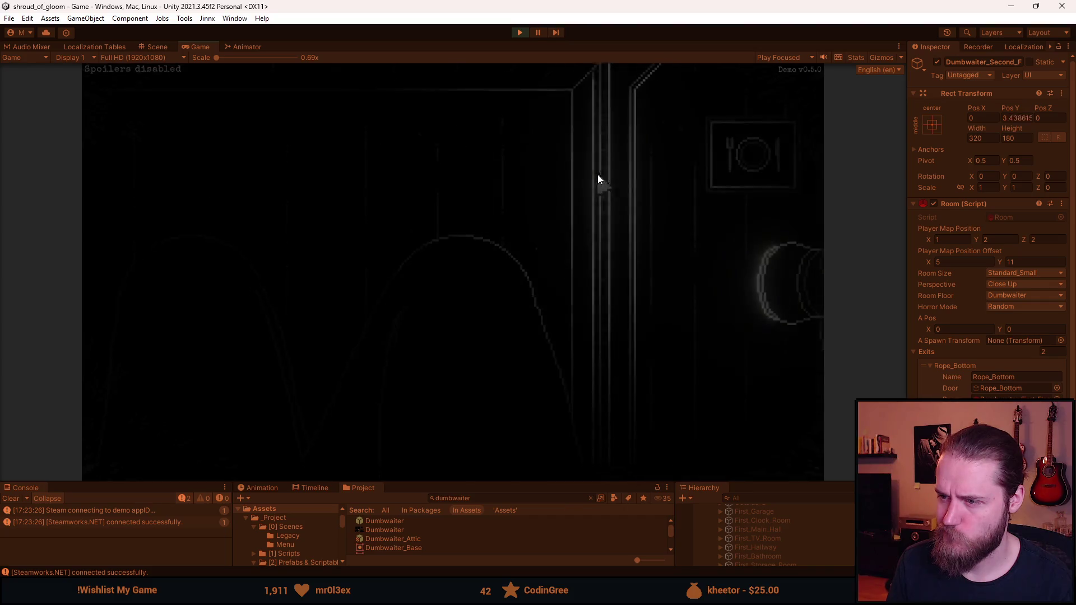
# Step: Refocus the game, leave the dumbwaiter into the adjoining room, then stop Play mode
pyautogui.hotkey('alt', 'Tab')
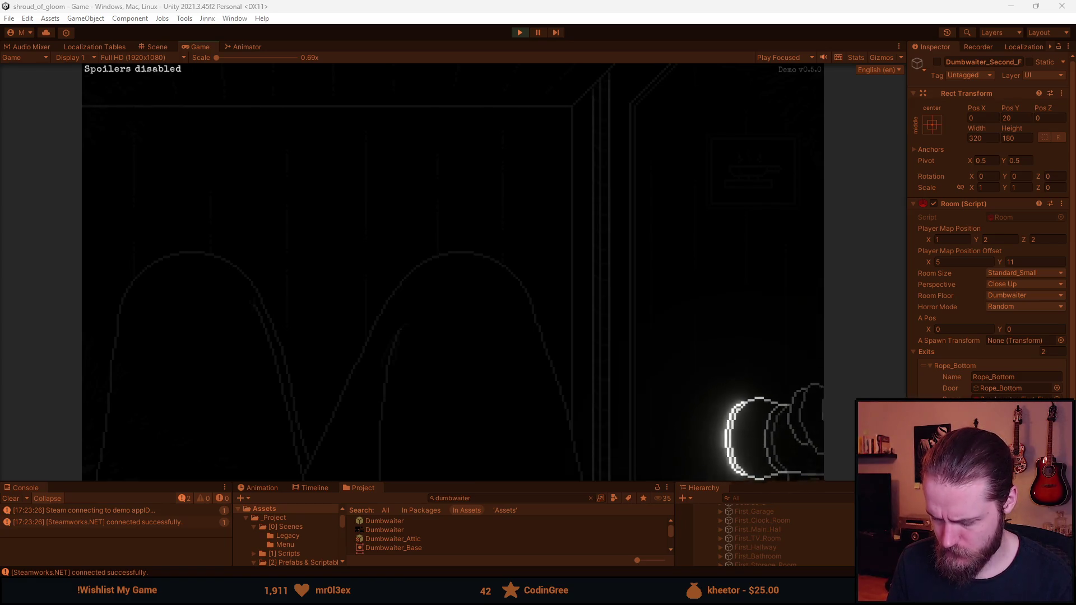
pyautogui.click(455, 311)
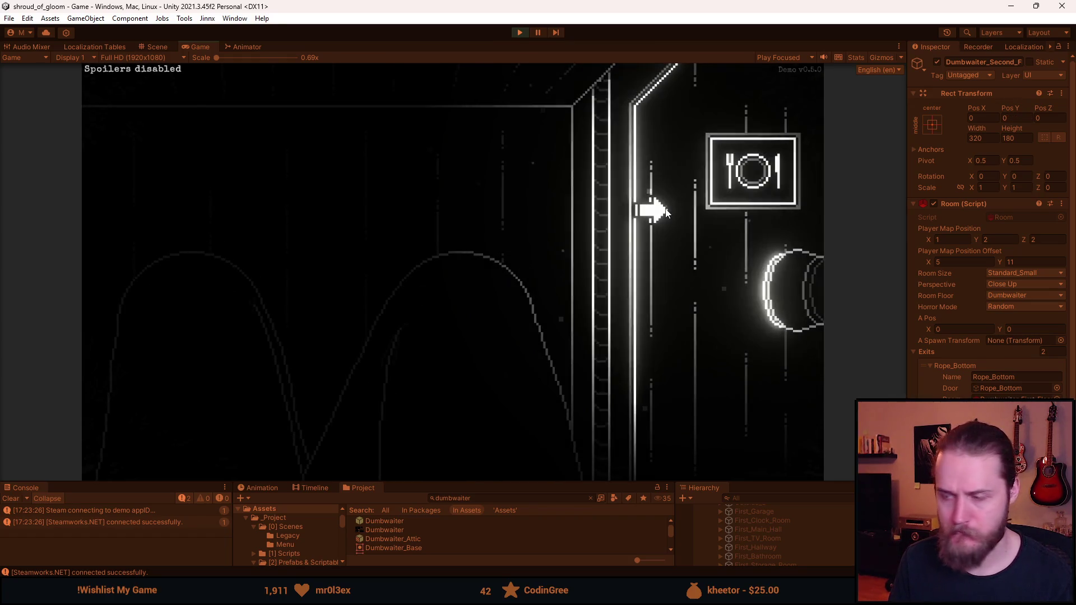
pyautogui.click(610, 342)
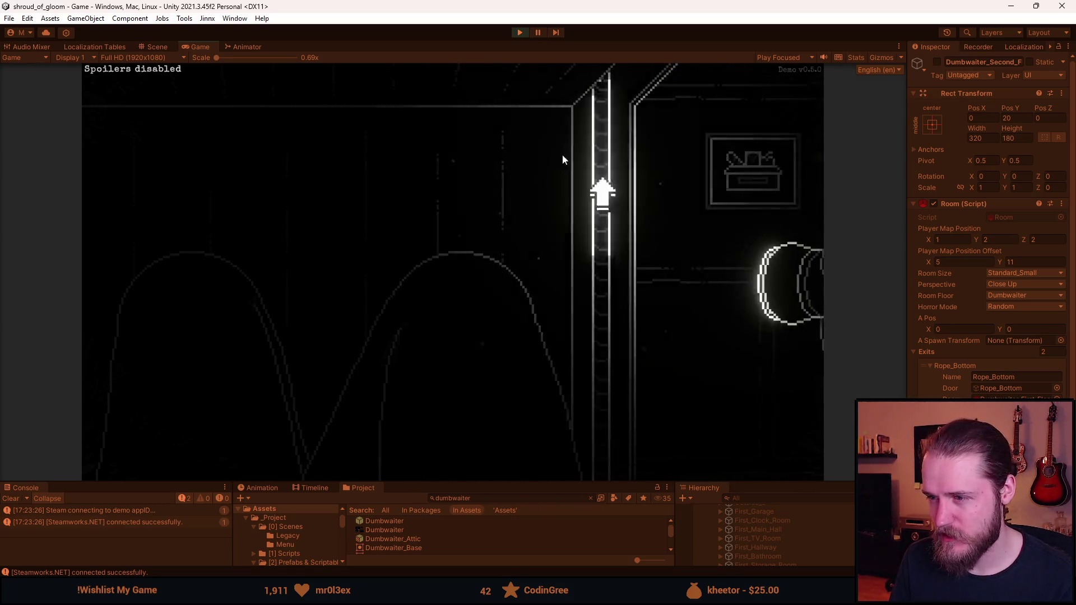
pyautogui.press('Escape')
pyautogui.click(526, 32)
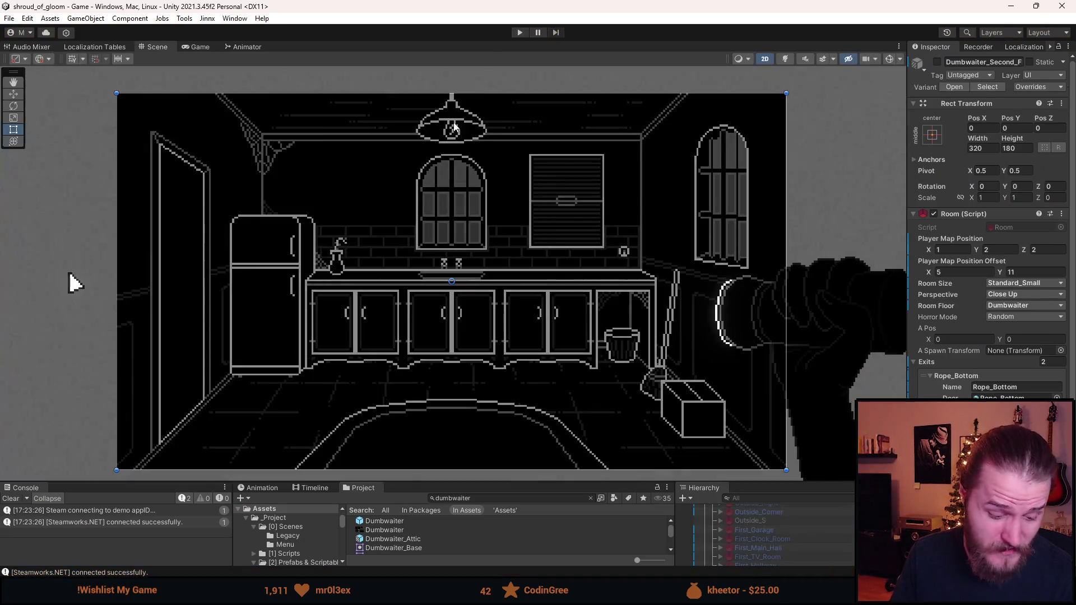
# Step: Back in Aseprite, add a new empty layer above Layer 5 of the dumbwaiter sprite sheet
pyautogui.hotkey('alt', 'Tab')
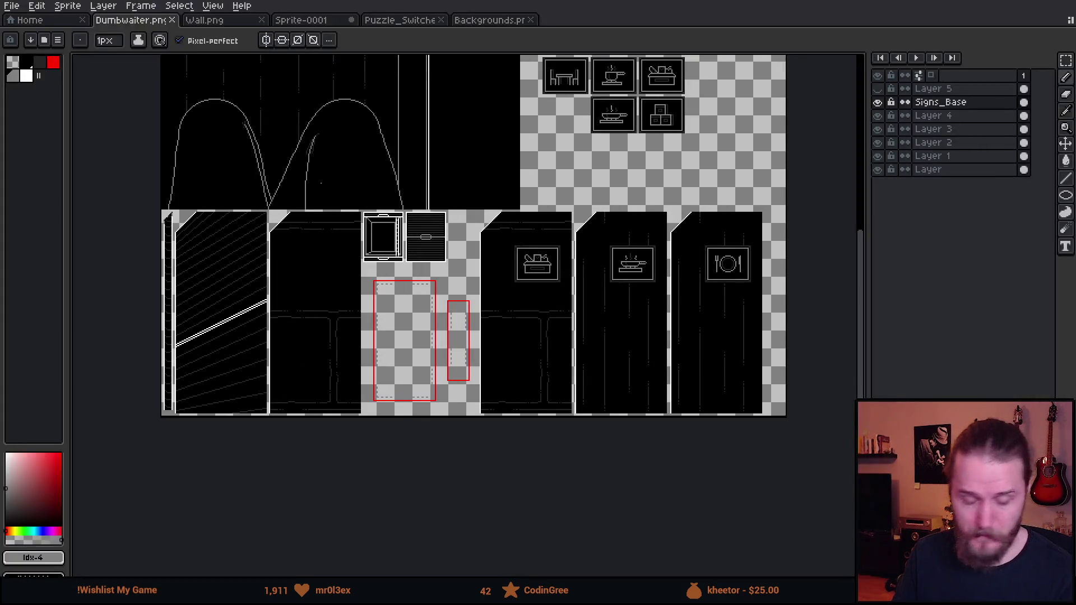
pyautogui.scroll(2, 558, 315)
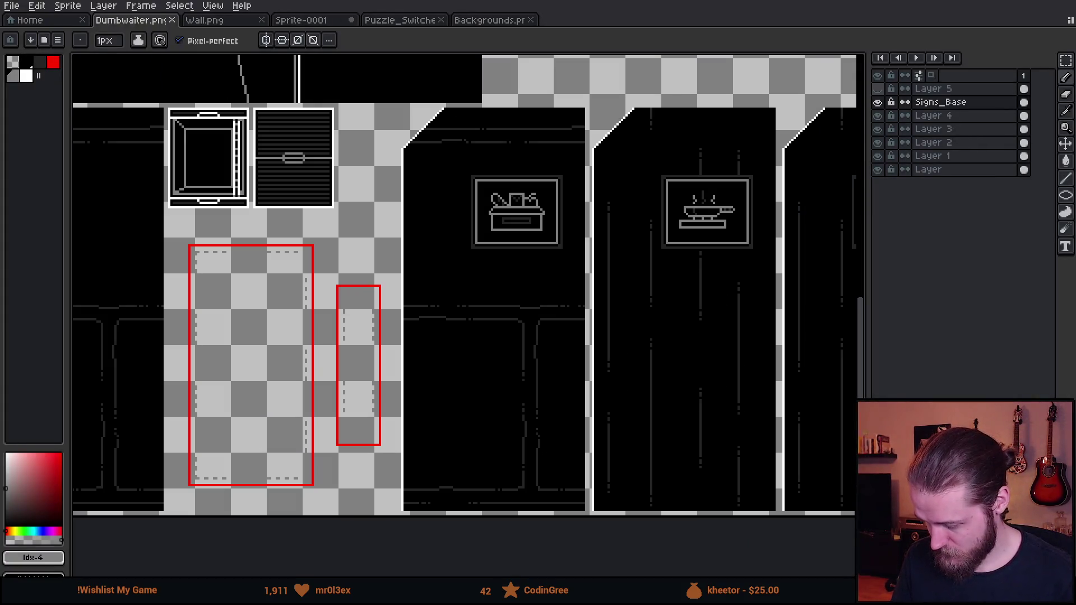
pyautogui.click(941, 89)
pyautogui.hotkey('shift', 'n')
pyautogui.scroll(2, 404, 212)
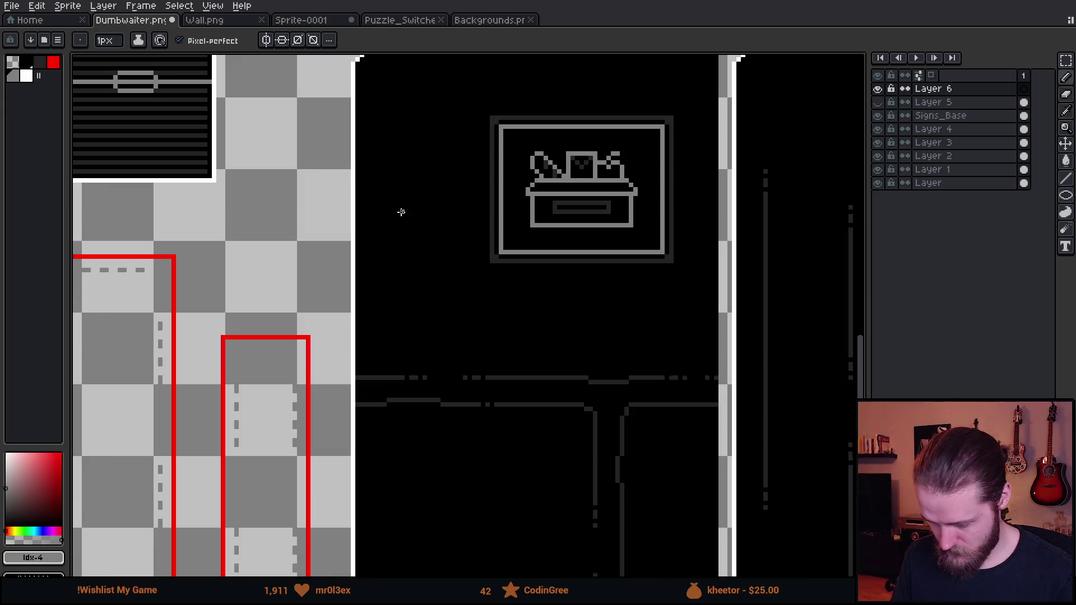
# Step: Marquee-select the door panel and cut a notch out of the selection's corner
pyautogui.press('m')
pyautogui.scroll(1, 371, 146)
pyautogui.moveTo(379, 134)
pyautogui.mouseDown()
pyautogui.moveTo(473, 550)
pyautogui.moveTo(541, 577)
pyautogui.moveTo(507, 563)
pyautogui.moveTo(538, 408)
pyautogui.moveTo(519, 406)
pyautogui.moveTo(533, 411)
pyautogui.mouseUp()
pyautogui.scroll(-1, 473, 550)
pyautogui.scroll(-2, 533, 411)
pyautogui.scroll(3, 565, 375)
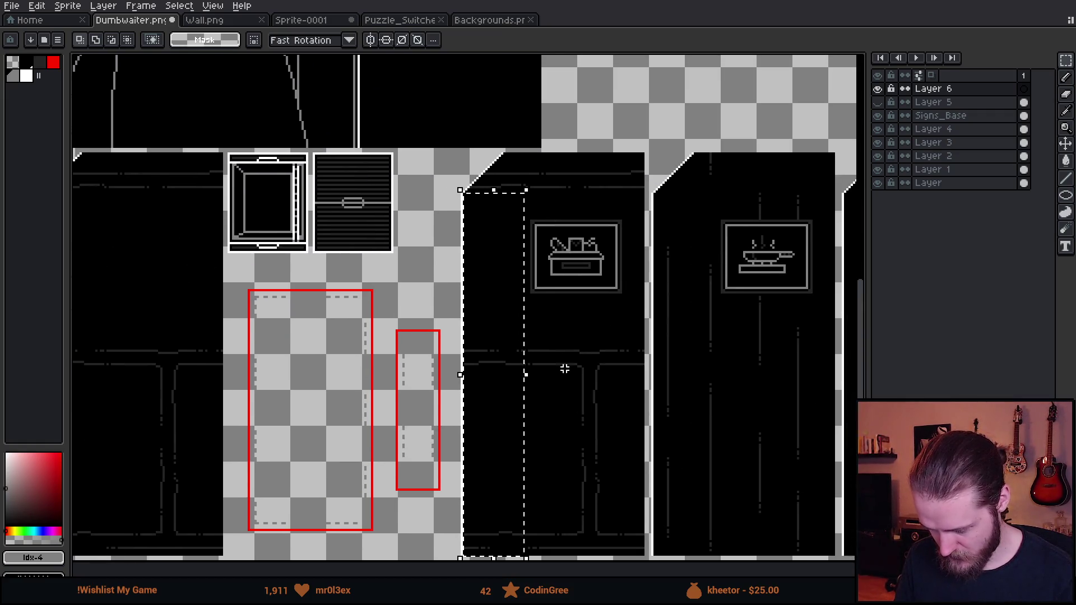
pyautogui.scroll(4, 526, 191)
pyautogui.moveTo(573, 302)
pyautogui.mouseDown()
pyautogui.moveTo(526, 60)
pyautogui.moveTo(488, 136)
pyautogui.moveTo(460, 106)
pyautogui.moveTo(446, 117)
pyautogui.mouseUp()
pyautogui.moveTo(359, 221); pyautogui.dragTo(398, 247)
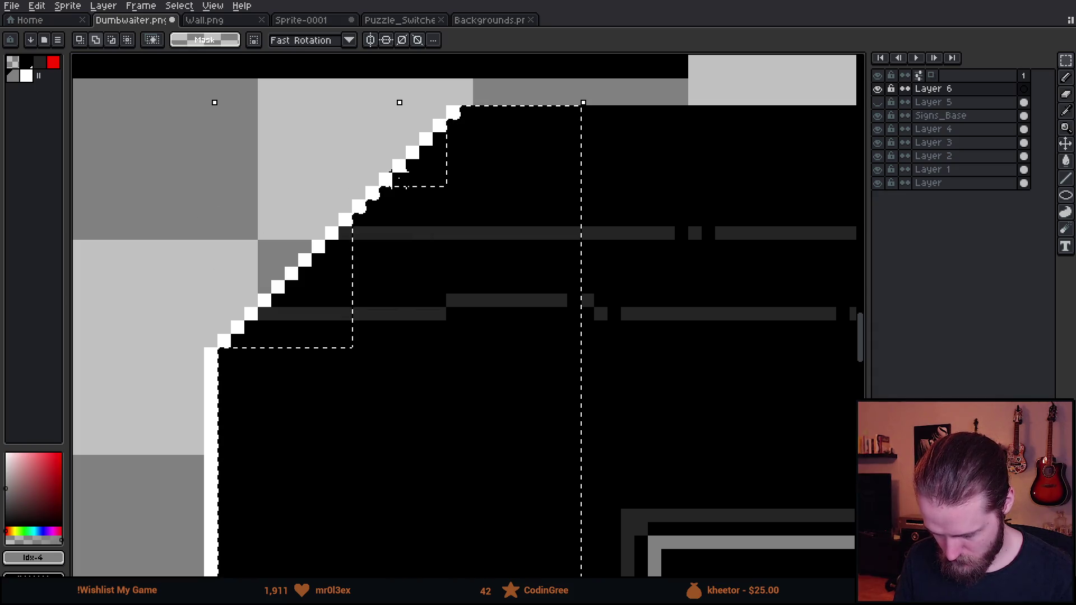
# Step: Refine the door's stepped top edge with the lasso and choose black as the drawing colour
pyautogui.press('q')
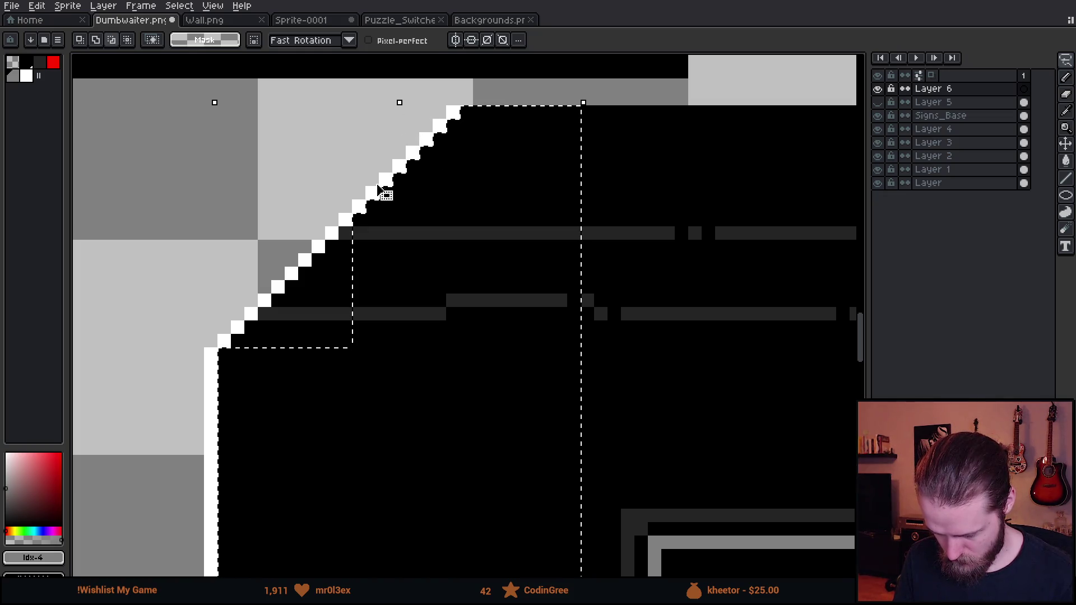
pyautogui.hotkey('ctrl', 'z')
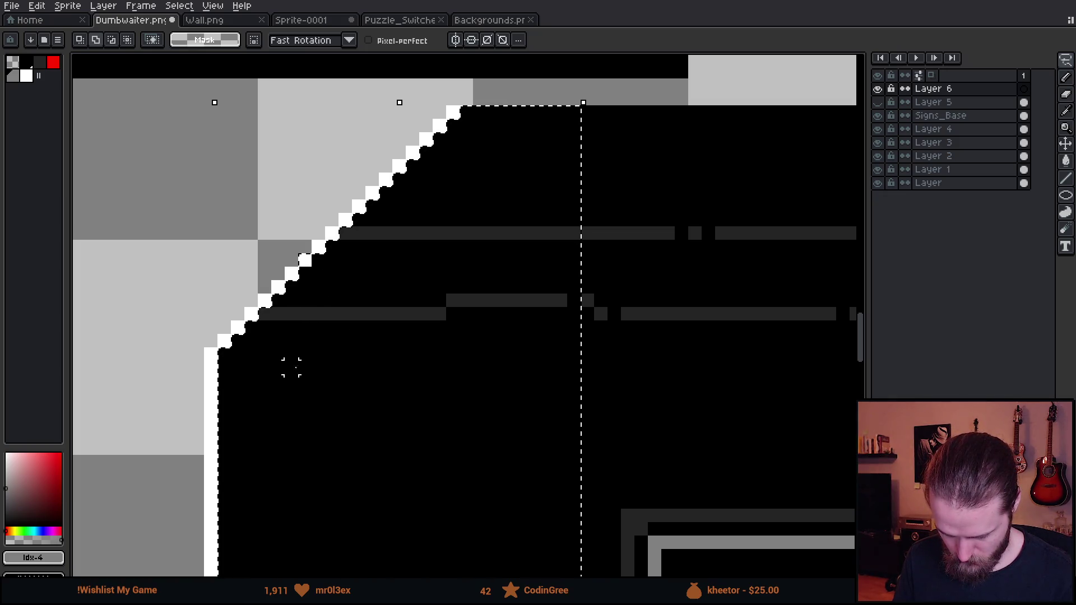
pyautogui.scroll(-3, 403, 318)
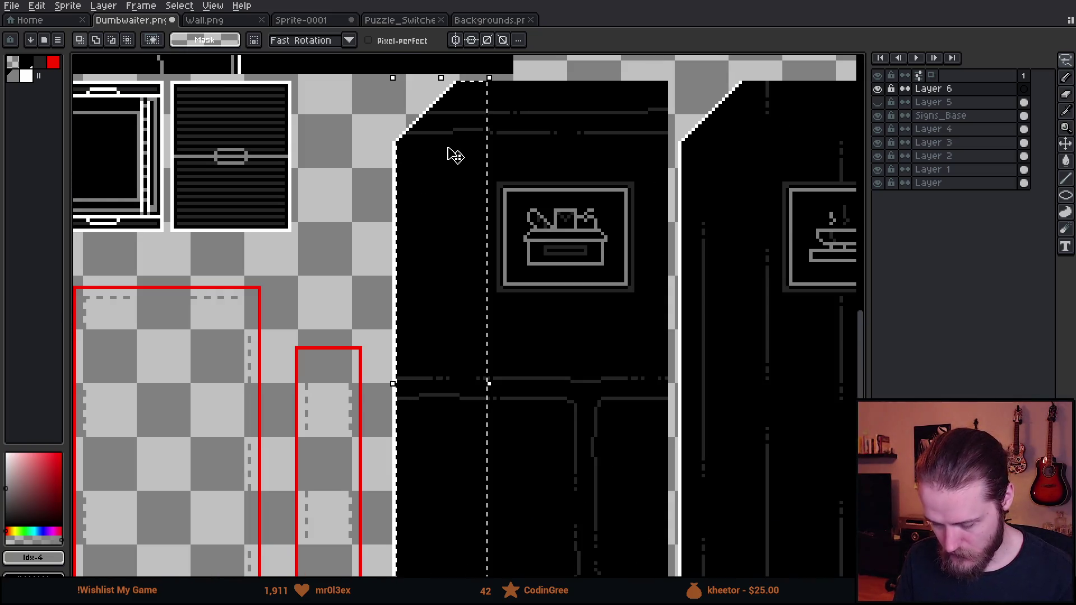
pyautogui.moveTo(456, 156); pyautogui.dragTo(433, 179)
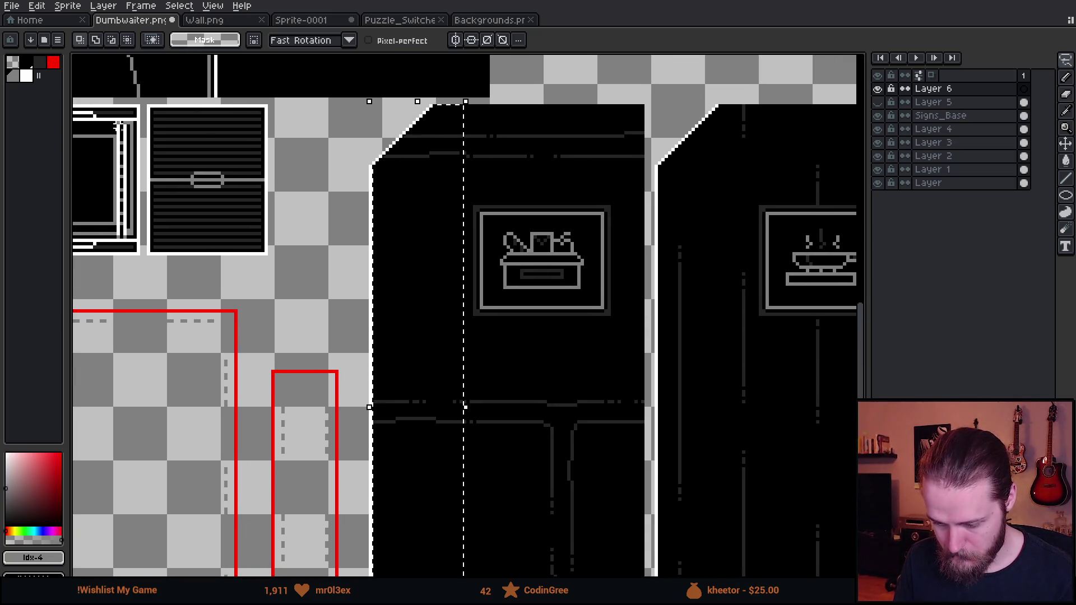
pyautogui.click(31, 68)
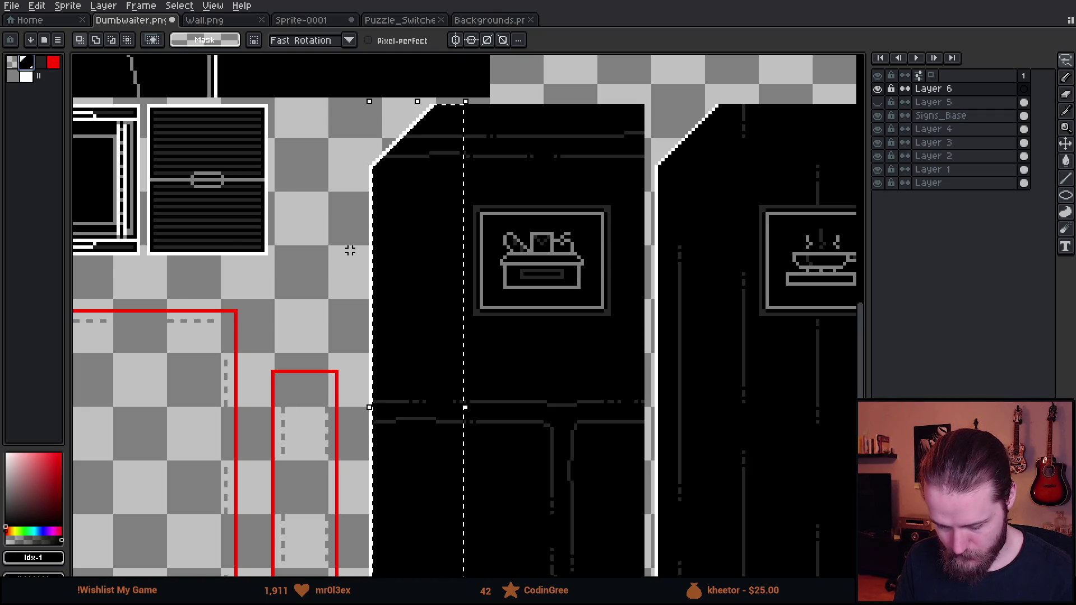
# Step: With the pencil, paint a black block beside the door edge near the toolbox sign
pyautogui.scroll(4, 355, 217)
pyautogui.press('b')
pyautogui.click(425, 113)
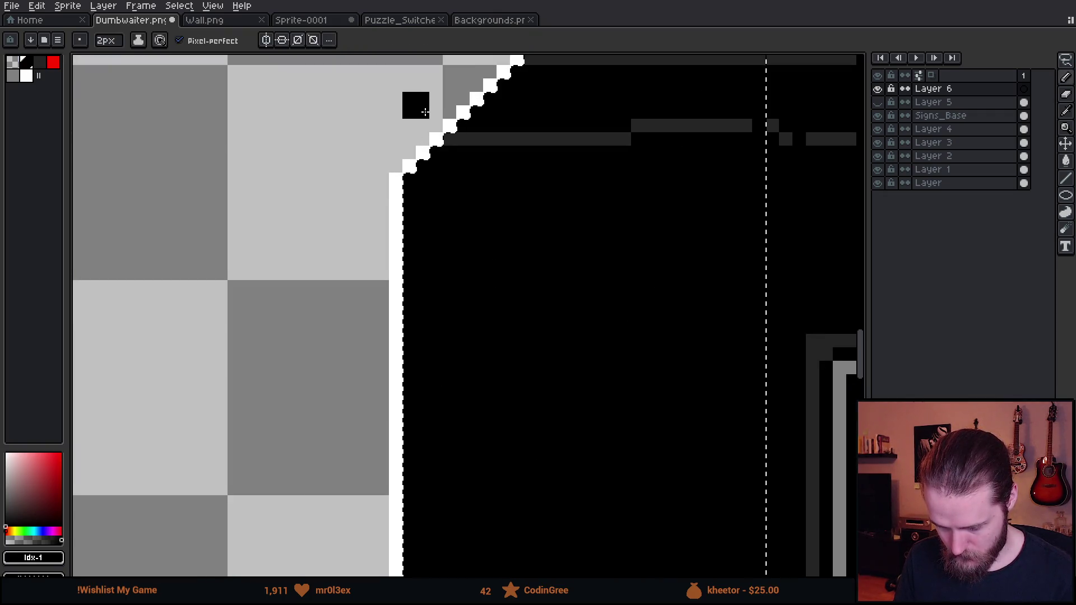
pyautogui.scroll(-2, 425, 112)
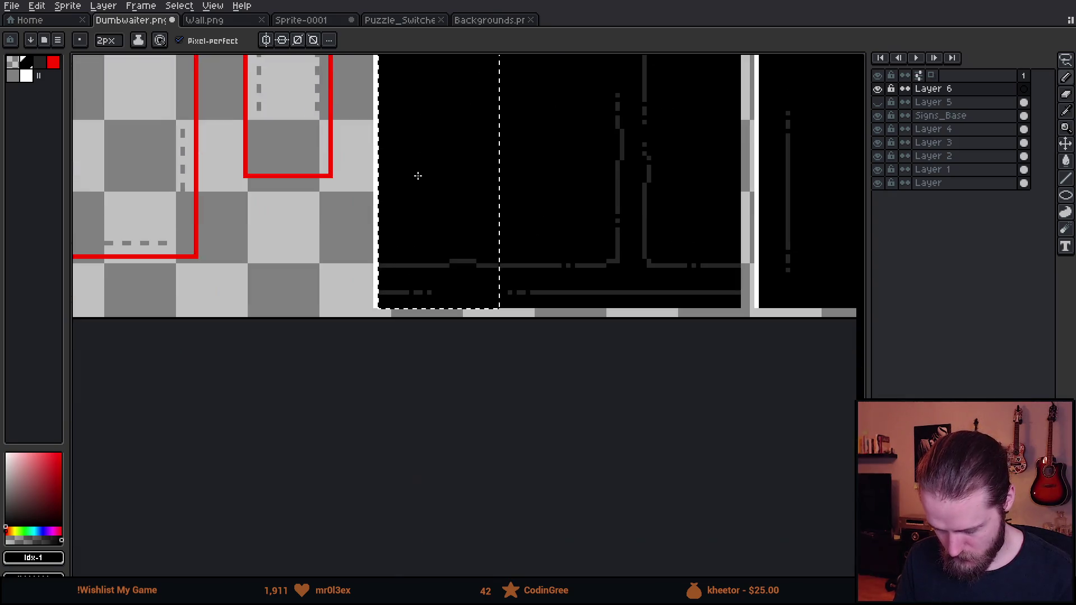
pyautogui.scroll(2, 363, 350)
pyautogui.scroll(-3, 355, 305)
pyautogui.moveTo(456, 140); pyautogui.dragTo(443, 314)
pyautogui.scroll(1, 421, 169)
pyautogui.moveTo(421, 169); pyautogui.dragTo(421, 231)
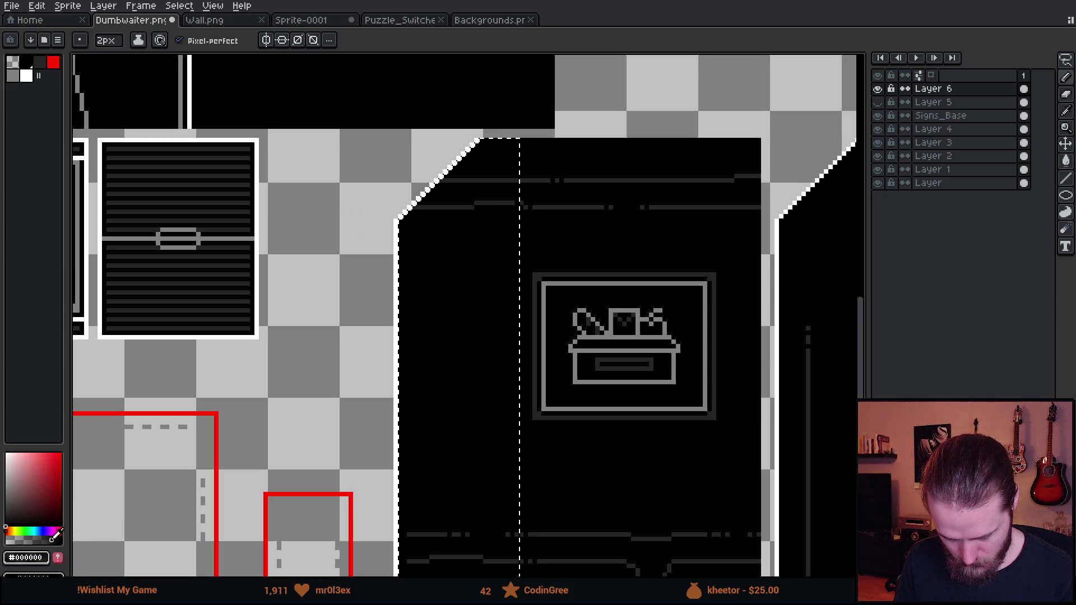
pyautogui.scroll(2, 408, 211)
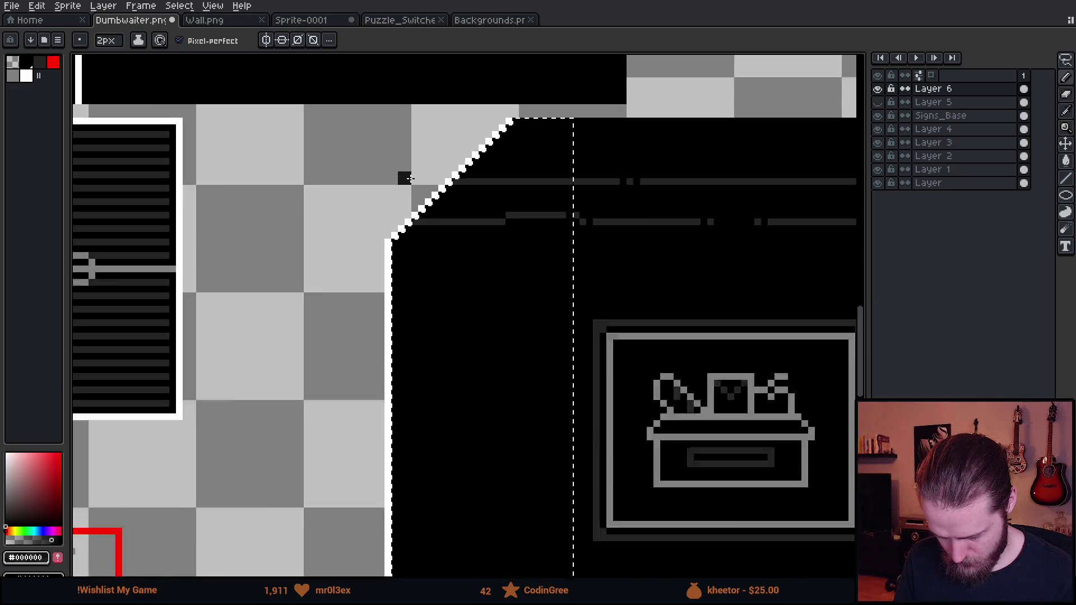
pyautogui.scroll(-1, 429, 278)
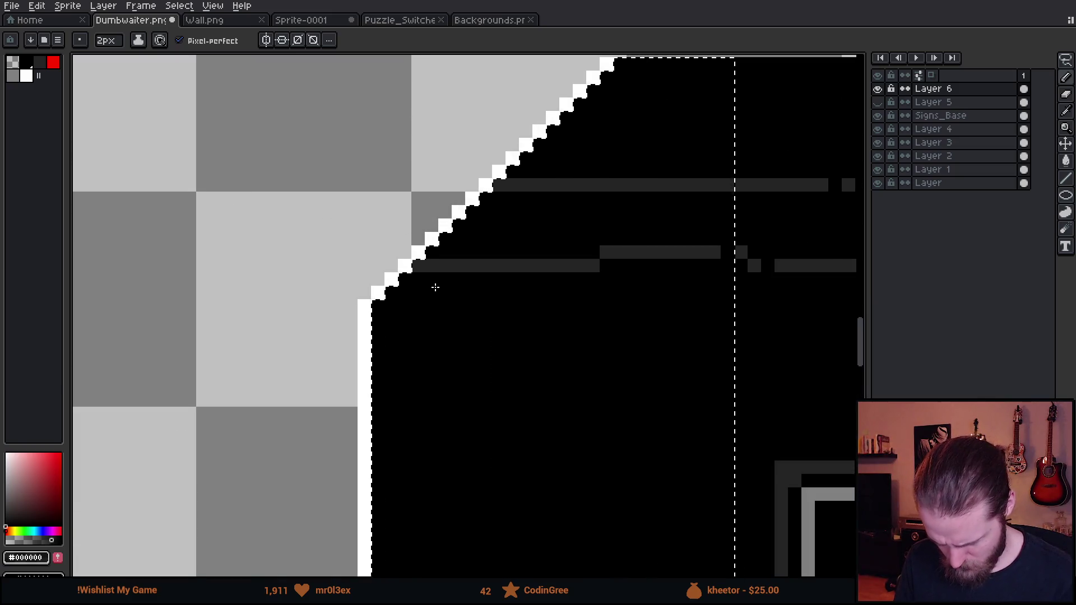
pyautogui.scroll(3, 426, 279)
pyautogui.scroll(-3, 409, 278)
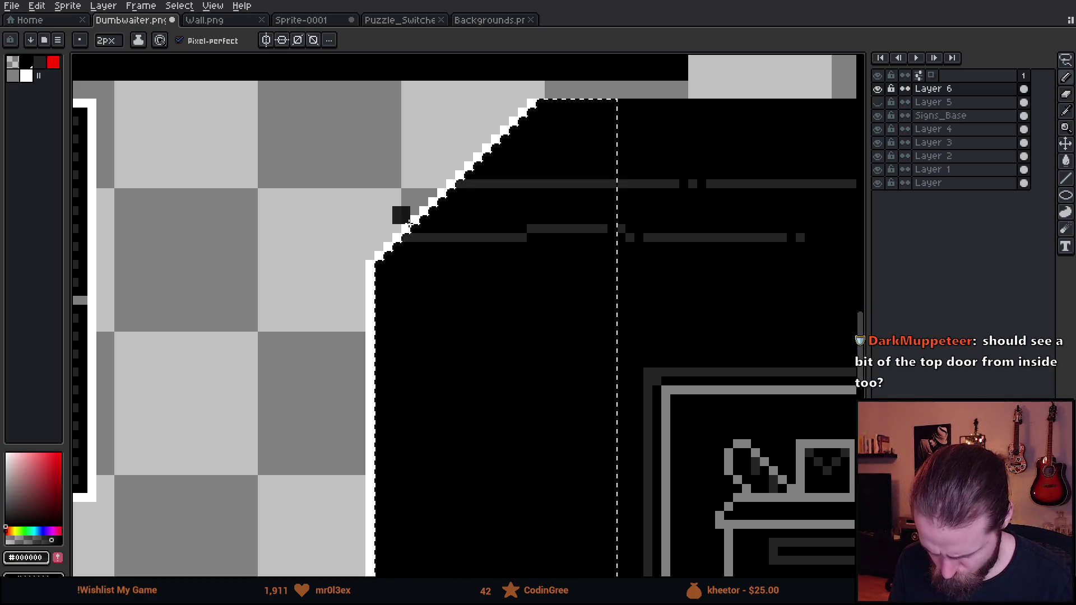
# Step: Hide Layers 3, 2, 1 and the bottom Layer to isolate the door artwork
pyautogui.click(878, 143)
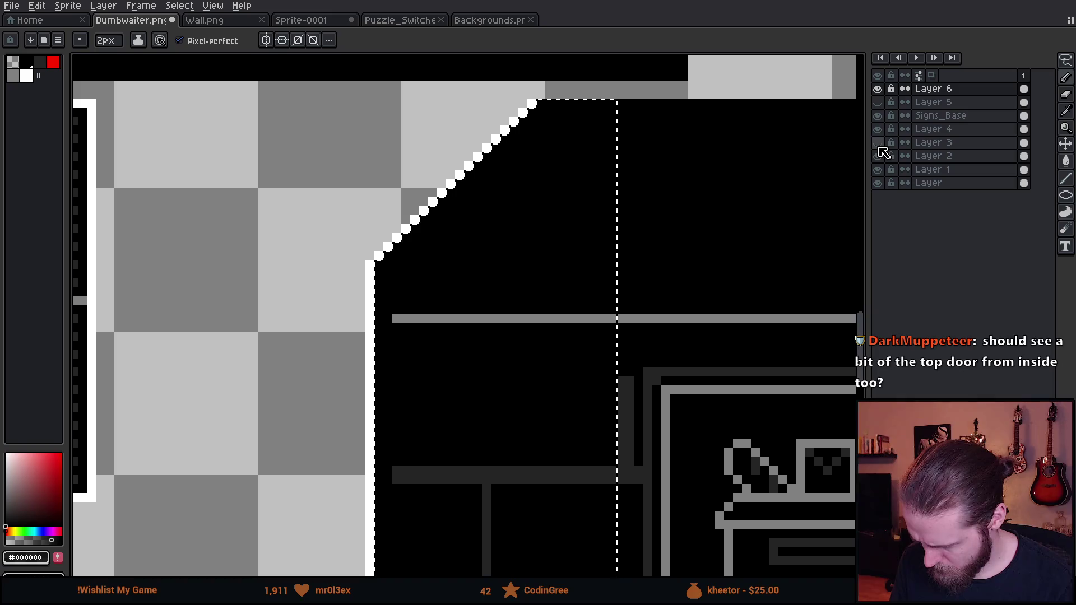
pyautogui.click(878, 156)
pyautogui.click(878, 169)
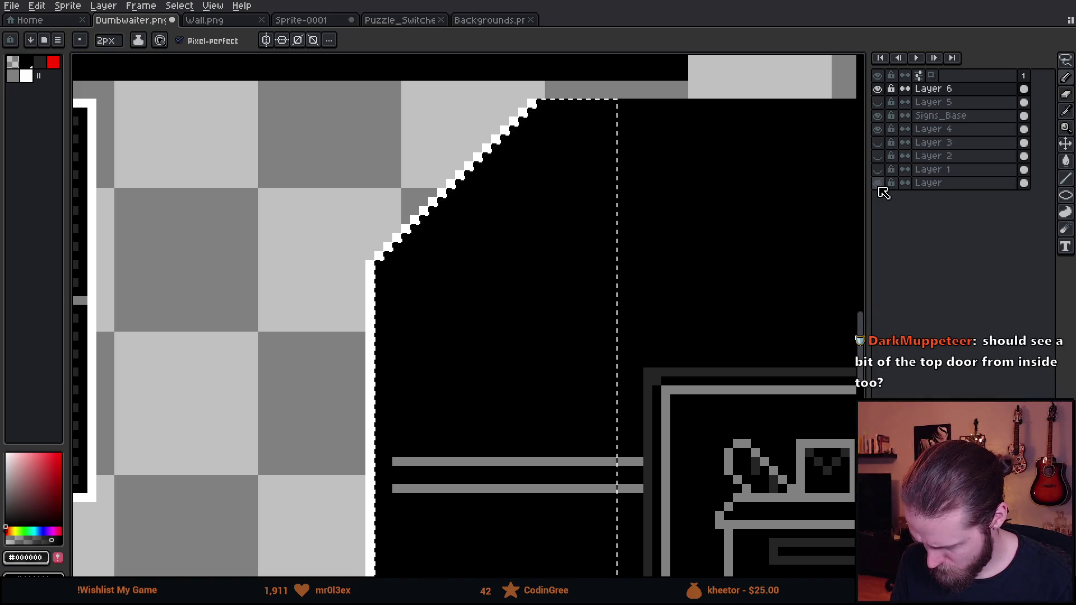
pyautogui.click(878, 182)
pyautogui.scroll(1, 402, 254)
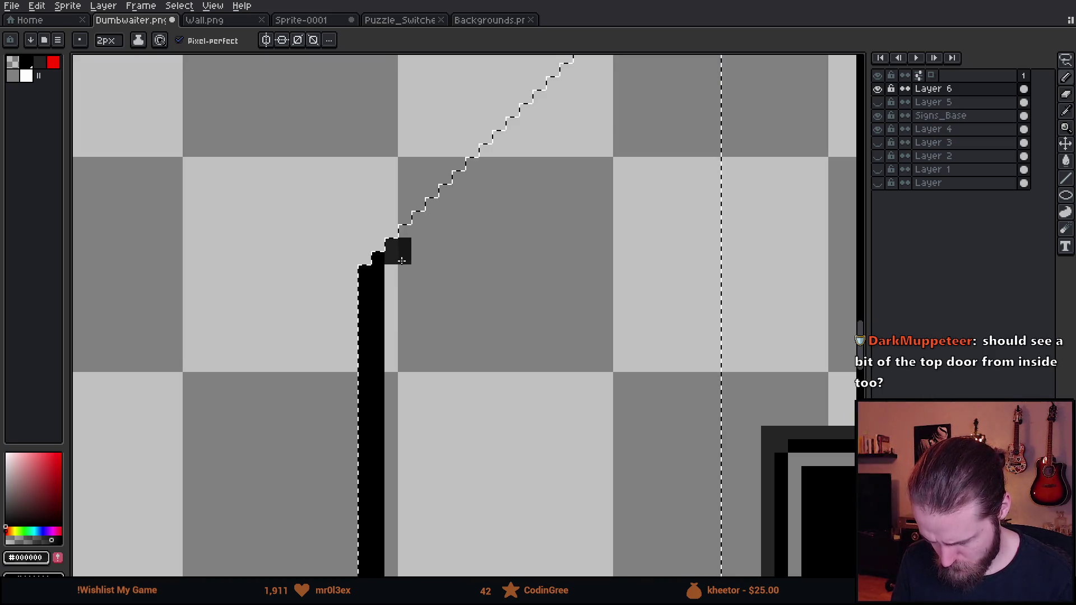
pyautogui.scroll(-3, 401, 259)
pyautogui.moveTo(403, 301); pyautogui.dragTo(413, 91)
pyautogui.scroll(3, 417, 324)
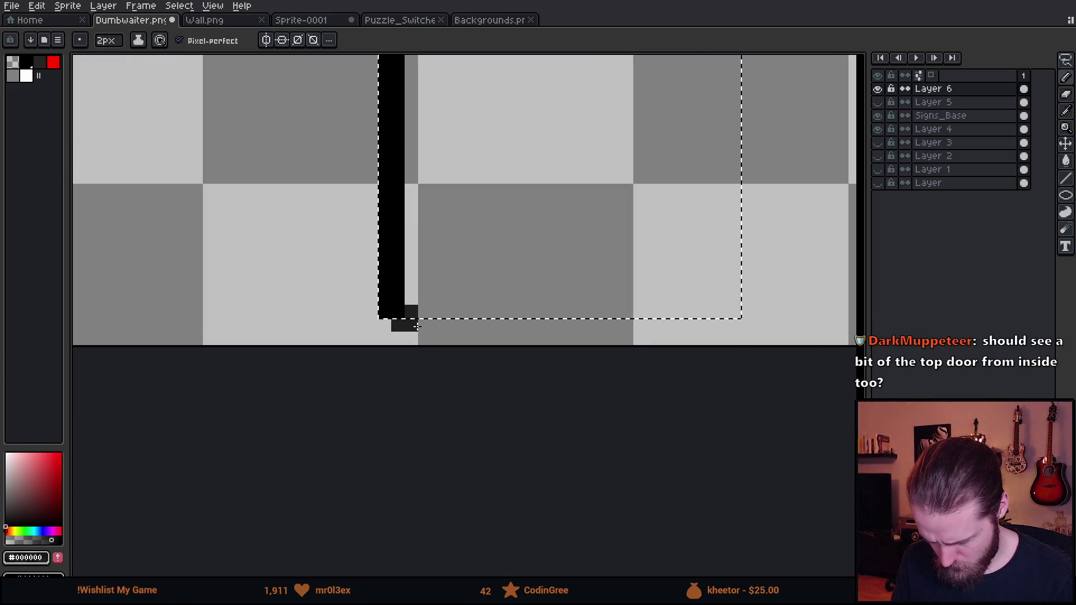
pyautogui.scroll(-4, 417, 324)
pyautogui.moveTo(498, 140); pyautogui.dragTo(468, 451)
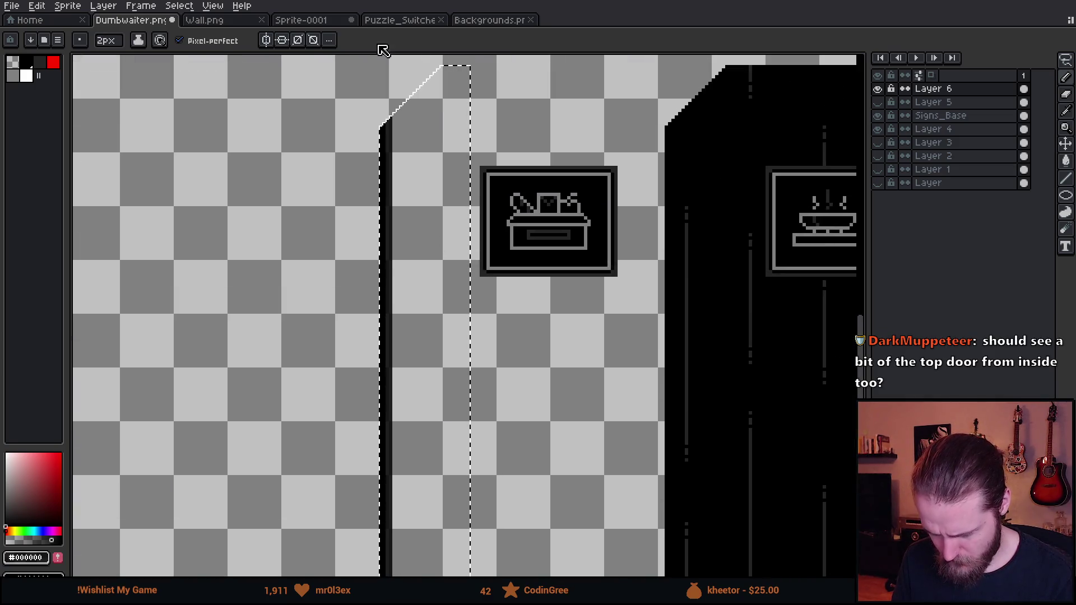
pyautogui.scroll(4, 392, 218)
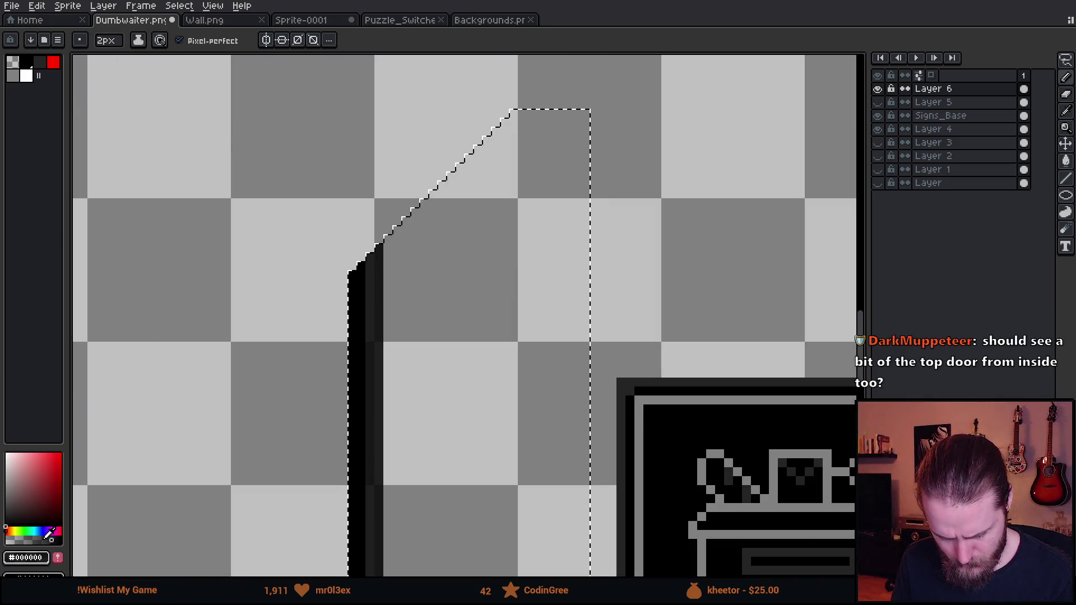
# Step: Draw a dark pixel at the door's diagonal top corner
pyautogui.click(392, 236)
pyautogui.scroll(-2, 401, 401)
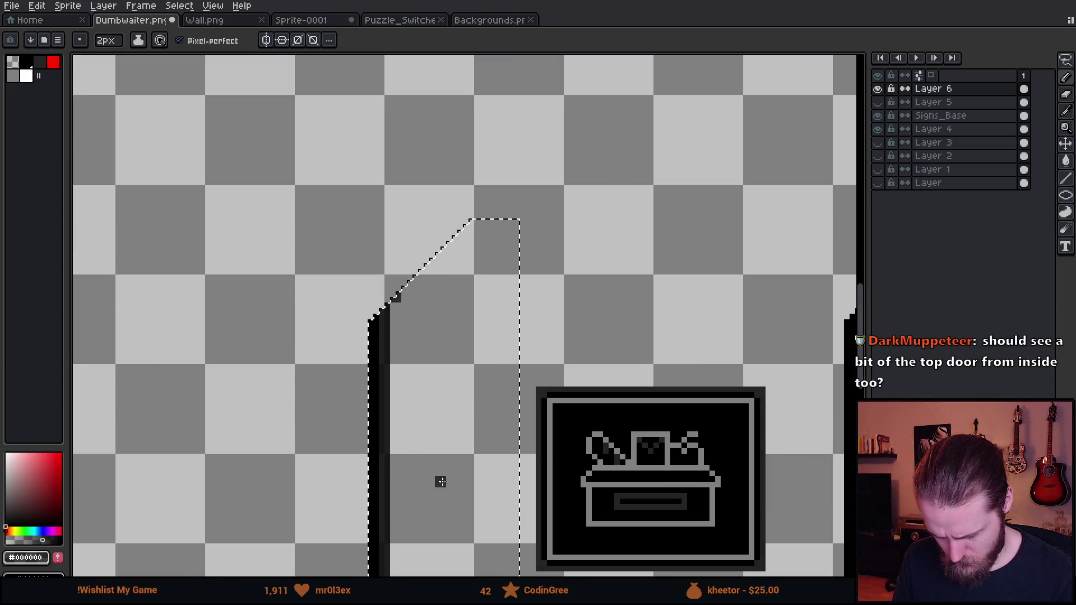
pyautogui.scroll(-5, 440, 443)
pyautogui.scroll(2, 377, 401)
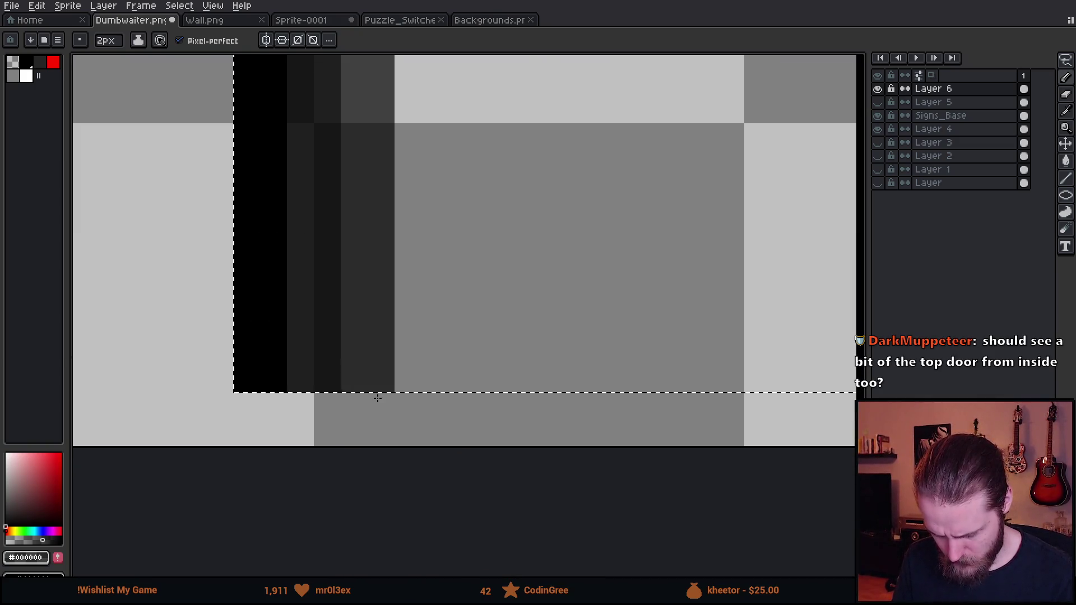
pyautogui.scroll(-4, 377, 398)
pyautogui.scroll(-1, 411, 176)
pyautogui.scroll(2, 411, 175)
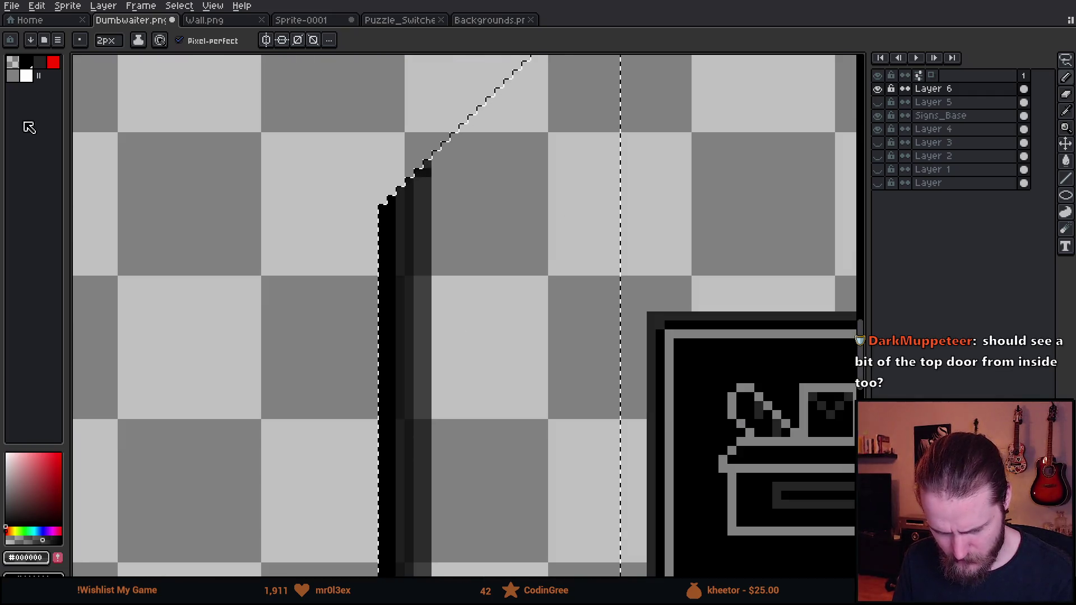
# Step: Paint a dark grey pixel column down the door's left edge
pyautogui.click(32, 540)
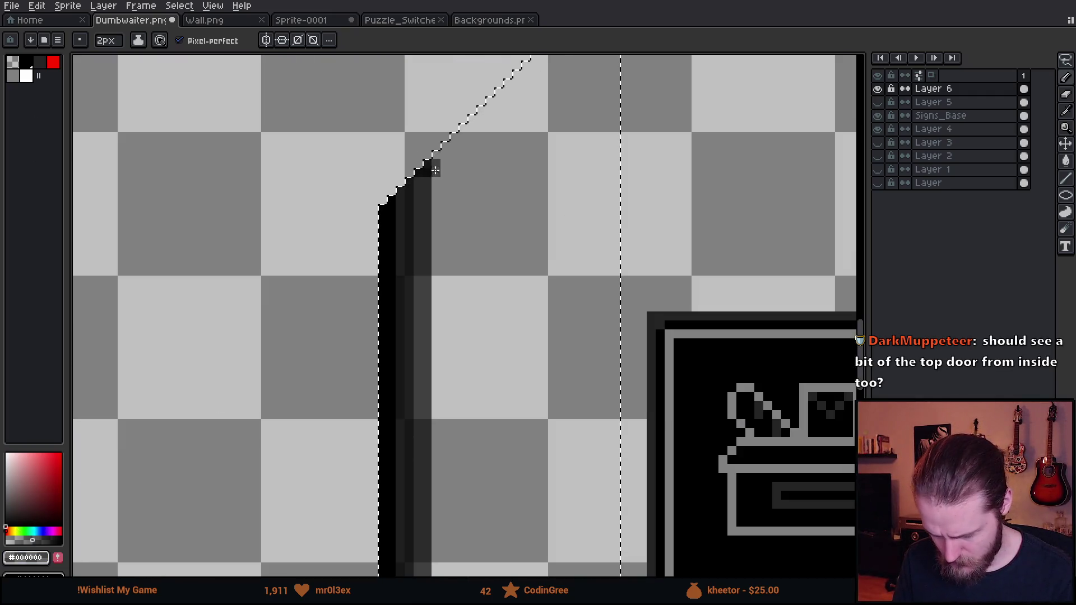
pyautogui.press('e')
pyautogui.scroll(-1, 453, 268)
pyautogui.press('b')
pyautogui.scroll(-2, 497, 425)
pyautogui.scroll(3, 420, 320)
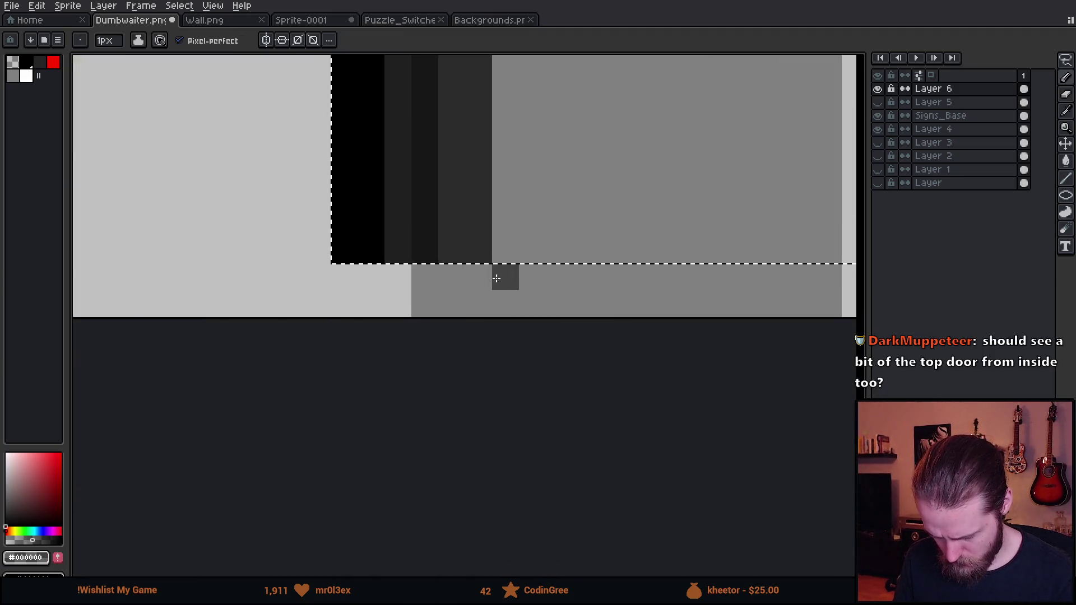
pyautogui.keyDown('shift'); pyautogui.click(494, 278); pyautogui.keyUp('shift')
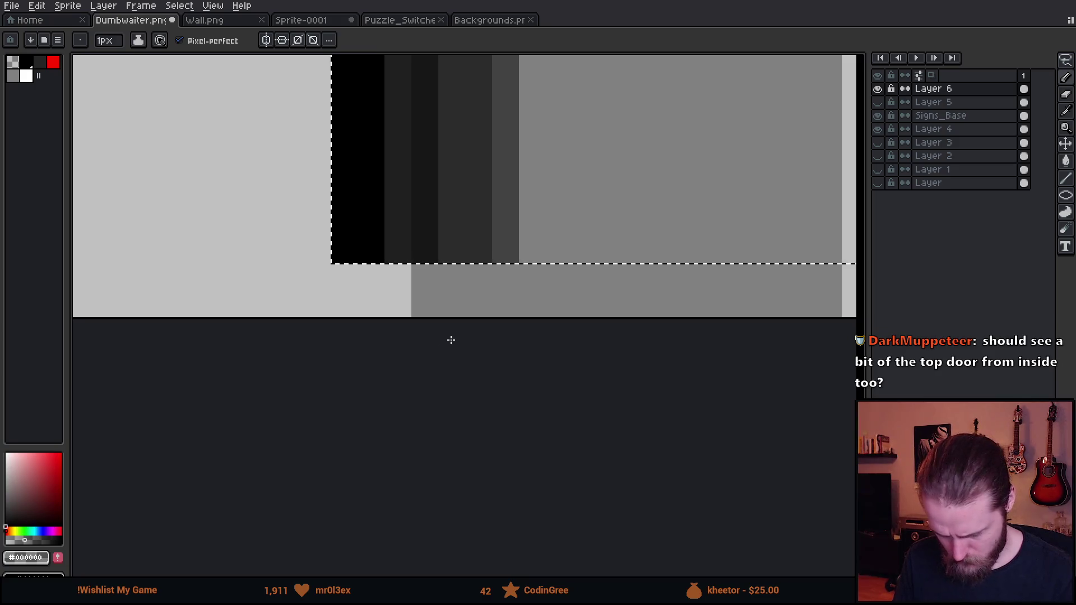
pyautogui.scroll(-3, 614, 145)
pyautogui.scroll(3, 613, 145)
pyautogui.scroll(3, 536, 221)
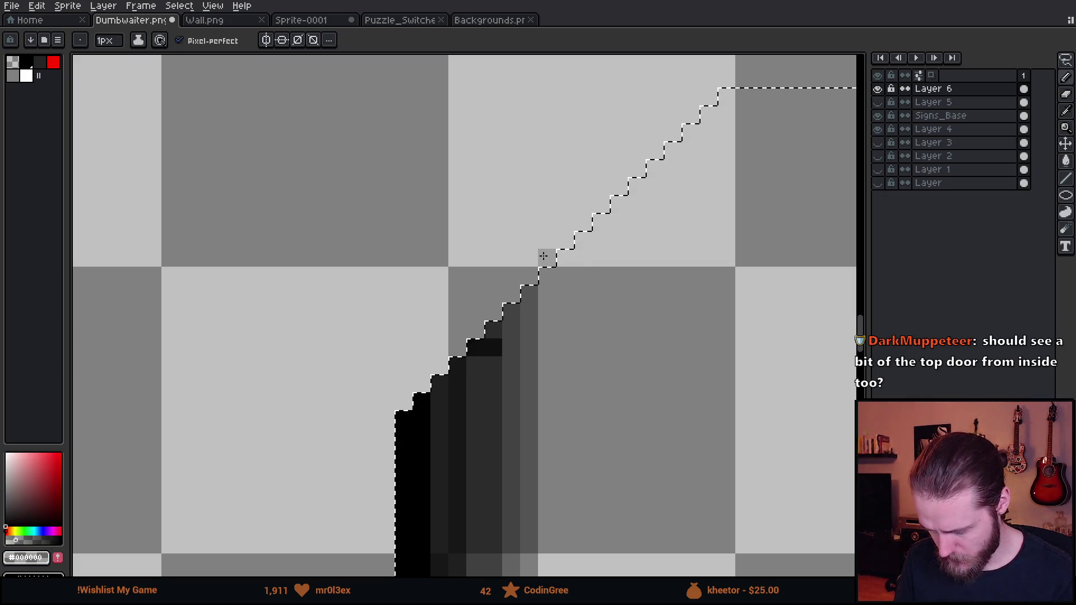
pyautogui.scroll(-3, 545, 257)
pyautogui.scroll(-3, 549, 101)
pyautogui.scroll(3, 319, 389)
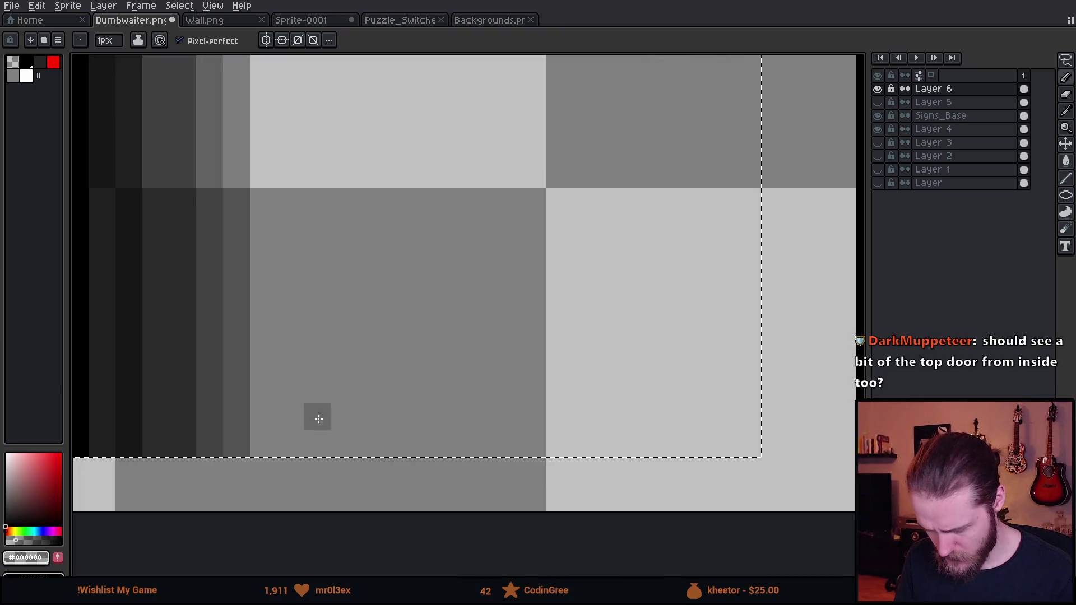
pyautogui.scroll(-3, 259, 477)
pyautogui.scroll(3, 372, 428)
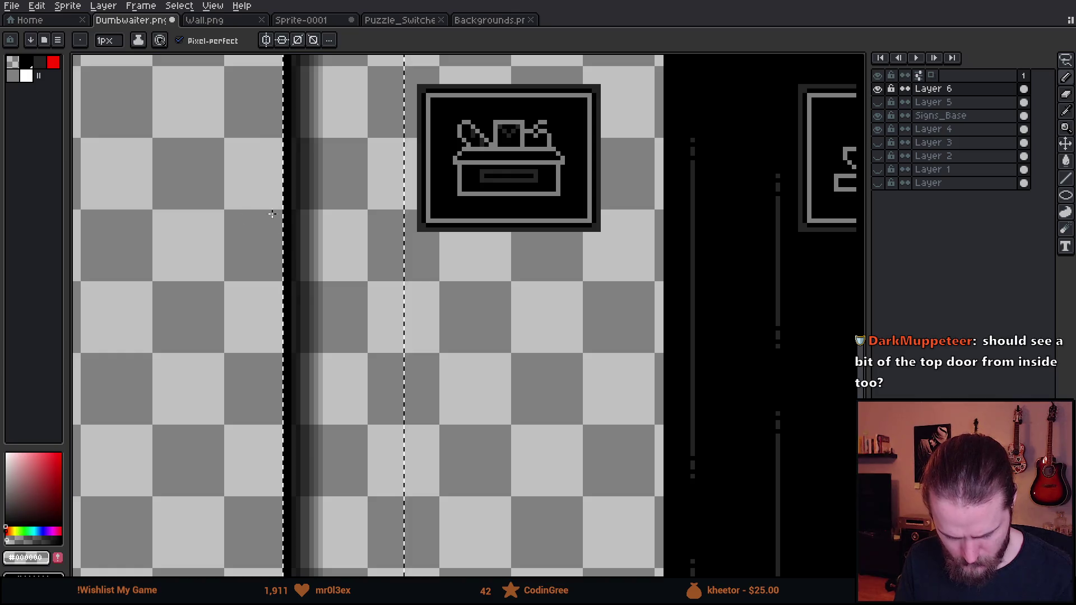
pyautogui.scroll(3, 280, 241)
pyautogui.scroll(3, 282, 236)
pyautogui.scroll(-3, 281, 236)
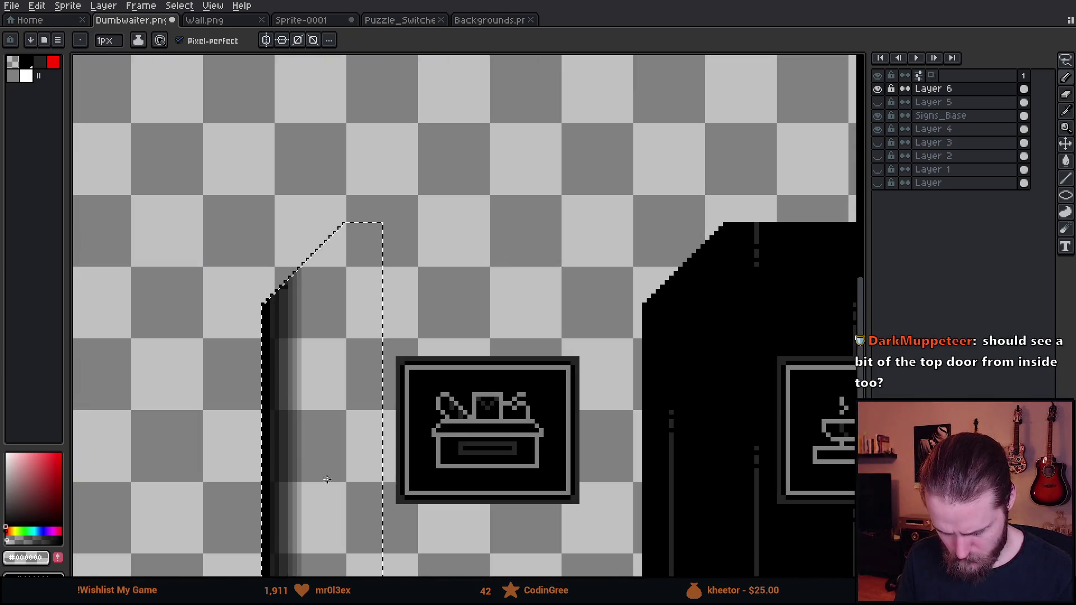
pyautogui.scroll(3, 344, 333)
pyautogui.scroll(2, 348, 439)
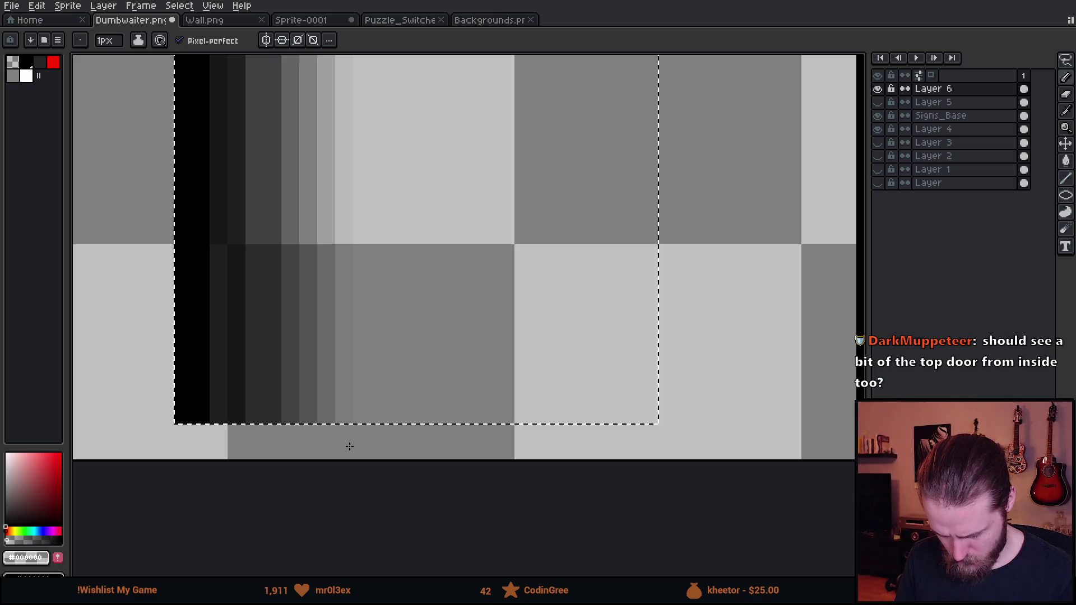
pyautogui.scroll(-4, 351, 373)
pyautogui.scroll(-2, 478, 294)
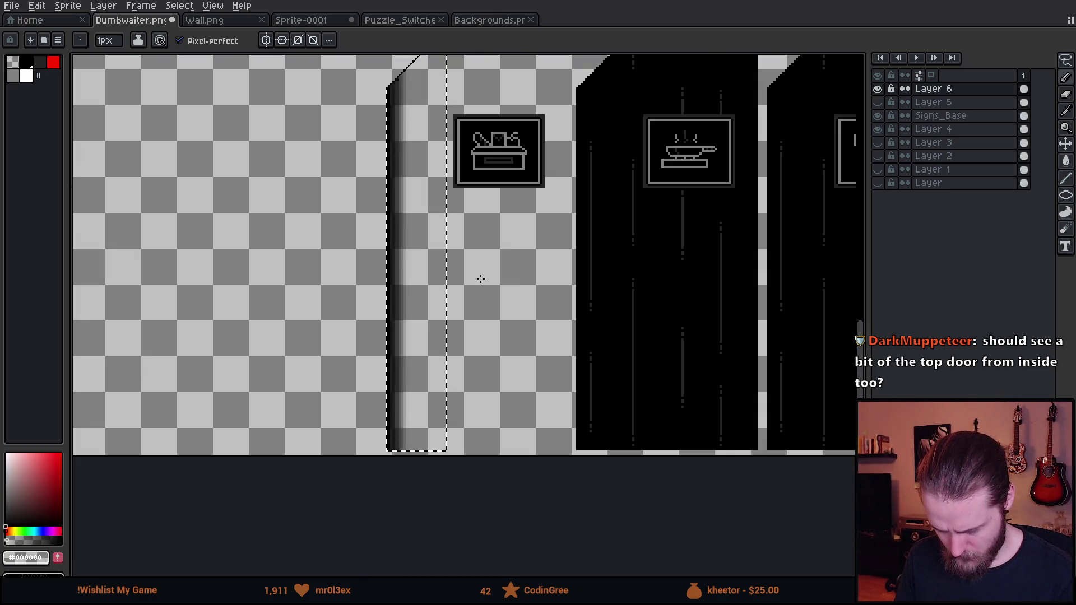
# Step: Show the background layers again and briefly toggle Layer 5's red guides to compare
pyautogui.moveTo(882, 183); pyautogui.dragTo(878, 142)
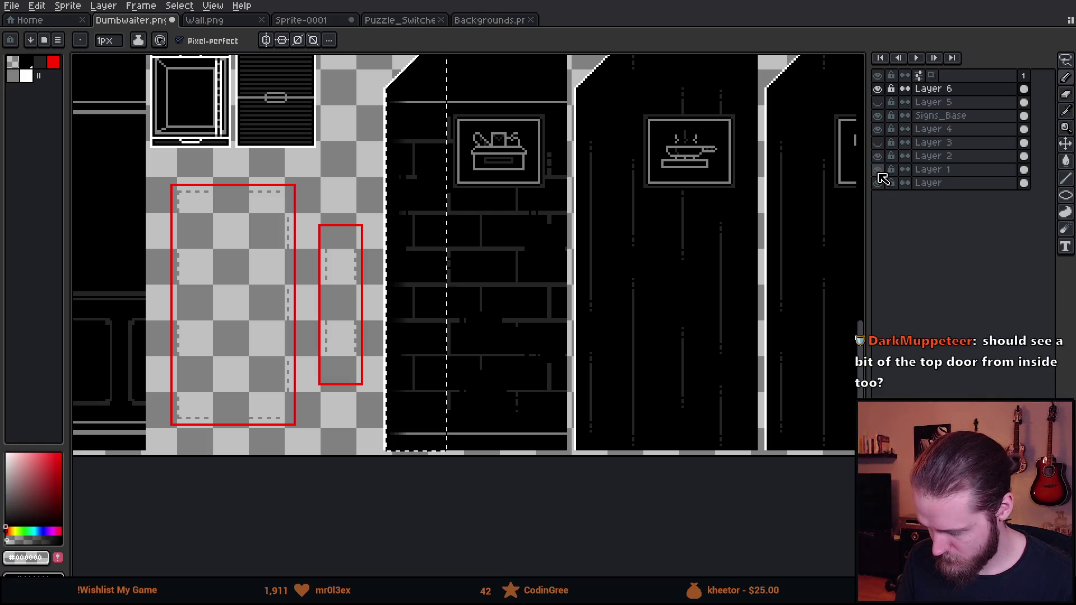
pyautogui.click(878, 102)
pyautogui.click(878, 103)
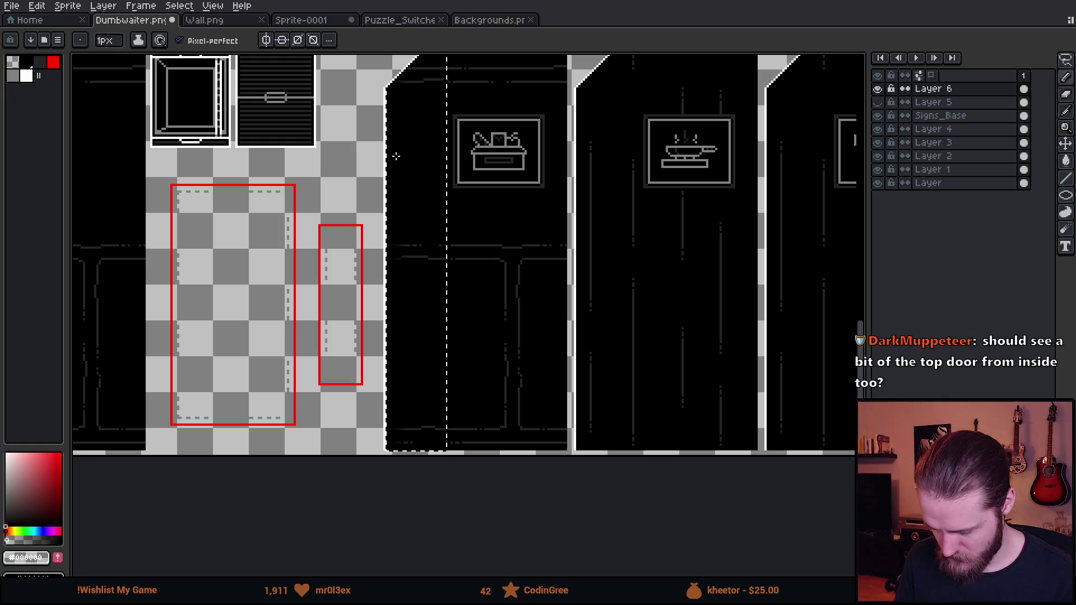
pyautogui.scroll(1, 400, 174)
pyautogui.scroll(-1, 401, 174)
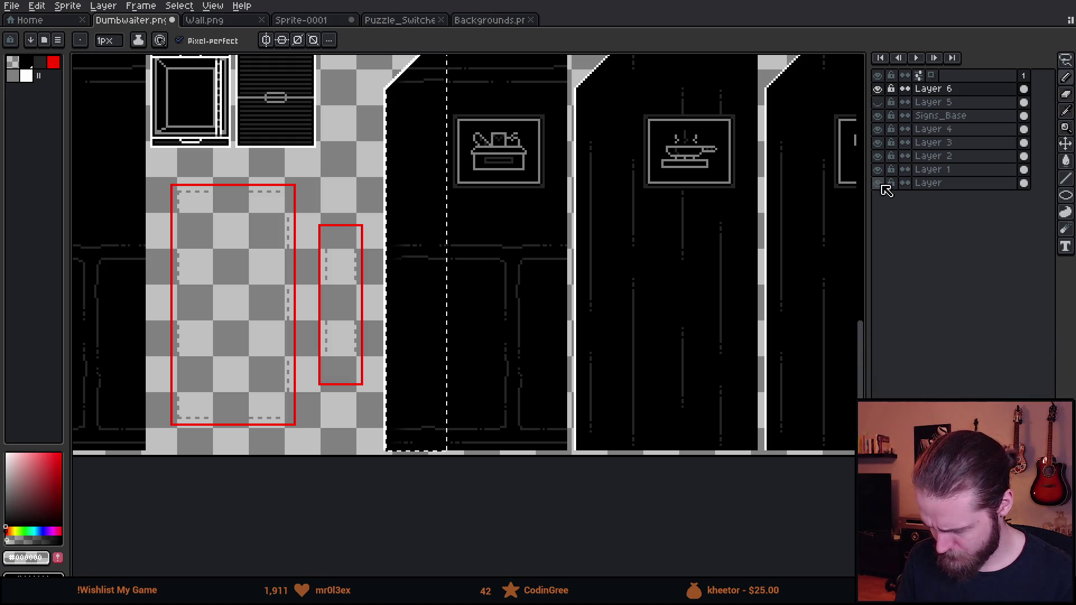
pyautogui.scroll(-1, 478, 231)
pyautogui.scroll(2, 545, 241)
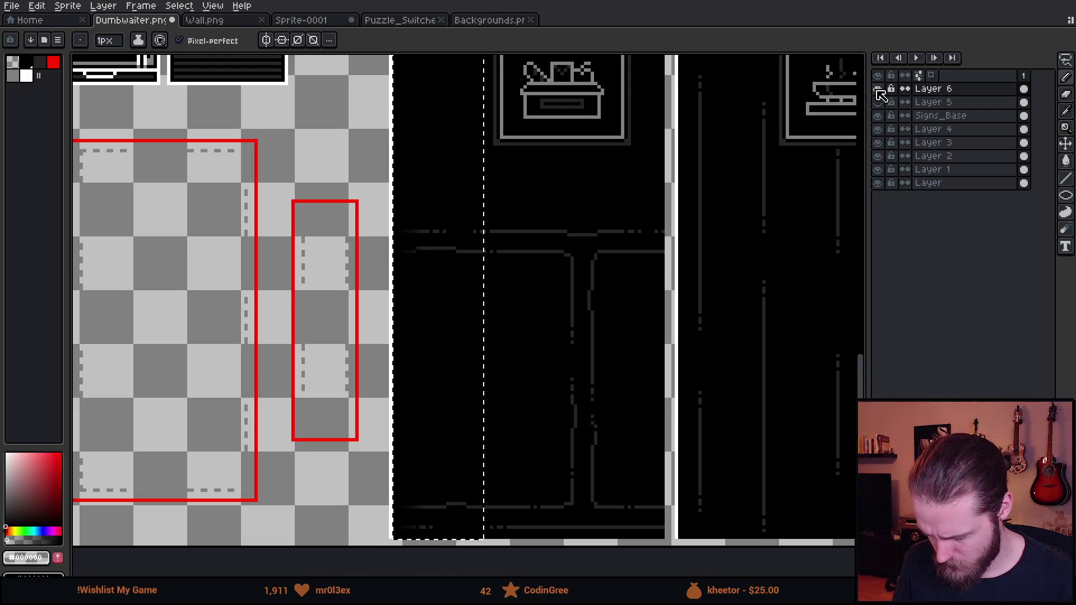
pyautogui.moveTo(497, 160); pyautogui.dragTo(503, 303)
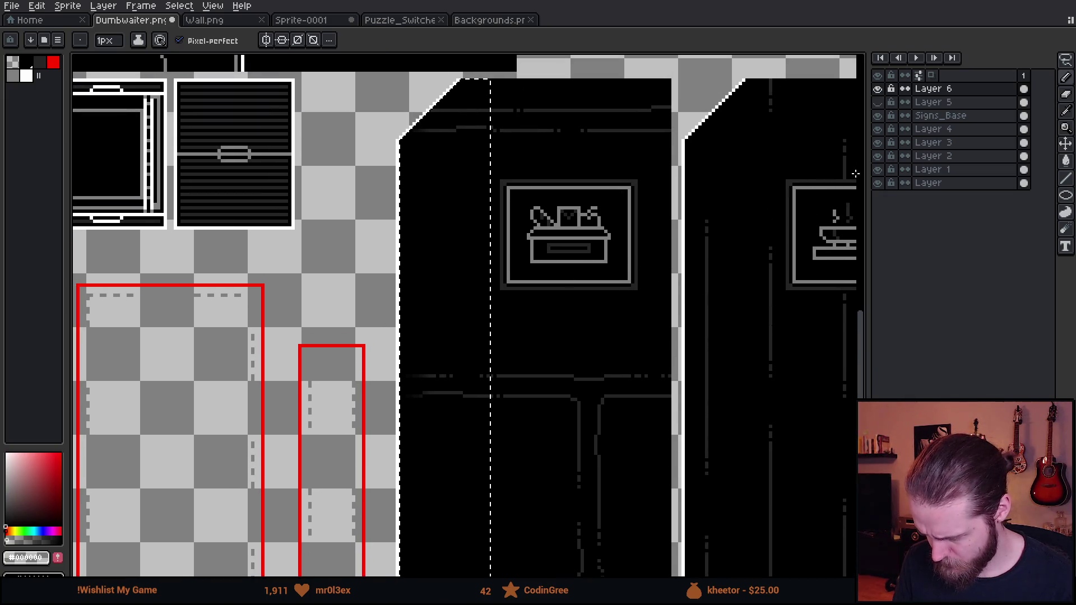
# Step: Toggle the bottom Layer and Layer 1 on and off, then hide every layer at once
pyautogui.click(881, 185)
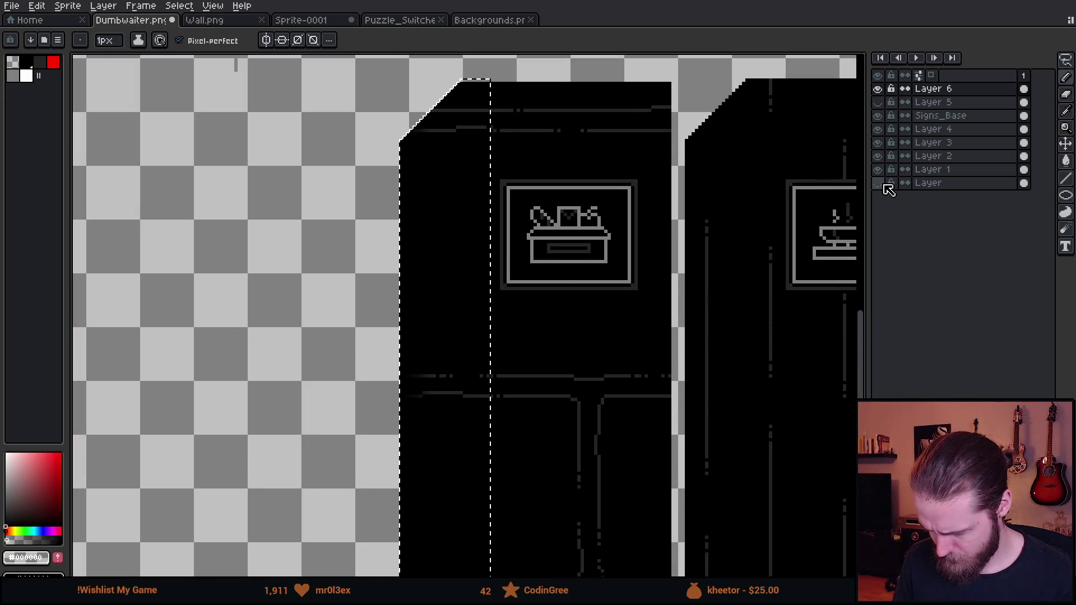
pyautogui.click(879, 183)
pyautogui.click(879, 183)
pyautogui.click(880, 169)
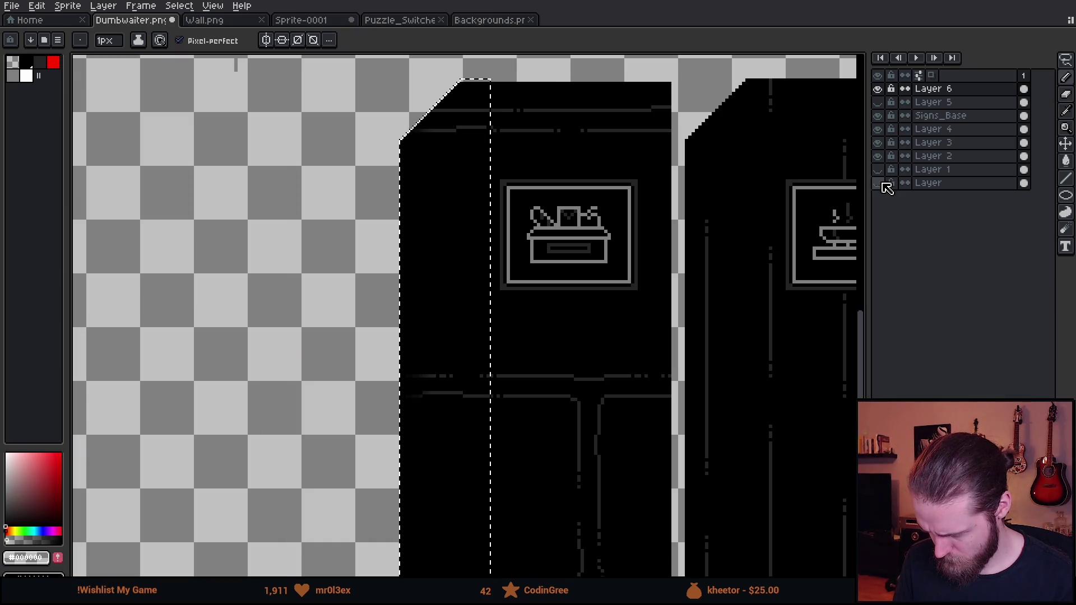
pyautogui.click(879, 184)
pyautogui.click(878, 75)
pyautogui.click(877, 76)
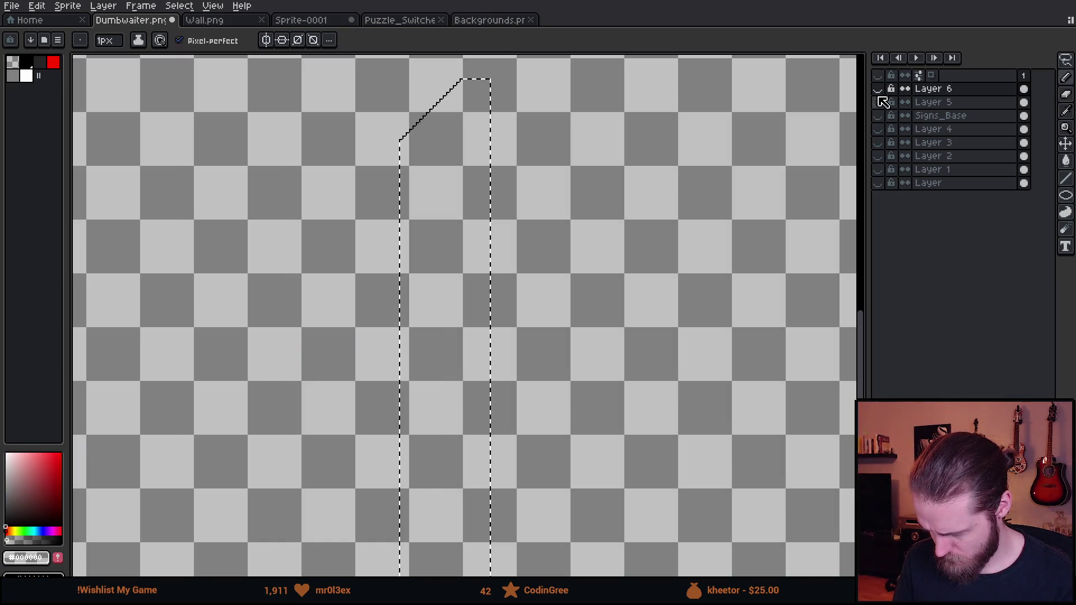
# Step: Erase two dark pixels on the stepped edge, then undo the erasures
pyautogui.scroll(6, 406, 136)
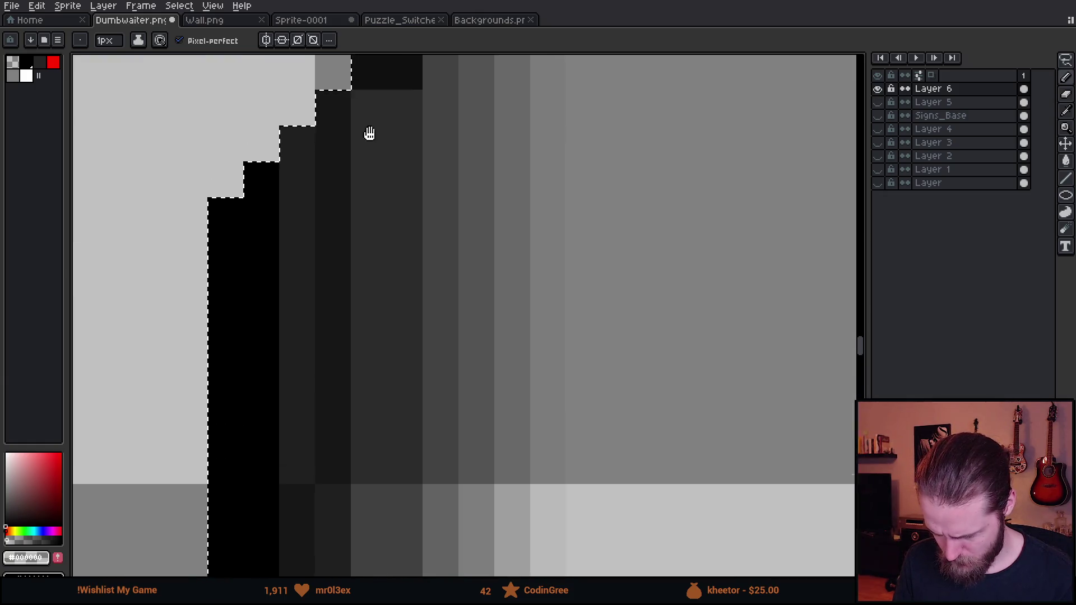
pyautogui.moveTo(369, 133); pyautogui.dragTo(394, 312)
pyautogui.press('e')
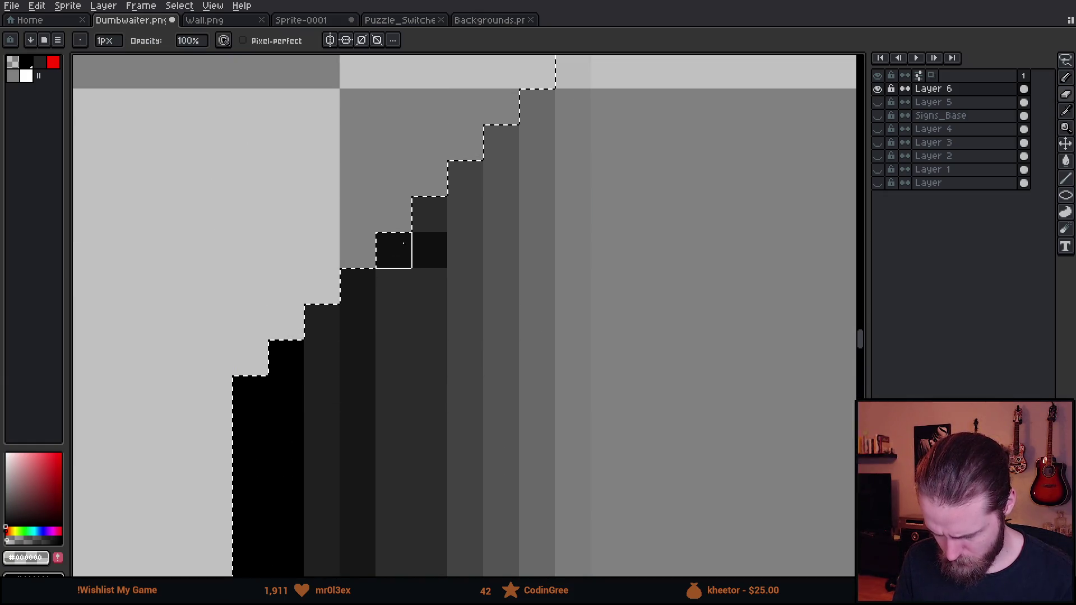
pyautogui.click(430, 250)
pyautogui.click(394, 250)
pyautogui.press('b')
pyautogui.hotkey('ctrl', 'z')
pyautogui.hotkey('ctrl', 'z')
pyautogui.scroll(-7, 428, 252)
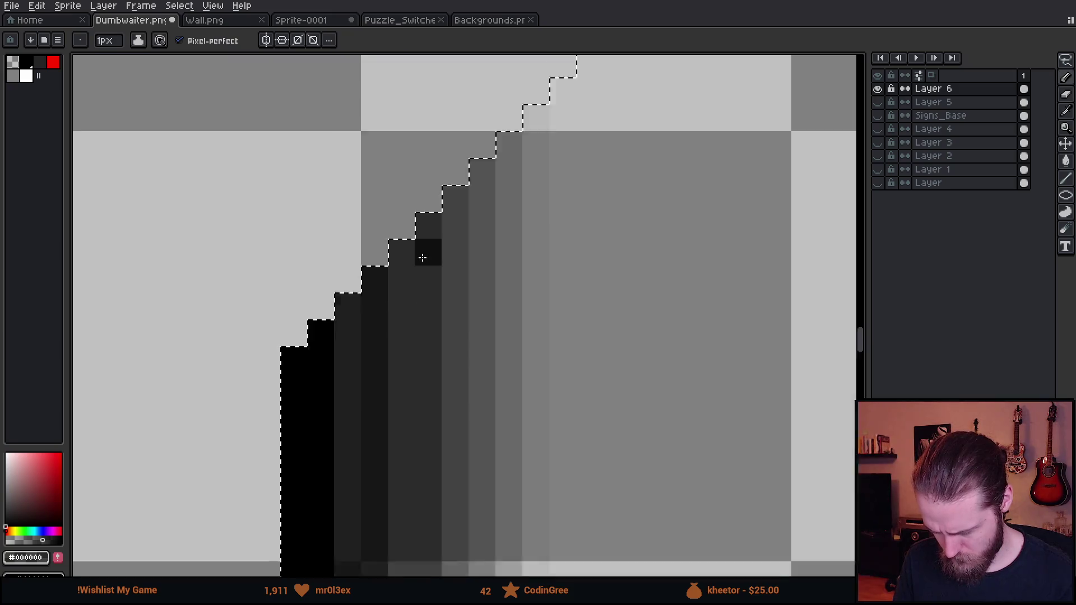
pyautogui.moveTo(447, 269); pyautogui.dragTo(449, 163)
pyautogui.scroll(-2, 450, 163)
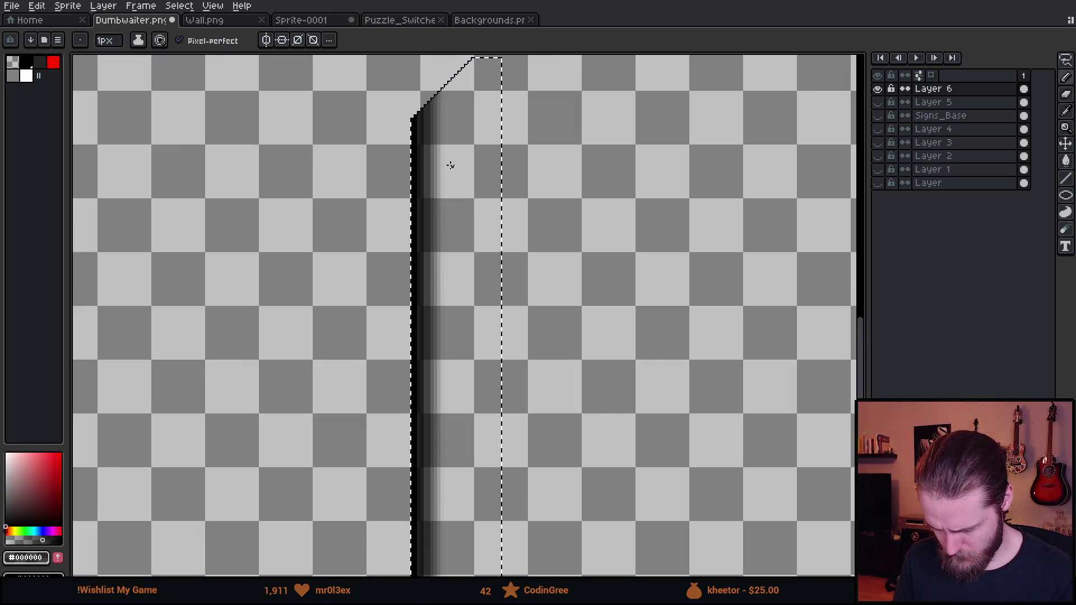
pyautogui.scroll(-1, 531, 429)
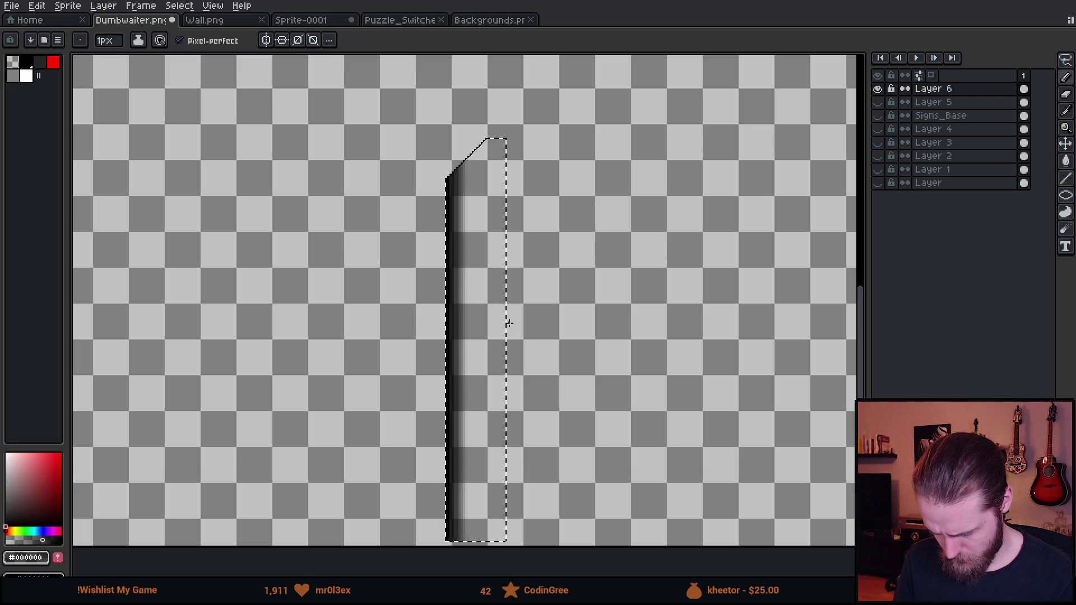
# Step: Select the top end of the shaded strip and stretch it further upward
pyautogui.press('m')
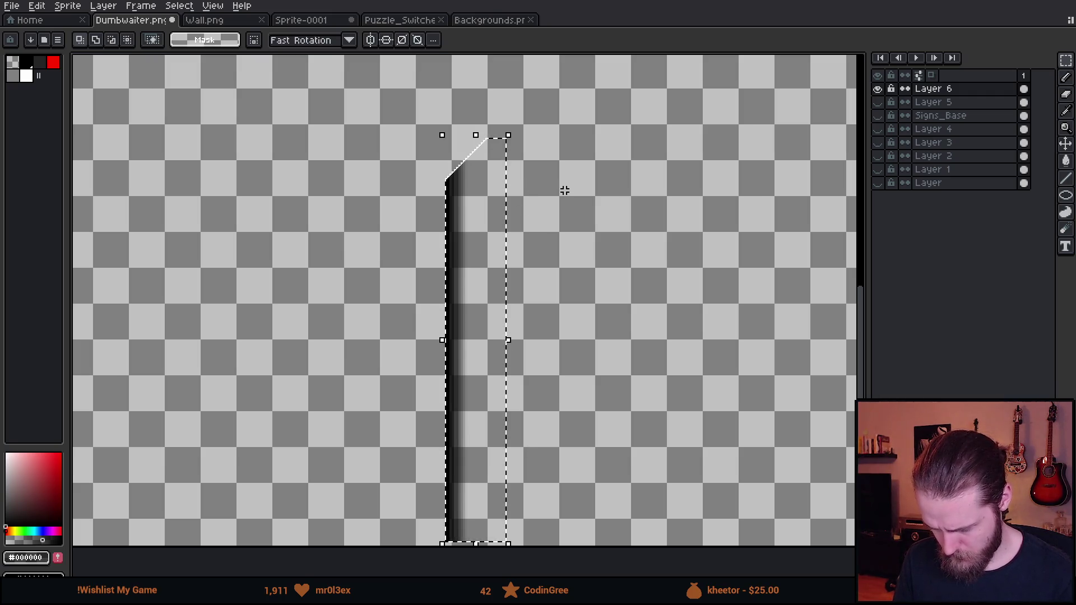
pyautogui.moveTo(392, 102); pyautogui.dragTo(513, 257)
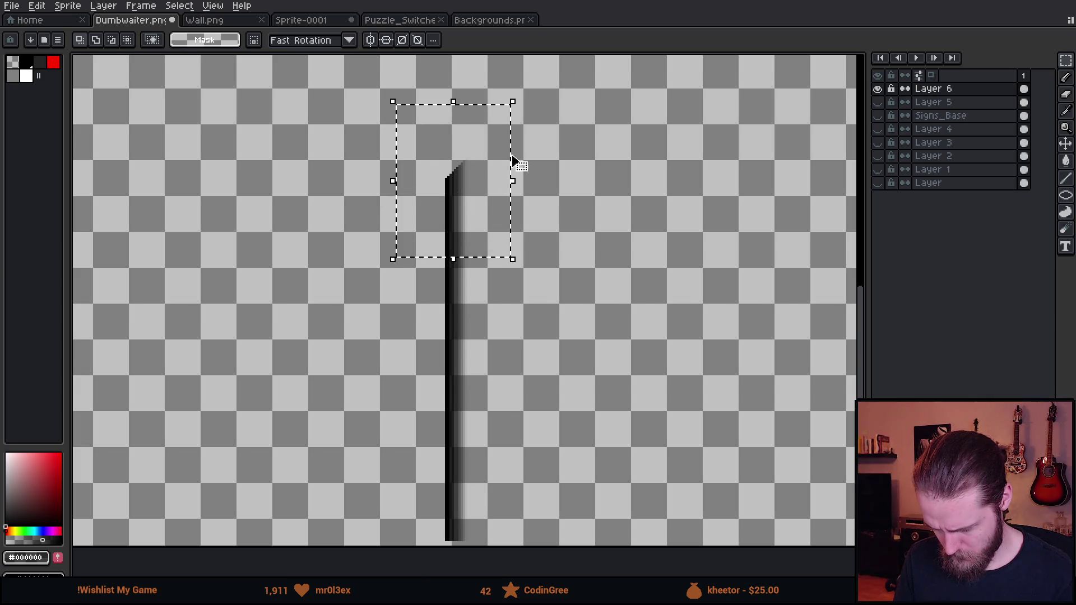
pyautogui.scroll(2, 510, 173)
pyautogui.click(462, 175)
pyautogui.moveTo(465, 180); pyautogui.dragTo(473, 60)
pyautogui.click(596, 264)
# Step: Widen the strip to 50 pixels, then show all layers except Layer 5
pyautogui.scroll(-5, 499, 572)
pyautogui.moveTo(498, 415); pyautogui.dragTo(447, 57)
pyautogui.scroll(3, 521, 336)
pyautogui.moveTo(505, 314); pyautogui.dragTo(567, 313)
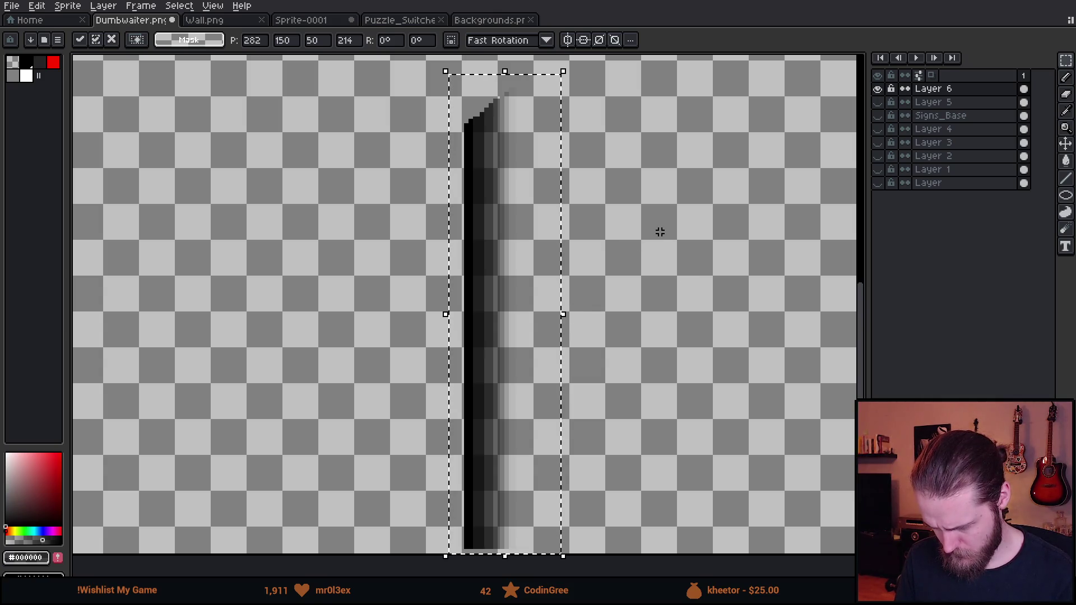
pyautogui.click(714, 216)
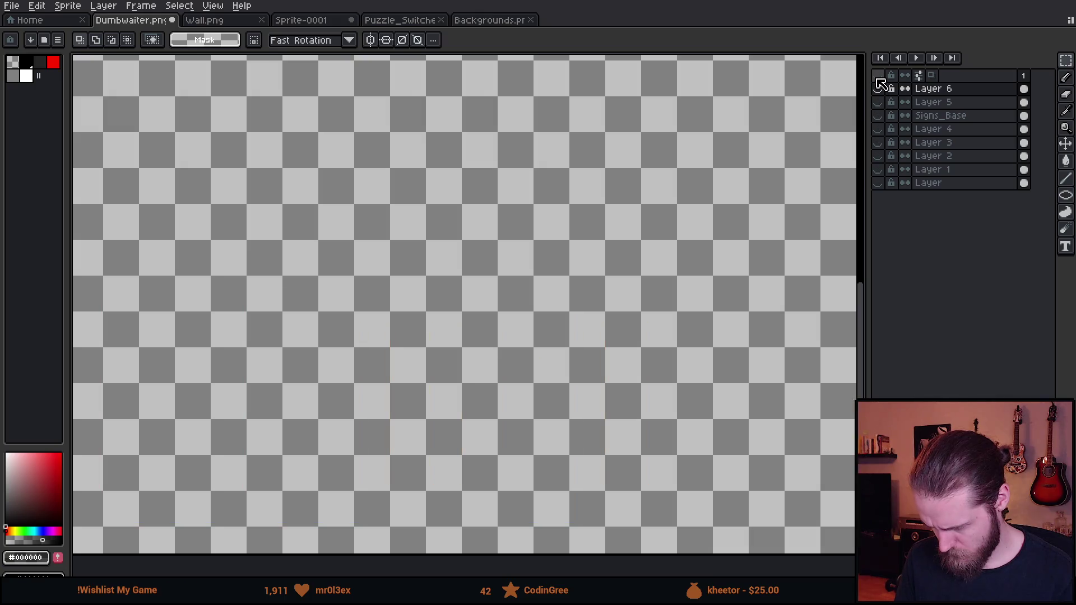
pyautogui.keyDown('alt'); pyautogui.click(878, 89); pyautogui.keyUp('alt')
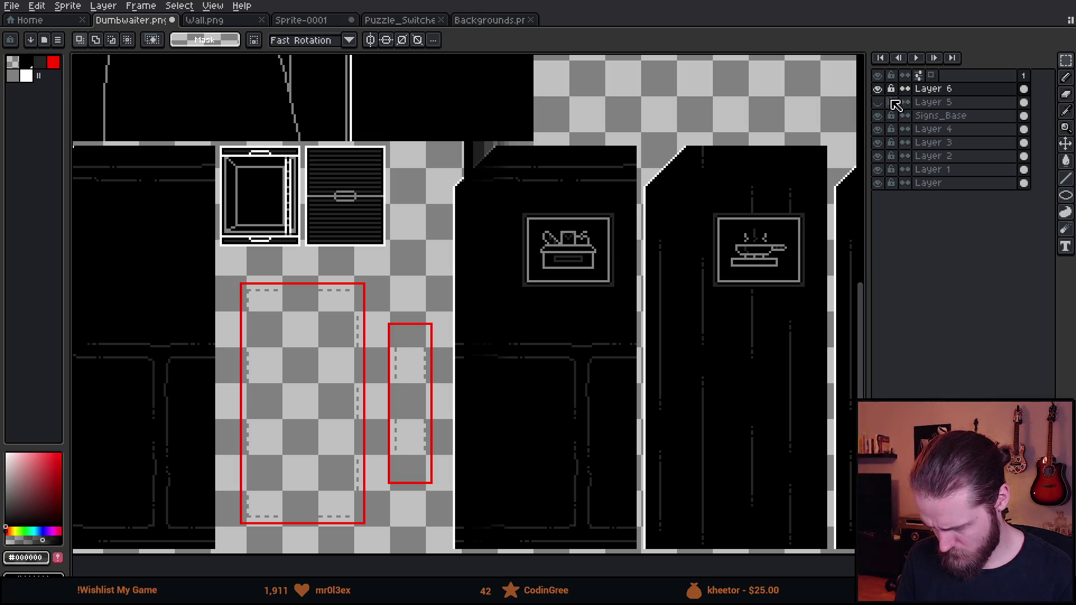
pyautogui.click(878, 102)
# Step: Move the Layer 6 wall strip about 25 px to the left
pyautogui.press('v')
pyautogui.moveTo(503, 236)
pyautogui.mouseDown()
pyautogui.moveTo(462, 263)
pyautogui.moveTo(478, 265)
pyautogui.moveTo(461, 241)
pyautogui.moveTo(494, 235)
pyautogui.mouseUp()
pyautogui.scroll(3, 462, 241)
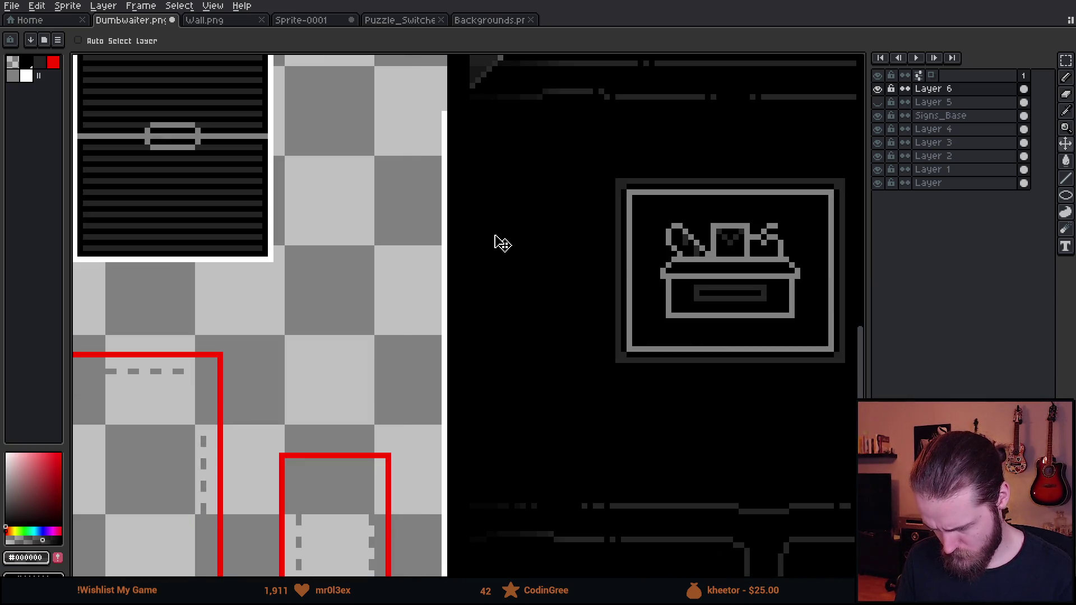
pyautogui.scroll(-3, 501, 241)
# Step: Draw a white diagonal edge along the door's top corner and set the brush to 18px
pyautogui.press('b')
pyautogui.scroll(4, 422, 253)
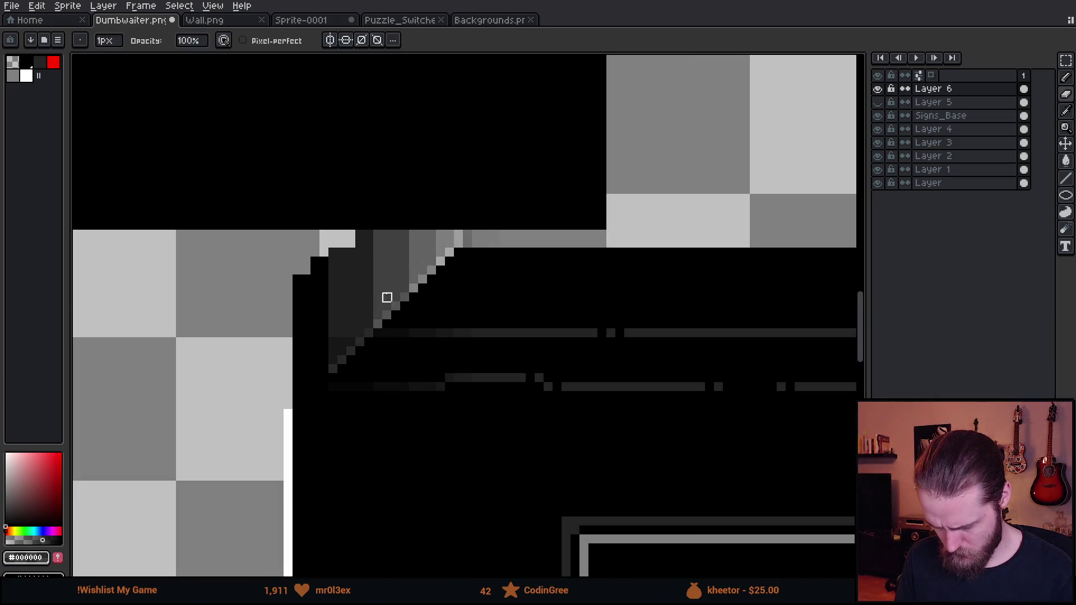
pyautogui.moveTo(288, 405)
pyautogui.mouseDown()
pyautogui.moveTo(466, 257)
pyautogui.moveTo(477, 225)
pyautogui.mouseUp()
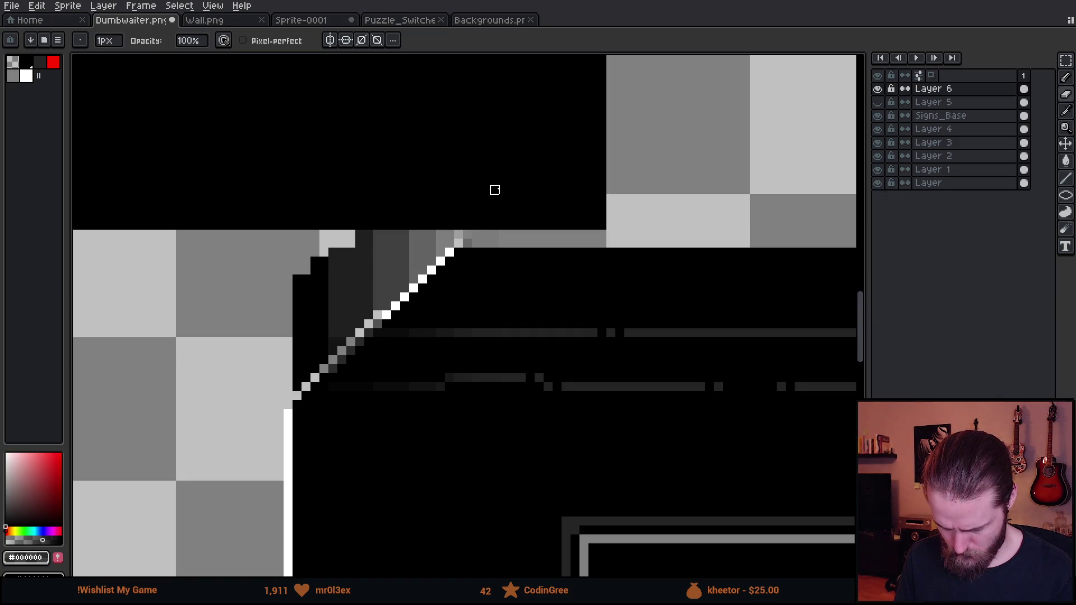
pyautogui.hotkey('ctrl', 'z')
pyautogui.press('+')
pyautogui.press('+')
pyautogui.press('+')
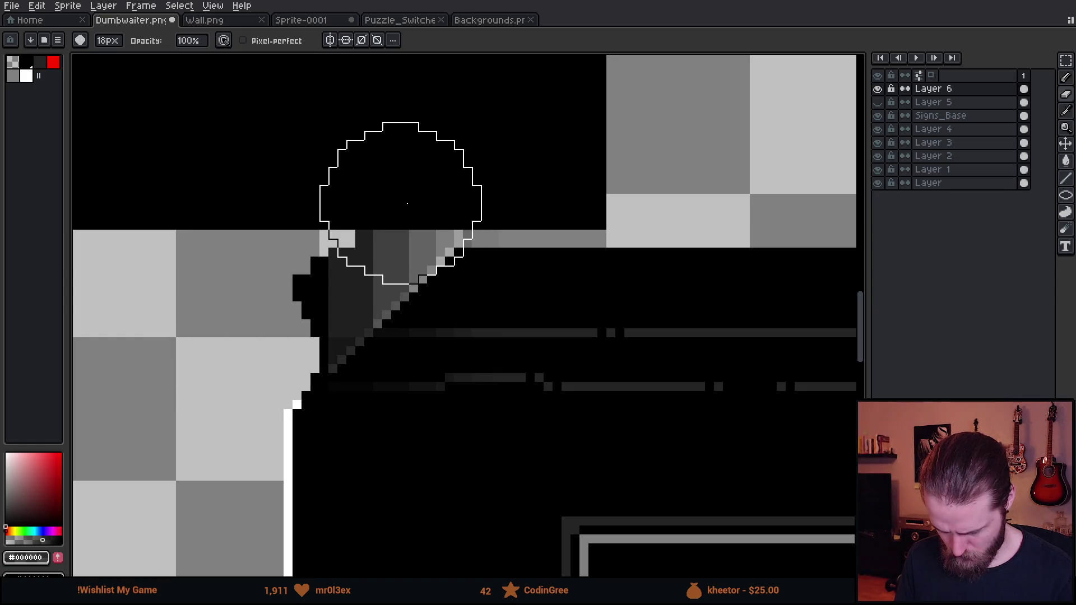
pyautogui.hotkey('ctrl', 'y')
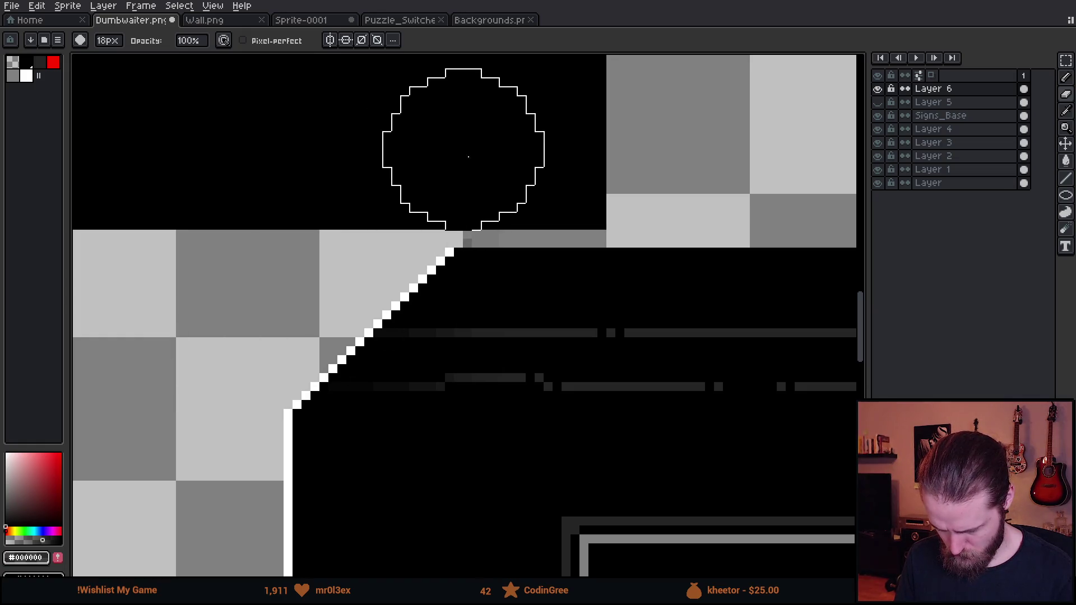
pyautogui.scroll(-3, 619, 171)
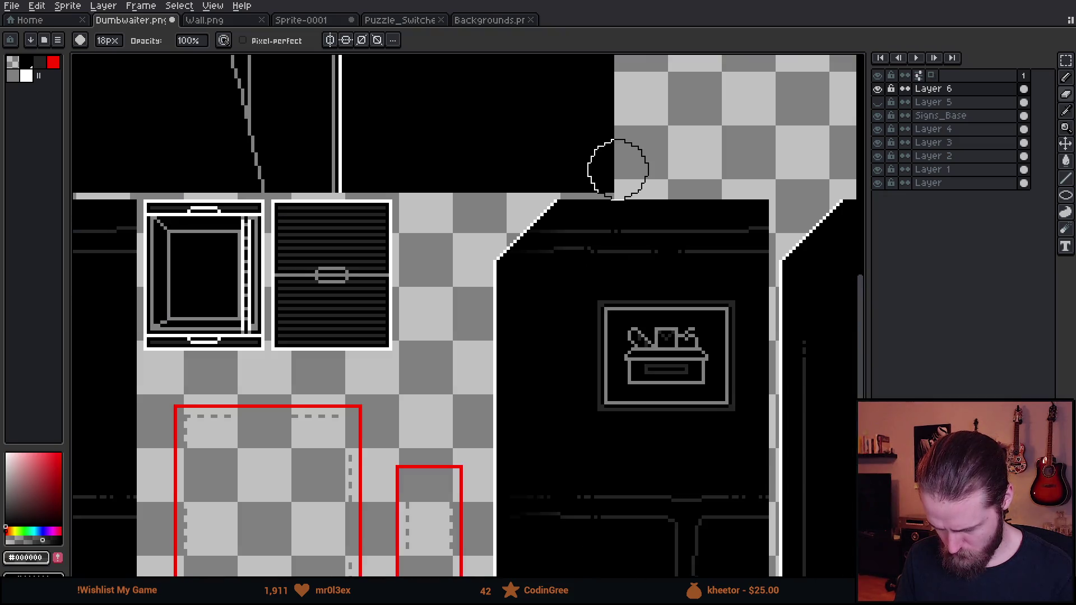
pyautogui.scroll(-5, 448, 201)
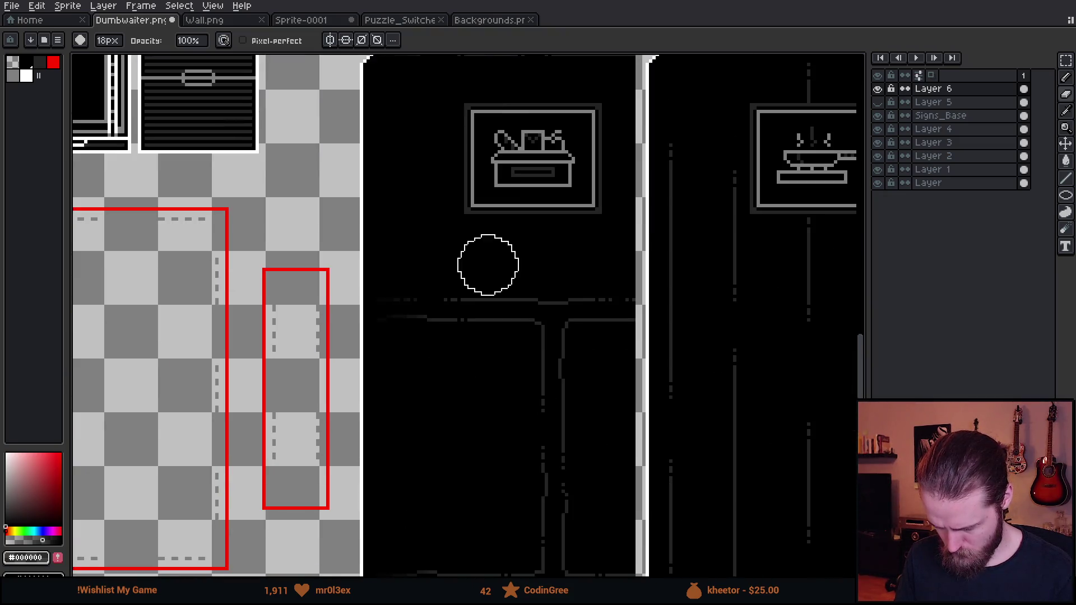
pyautogui.scroll(2, 393, 308)
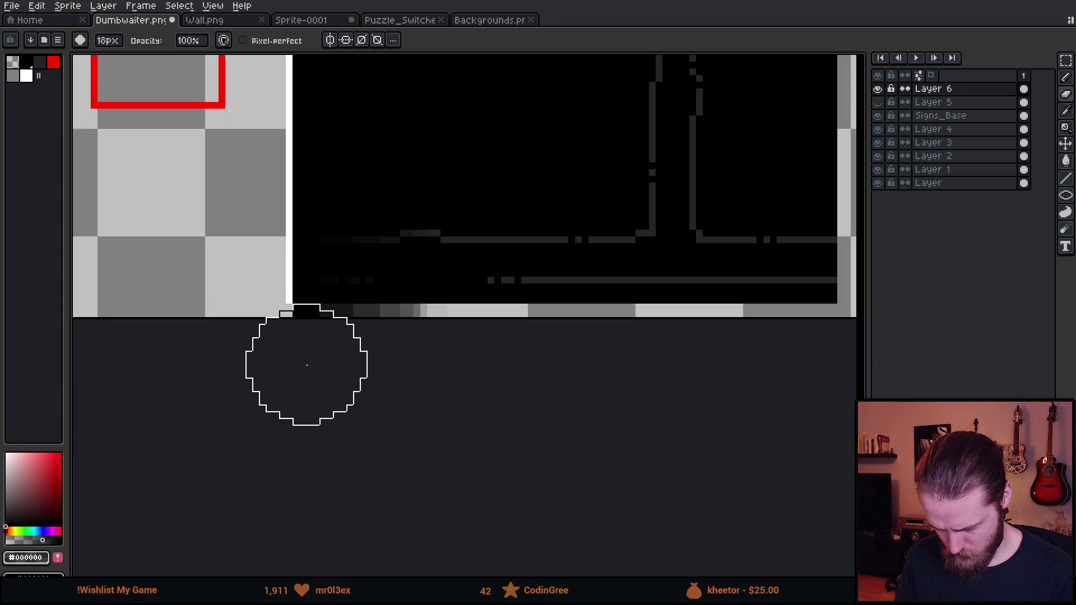
pyautogui.scroll(-3, 663, 169)
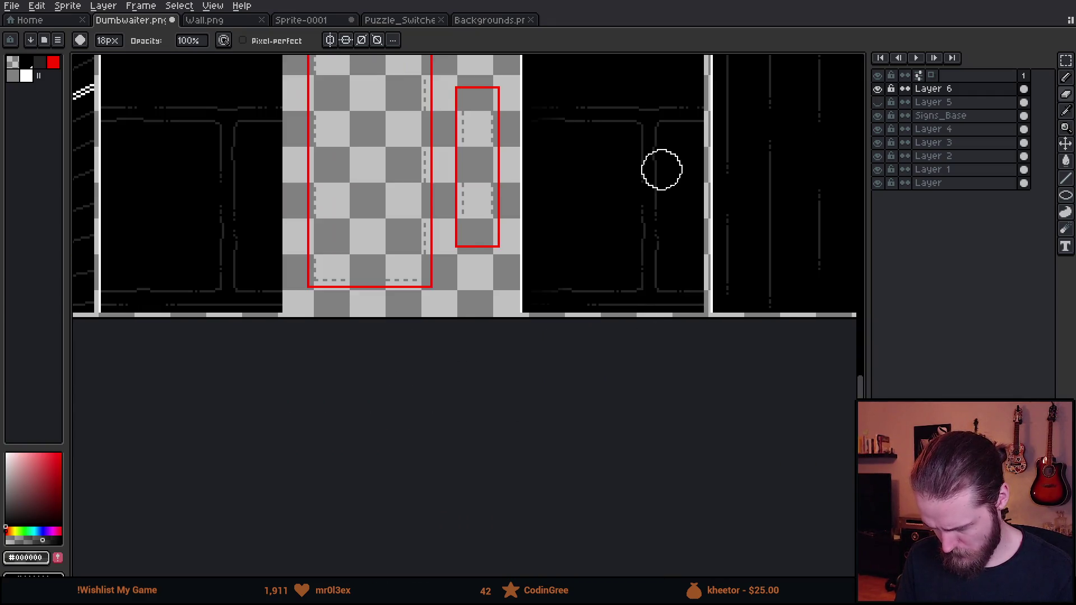
pyautogui.scroll(5, 606, 252)
pyautogui.press('m')
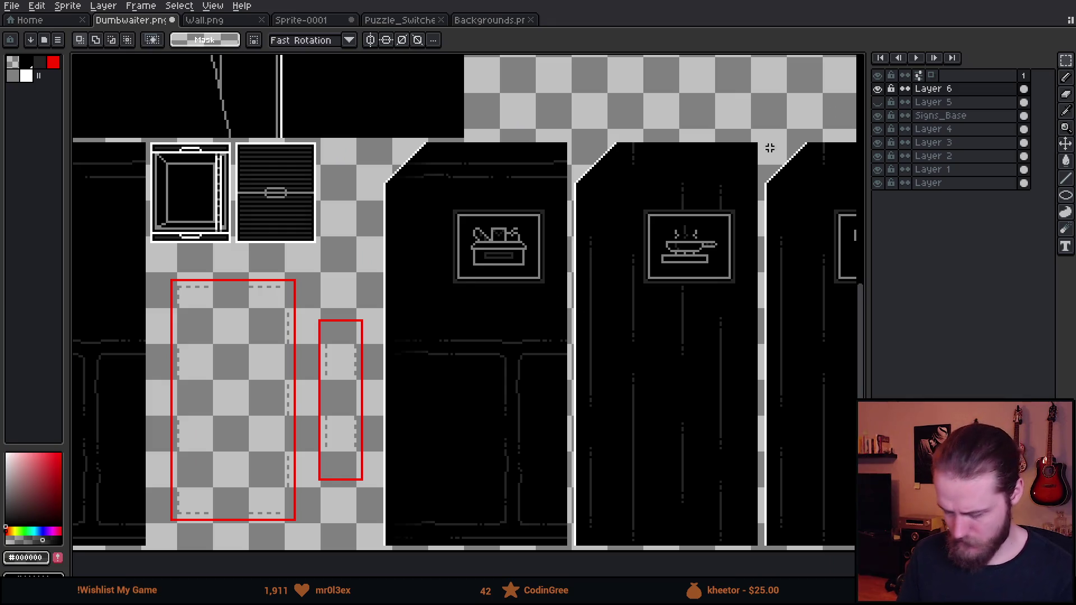
# Step: Toggle Layer 6 off and on to compare the refined slanted door edges
pyautogui.click(883, 88)
pyautogui.click(878, 88)
pyautogui.click(878, 88)
pyautogui.click(878, 89)
# Step: Select the door edge piece, move it down to line up with the third door, and deselect it
pyautogui.moveTo(467, 315); pyautogui.dragTo(486, 292)
pyautogui.moveTo(331, 93)
pyautogui.mouseDown()
pyautogui.moveTo(555, 231)
pyautogui.moveTo(378, 389)
pyautogui.moveTo(413, 307)
pyautogui.moveTo(508, 240)
pyautogui.mouseUp()
pyautogui.scroll(4, 506, 247)
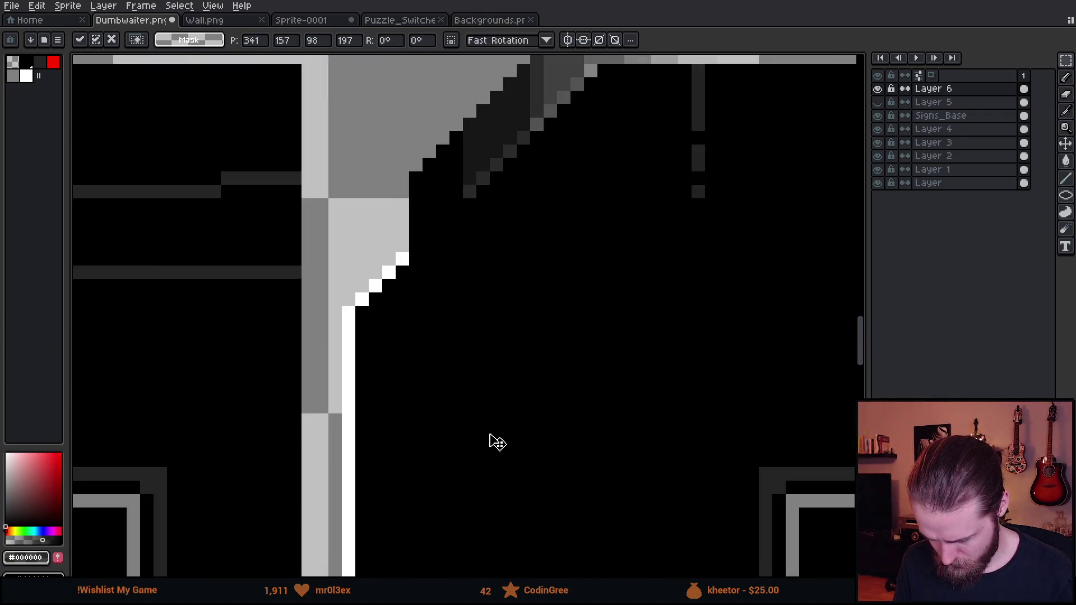
pyautogui.moveTo(505, 351)
pyautogui.mouseDown()
pyautogui.moveTo(469, 403)
pyautogui.moveTo(469, 461)
pyautogui.mouseUp()
pyautogui.scroll(-6, 469, 461)
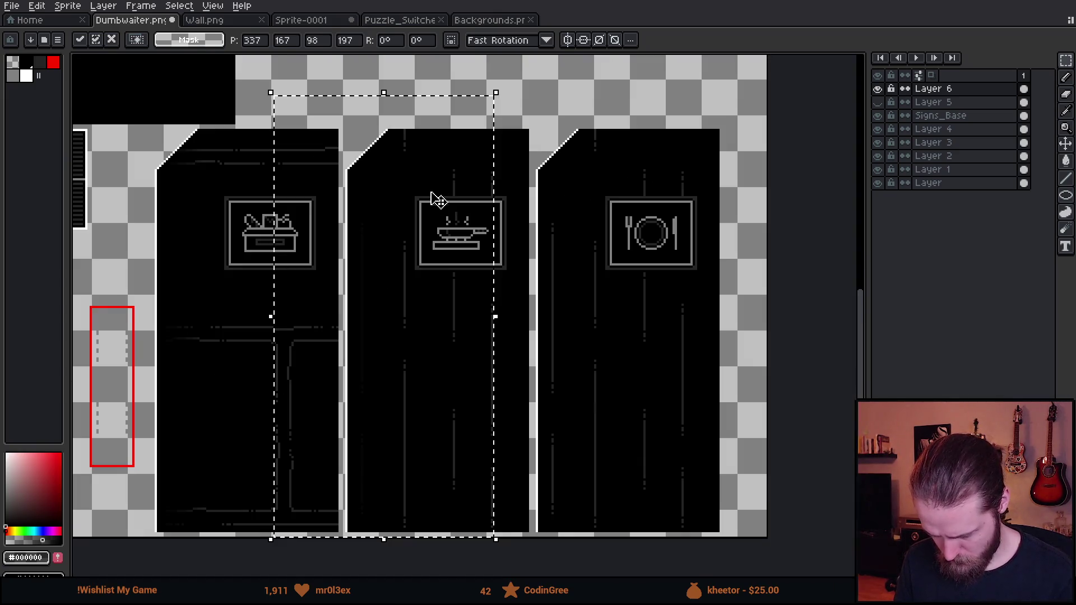
pyautogui.moveTo(437, 197); pyautogui.dragTo(608, 250)
pyautogui.scroll(5, 608, 250)
pyautogui.moveTo(384, 258); pyautogui.dragTo(358, 499)
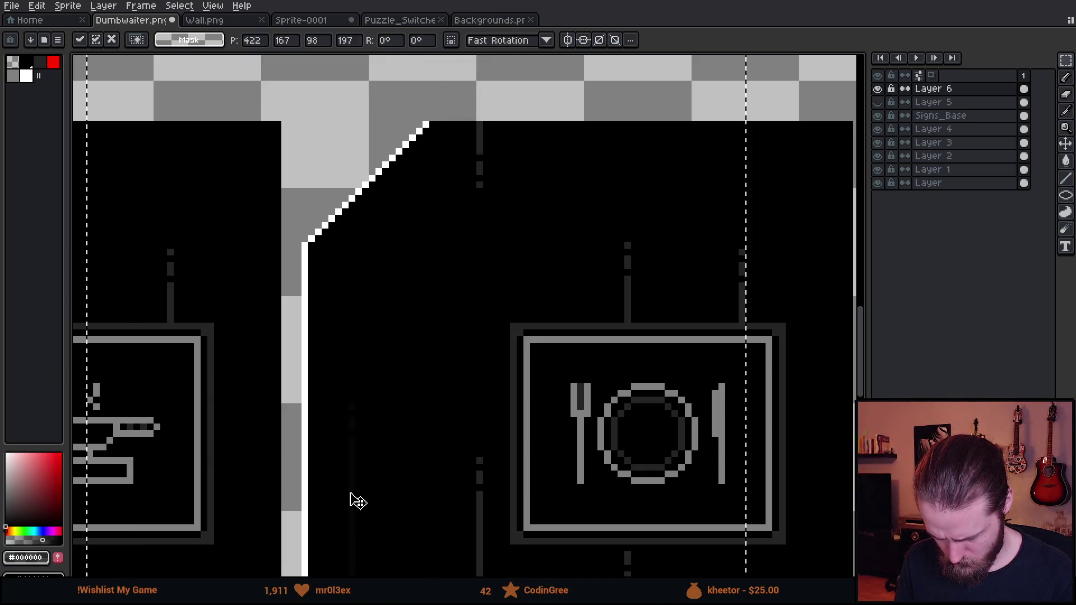
pyautogui.scroll(-3, 357, 501)
pyautogui.hotkey('ctrl', 'd')
# Step: Save the dumbwaiter sprite sheet and run the kitchen scene in Unity's play mode
pyautogui.scroll(-1, 572, 301)
pyautogui.hotkey('ctrl', 's')
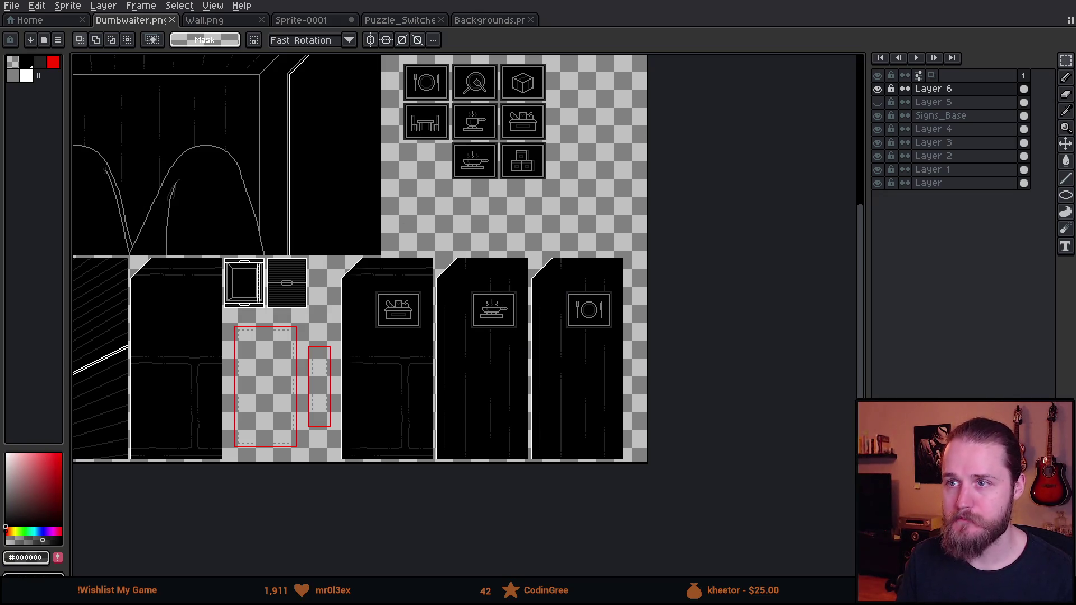
pyautogui.hotkey('alt', 'Tab')
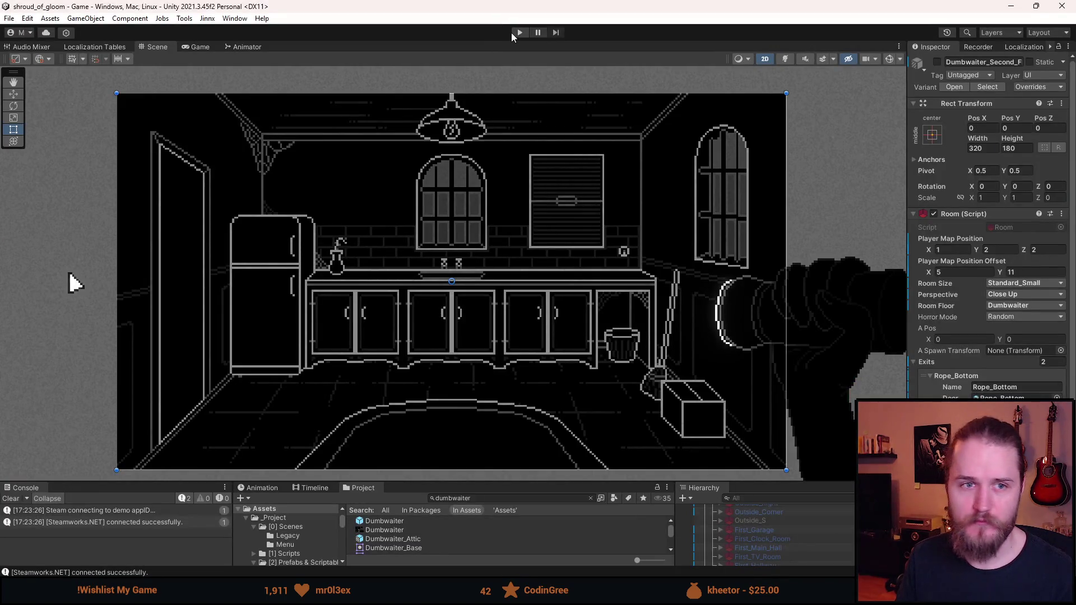
pyautogui.click(518, 33)
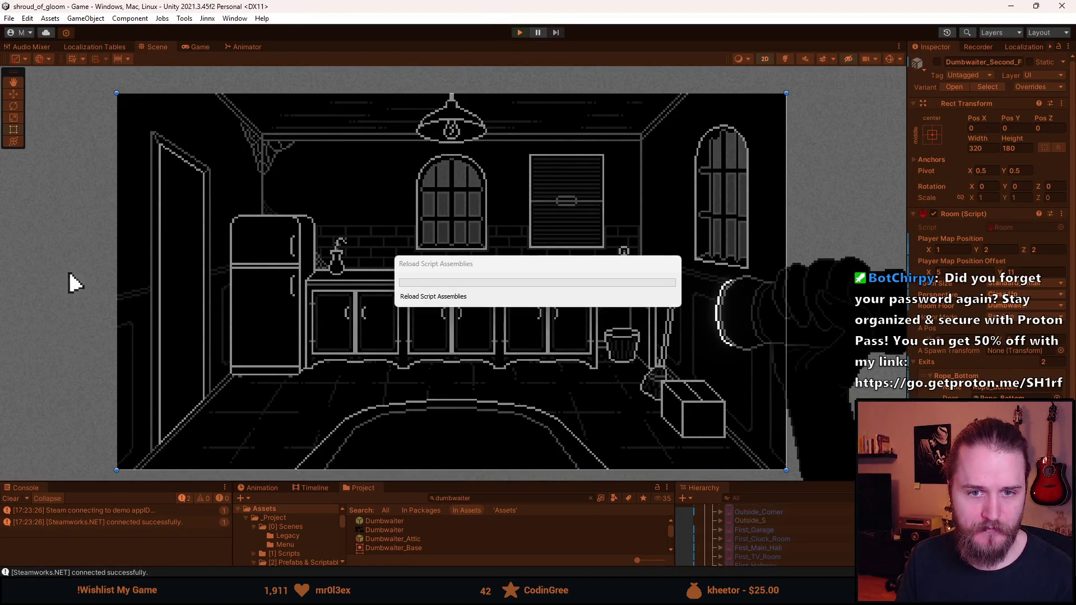
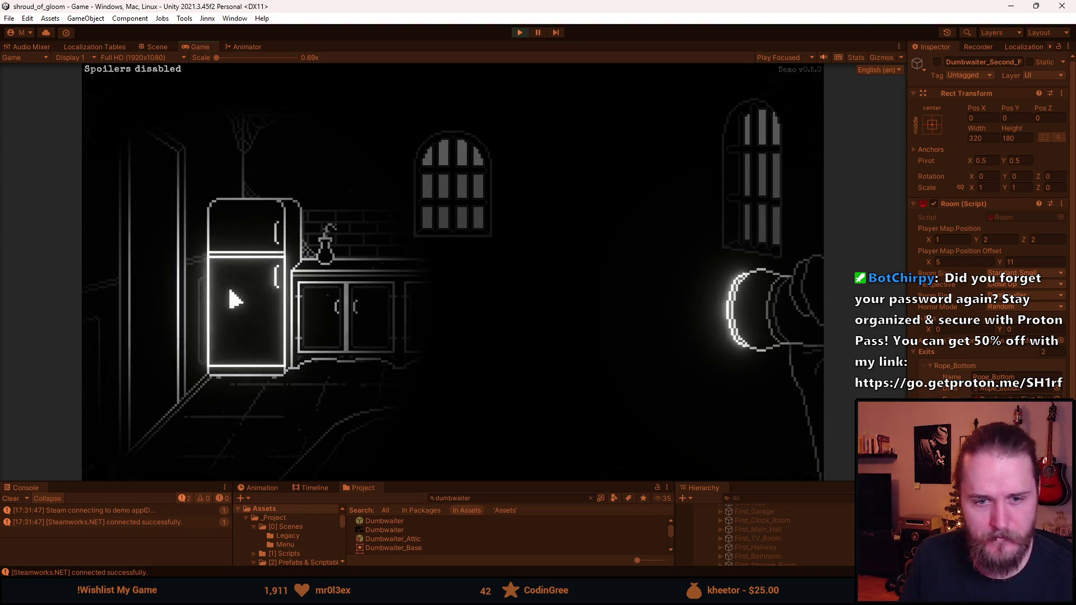
# Step: Open the kitchen's dumbwaiter hatch and enter the dumbwaiter close-up view, re-entering it once
pyautogui.hotkey('alt', 'Tab')
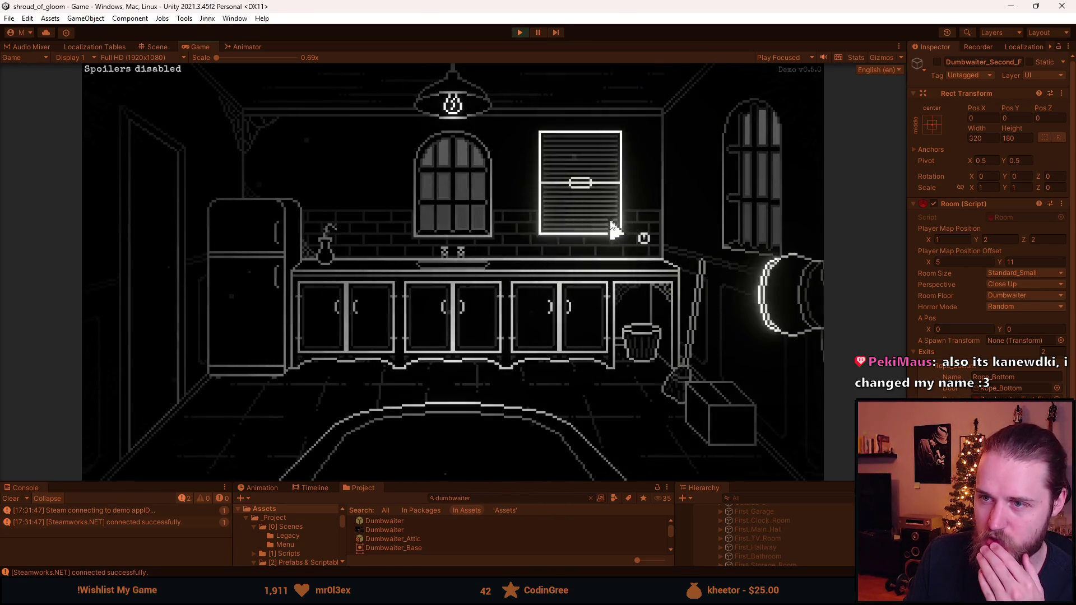
pyautogui.click(577, 171)
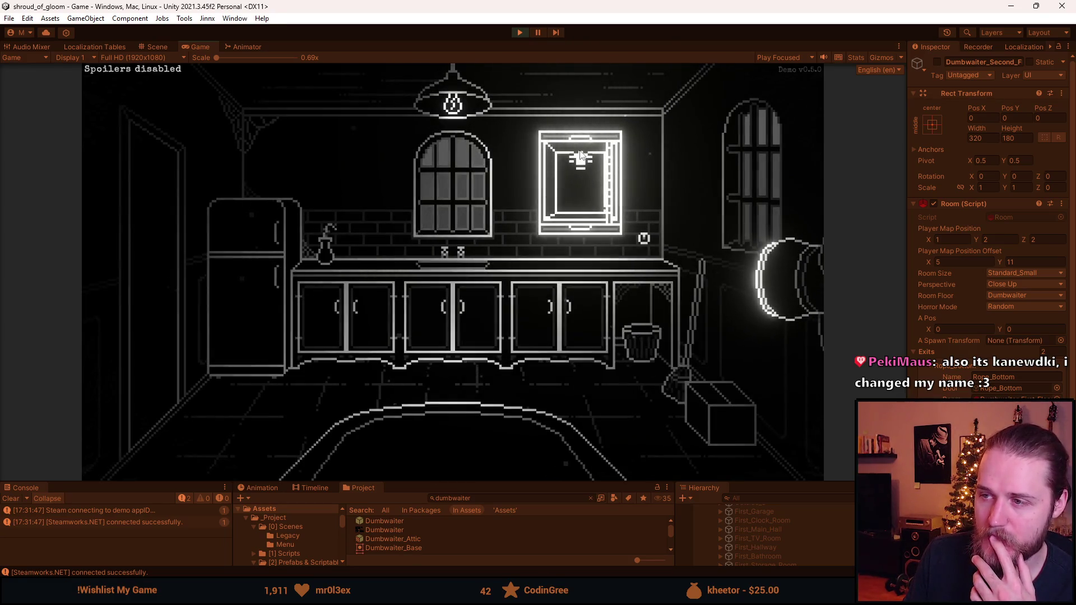
pyautogui.click(578, 168)
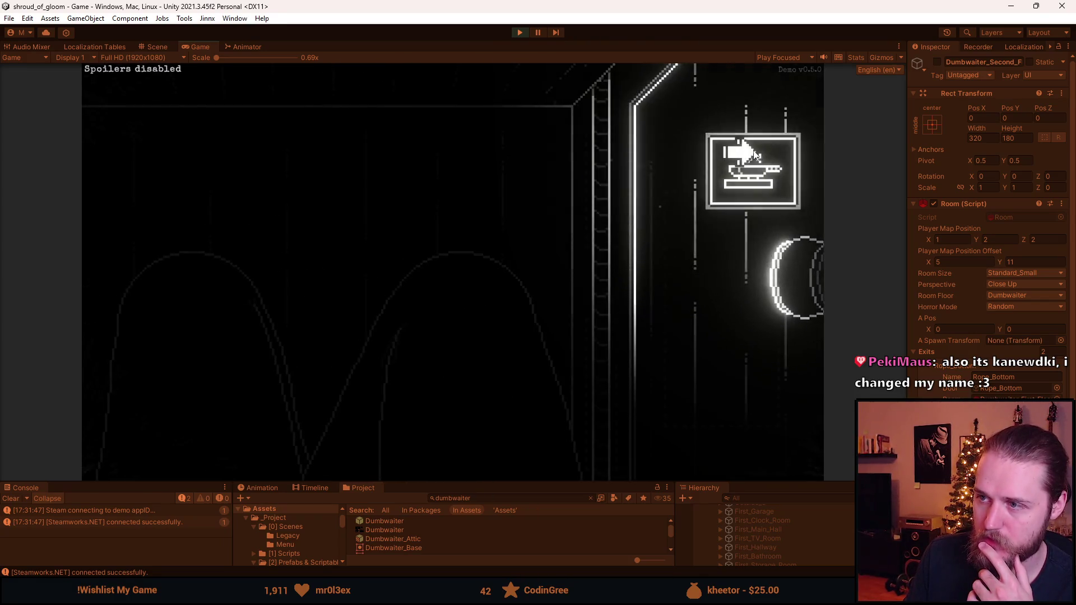
pyautogui.click(754, 154)
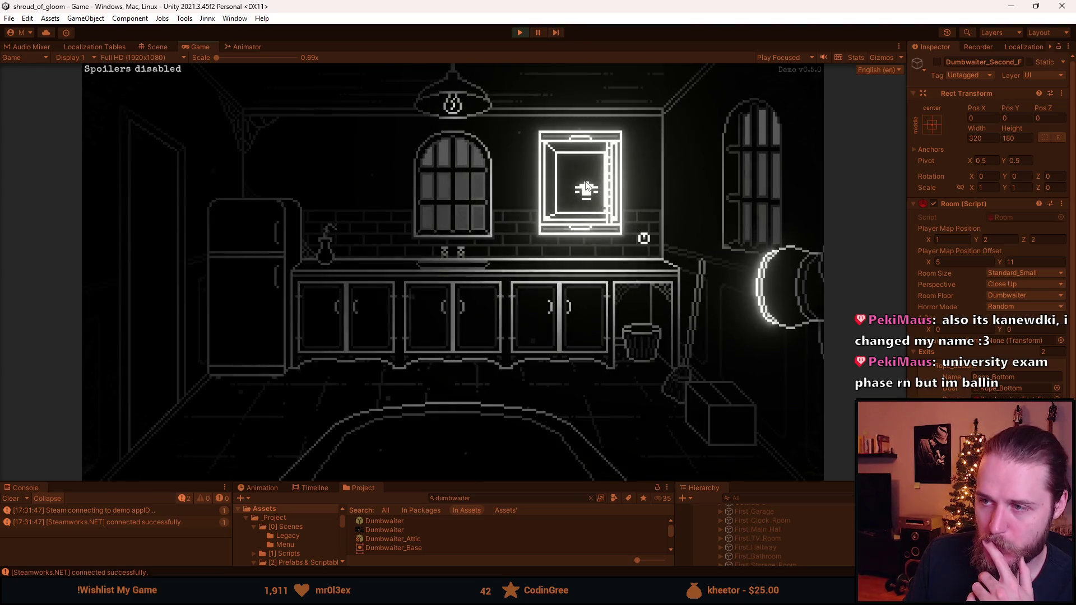
pyautogui.click(585, 185)
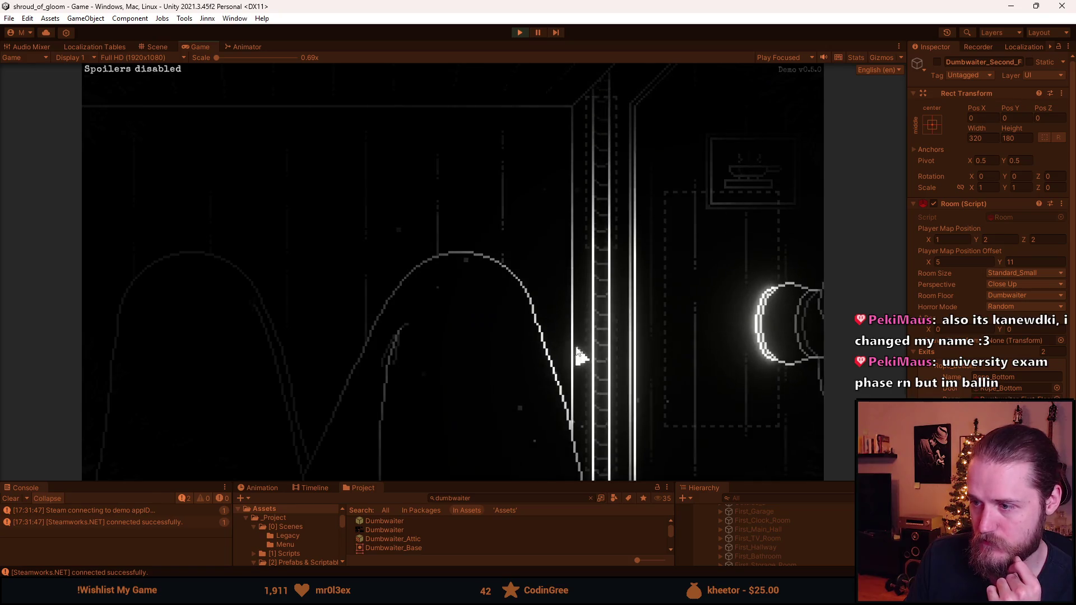
# Step: Ride the dumbwaiter up the shaft to the floor with the sign, then stop Play mode
pyautogui.click(586, 187)
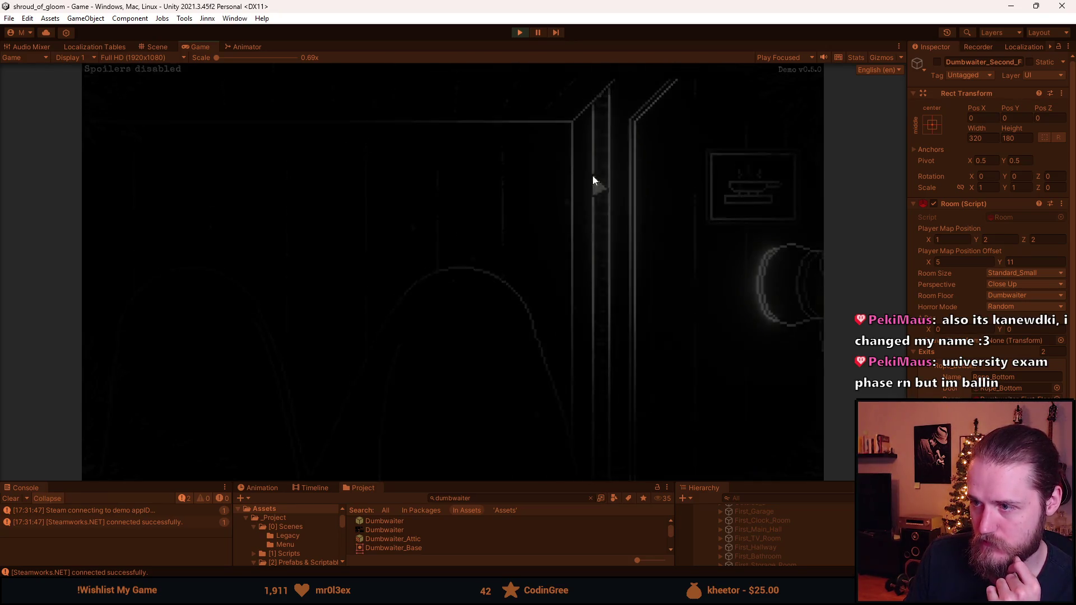
pyautogui.click(598, 367)
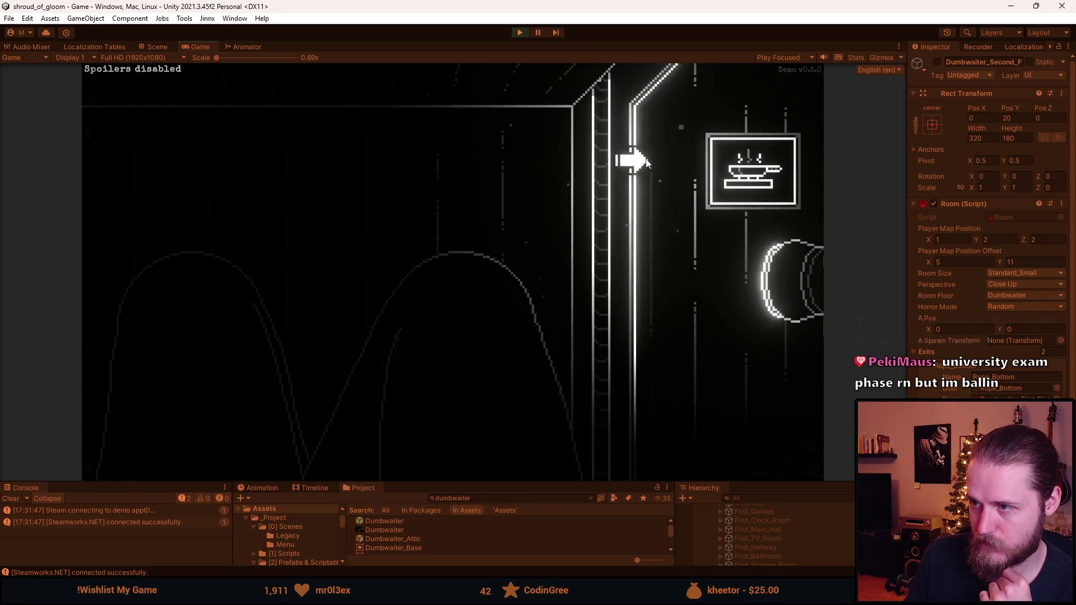
pyautogui.click(519, 32)
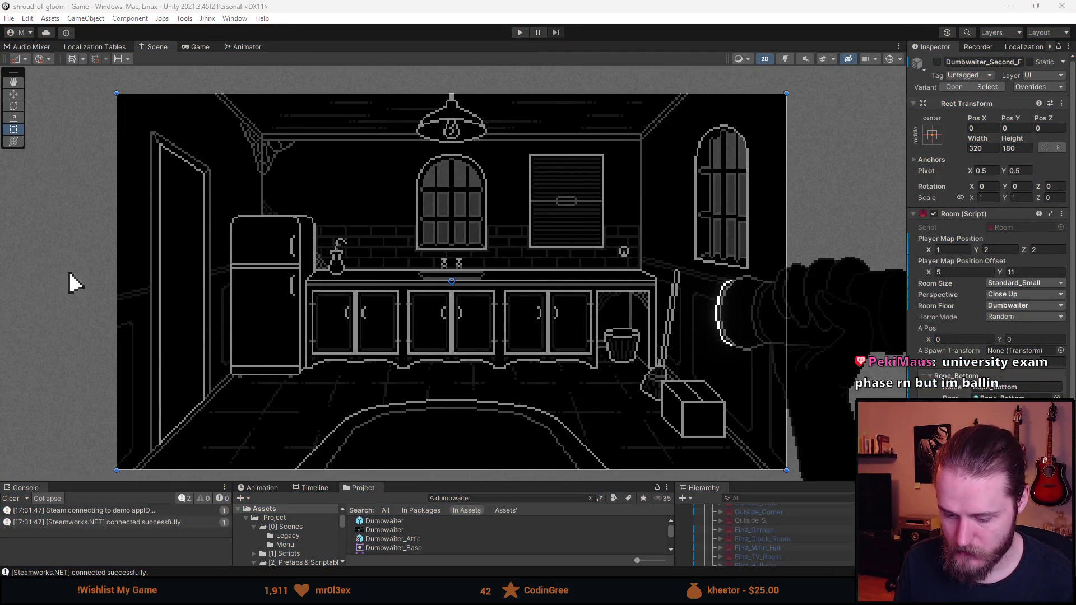
# Step: In Dumbwaiter.png, sample white and draw a straight white diagonal across the shaft door
pyautogui.hotkey('alt', 'Tab')
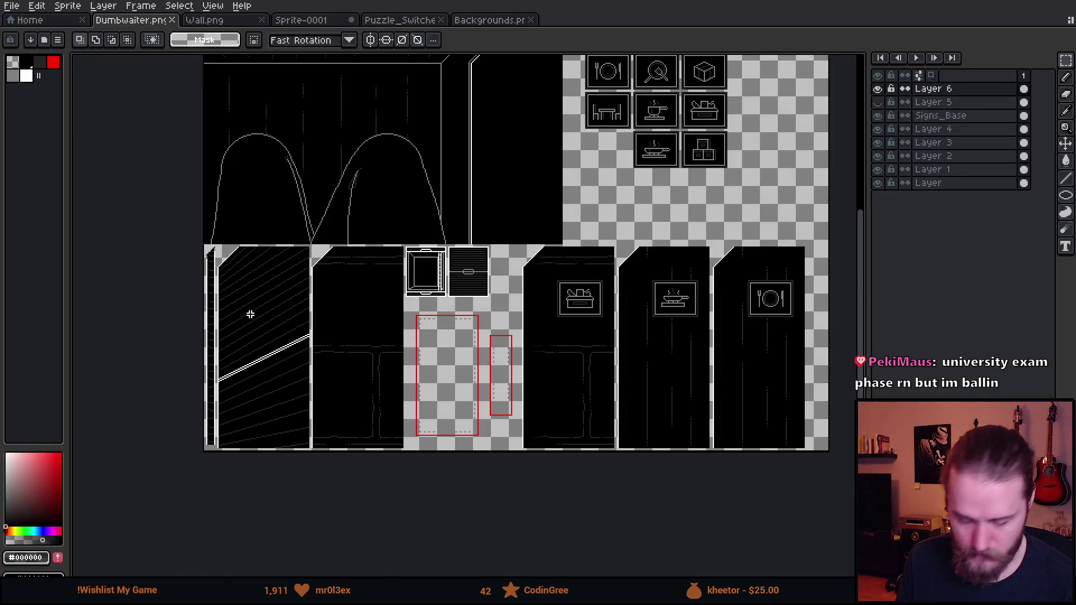
pyautogui.scroll(3, 216, 283)
pyautogui.scroll(-1, 286, 387)
pyautogui.scroll(1, 226, 312)
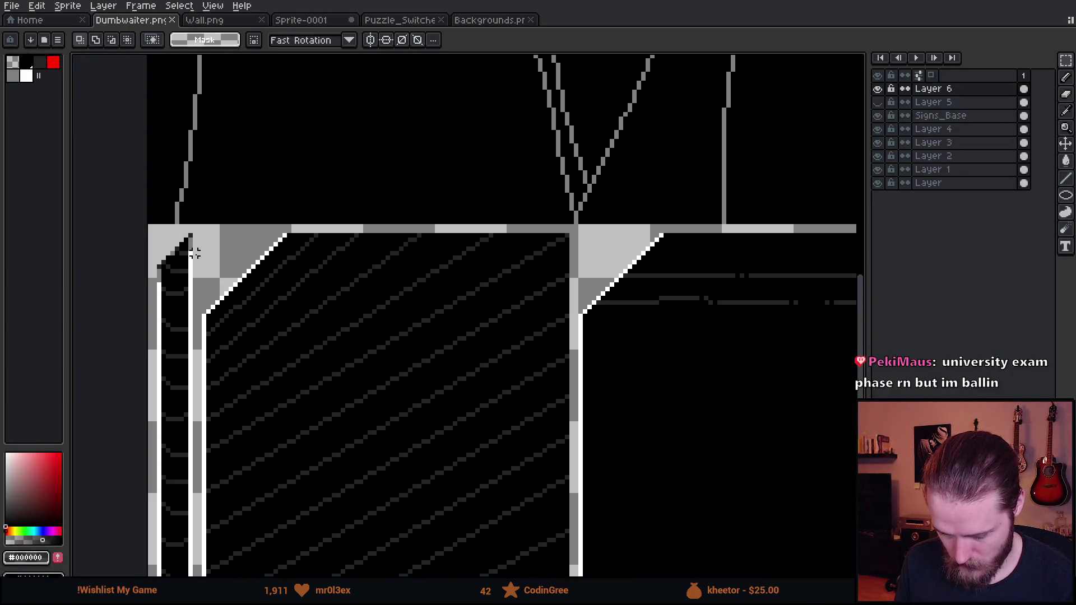
pyautogui.scroll(-1, 209, 236)
pyautogui.moveTo(202, 230); pyautogui.dragTo(485, 351)
pyautogui.scroll(-4, 528, 414)
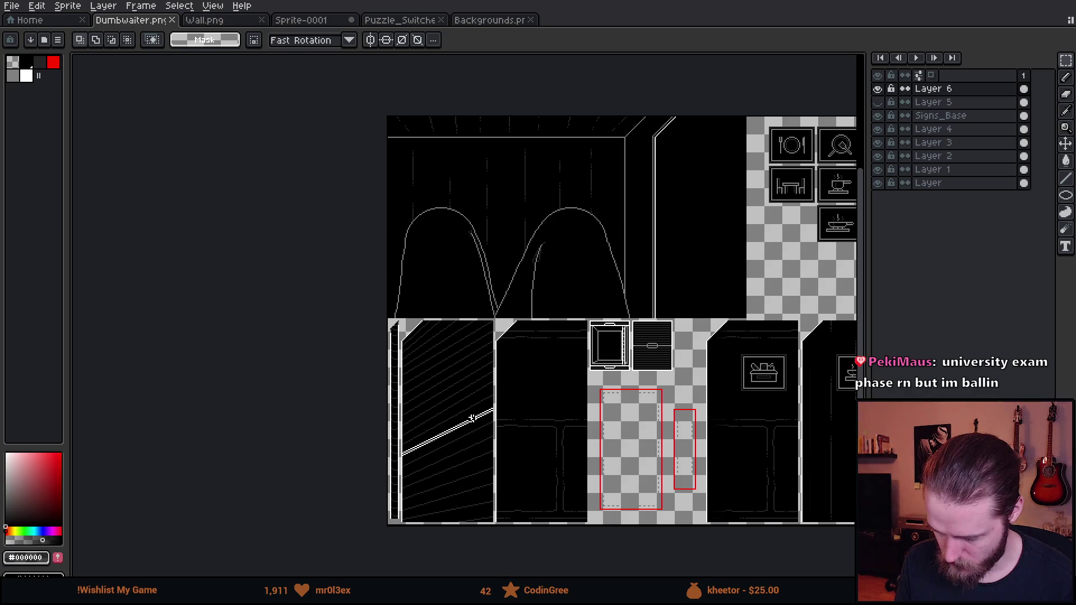
pyautogui.scroll(4, 454, 447)
pyautogui.keyDown('alt'); pyautogui.click(371, 385); pyautogui.keyUp('alt')
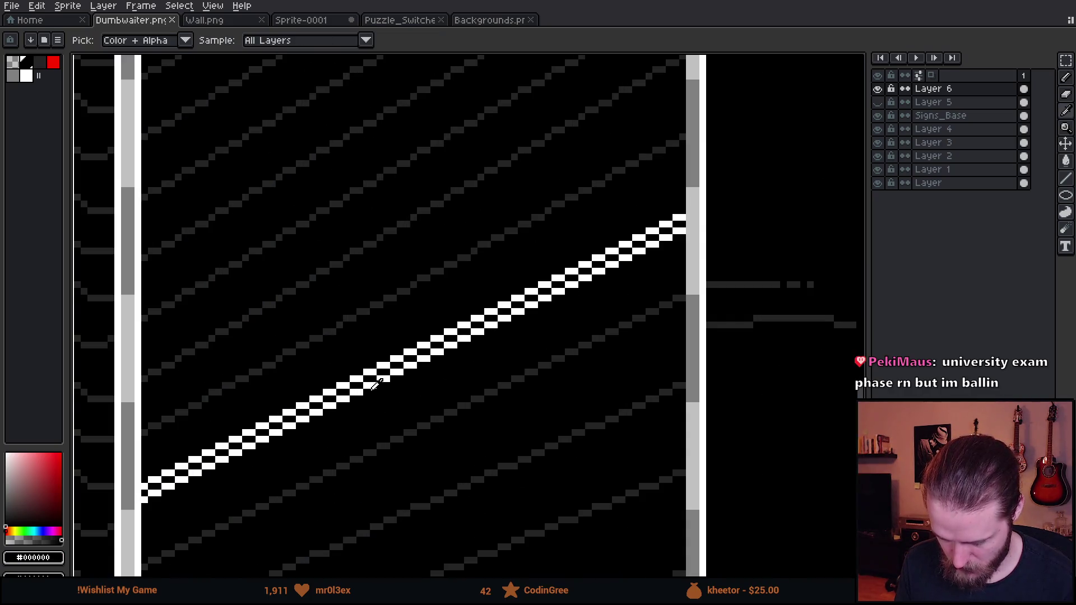
pyautogui.scroll(-3, 364, 373)
pyautogui.scroll(4, 364, 404)
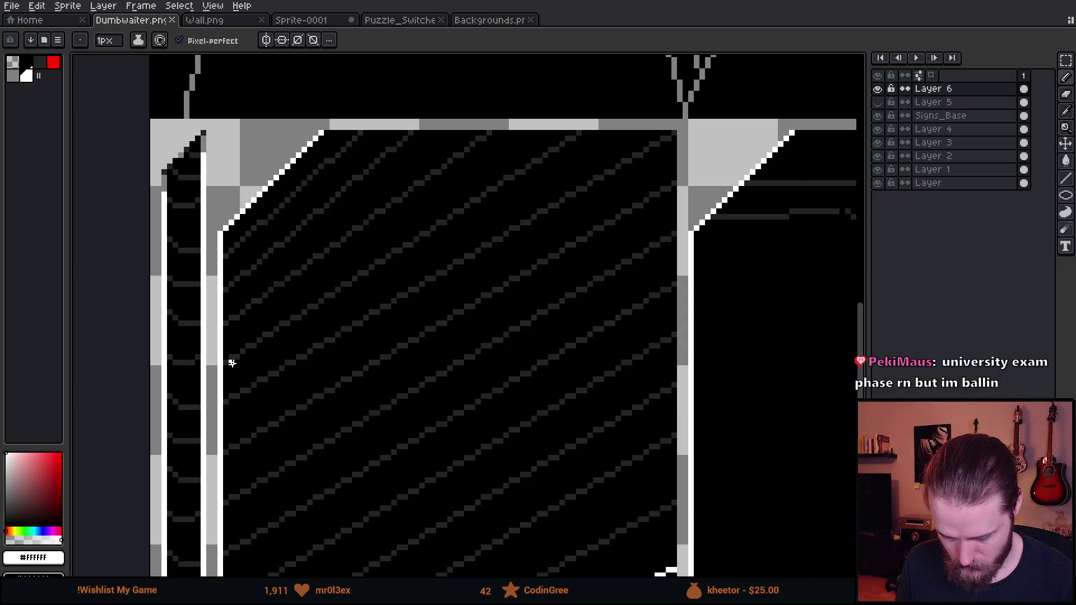
pyautogui.press('b')
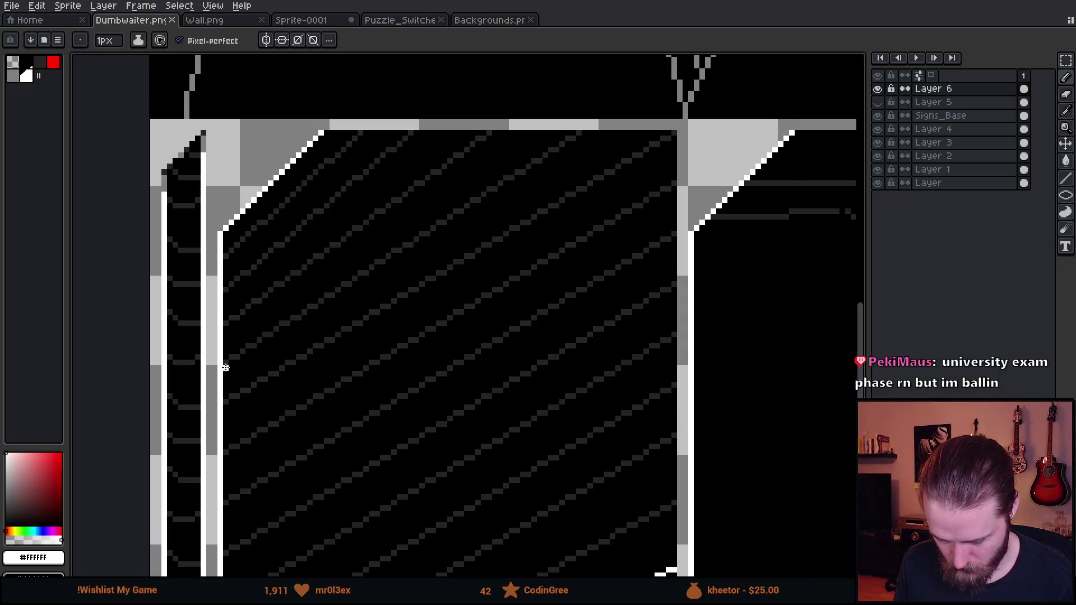
pyautogui.keyDown('shift'); pyautogui.click(578, 134); pyautogui.keyUp('shift')
# Step: Add a grey shadow line in palette colour 4 under the white diagonal
pyautogui.scroll(1, 243, 373)
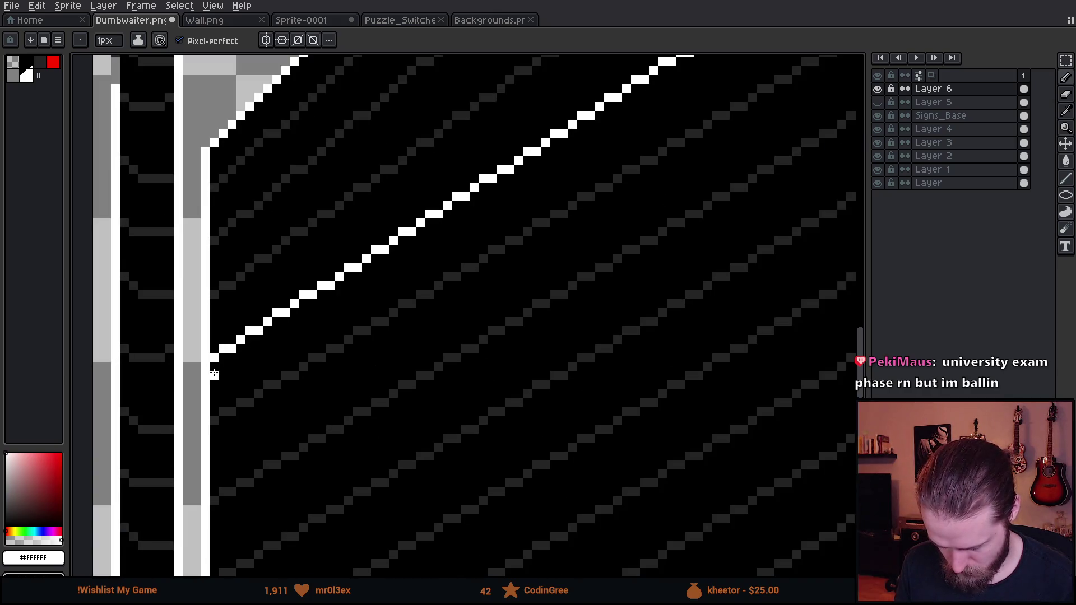
pyautogui.scroll(1, 560, 310)
pyautogui.scroll(-1, 605, 243)
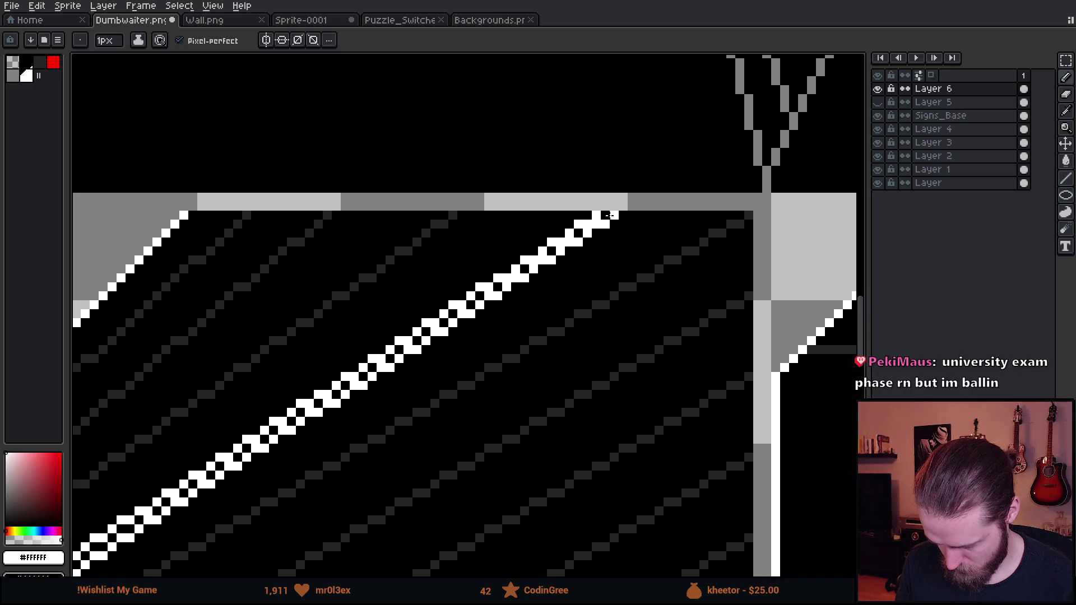
pyautogui.scroll(-5, 598, 320)
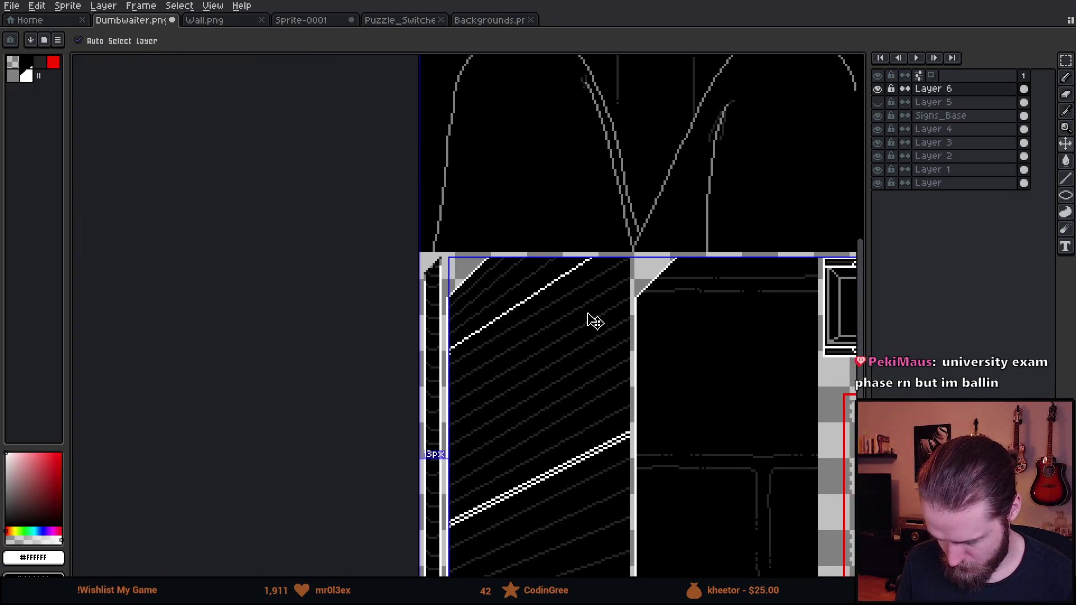
pyautogui.scroll(2, 405, 358)
pyautogui.scroll(1, 405, 357)
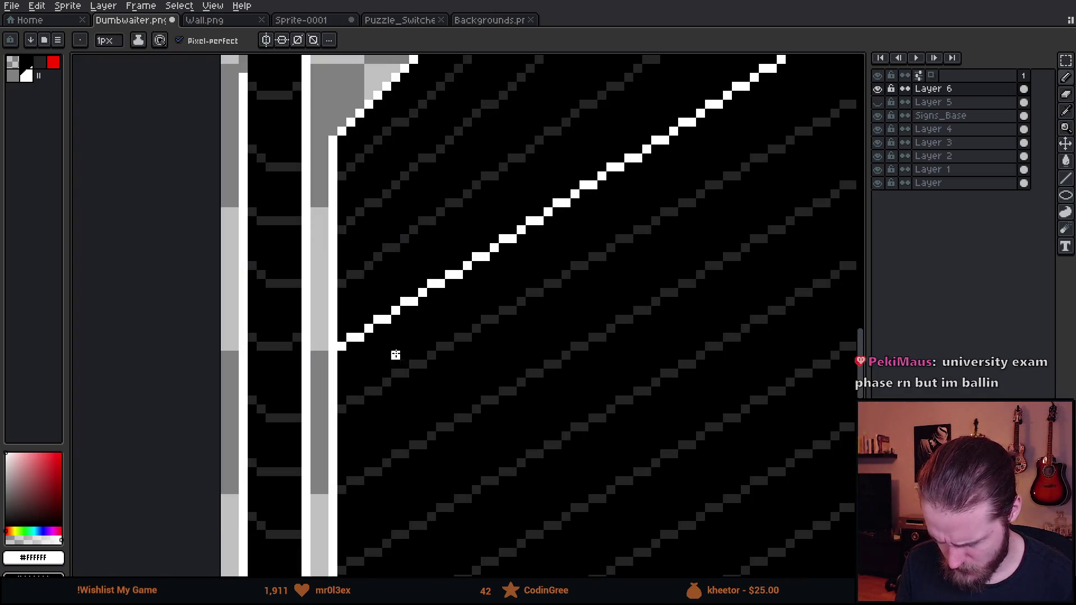
pyautogui.click(14, 76)
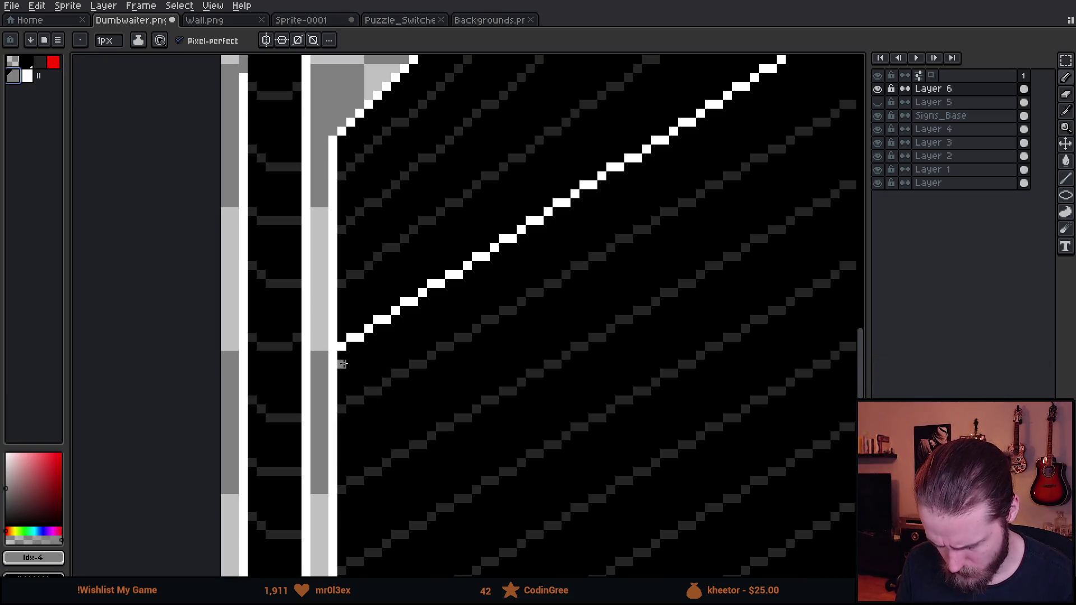
pyautogui.scroll(3, 583, 283)
pyautogui.hscroll(4, 584, 283)
pyautogui.keyDown('shift'); pyautogui.click(732, 122); pyautogui.keyUp('shift')
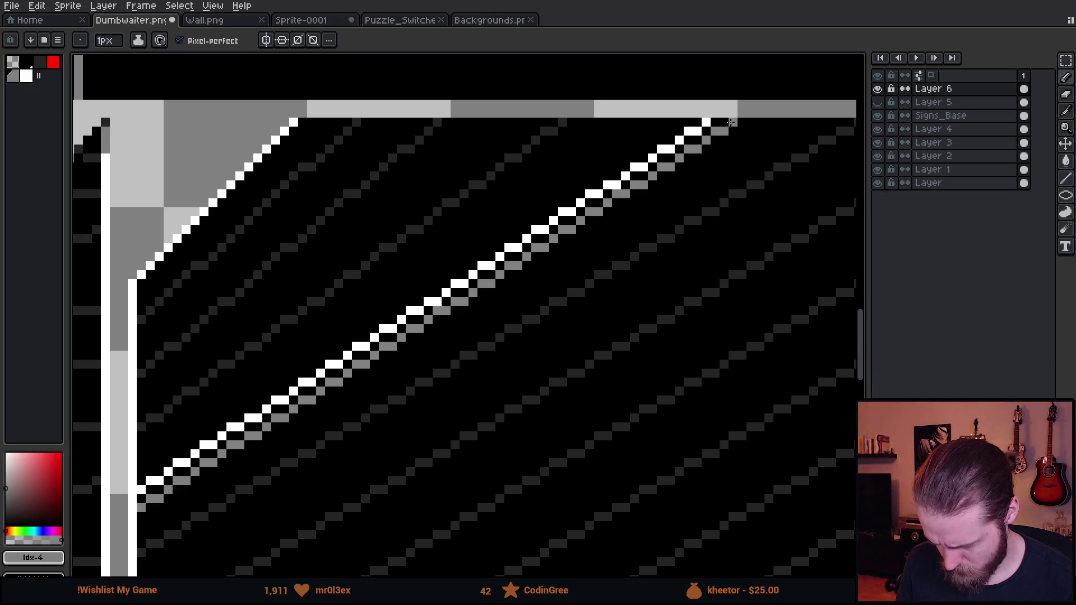
# Step: Compare Layer 6 hidden and shown, then cut the upper diagonal stripe out of it
pyautogui.scroll(-4, 646, 334)
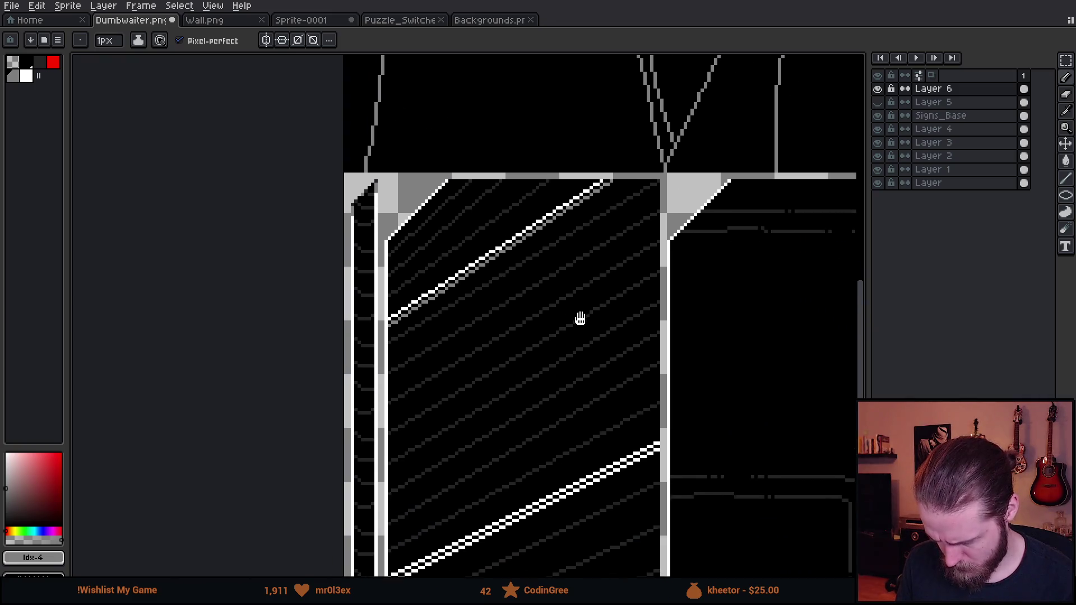
pyautogui.scroll(1, 579, 315)
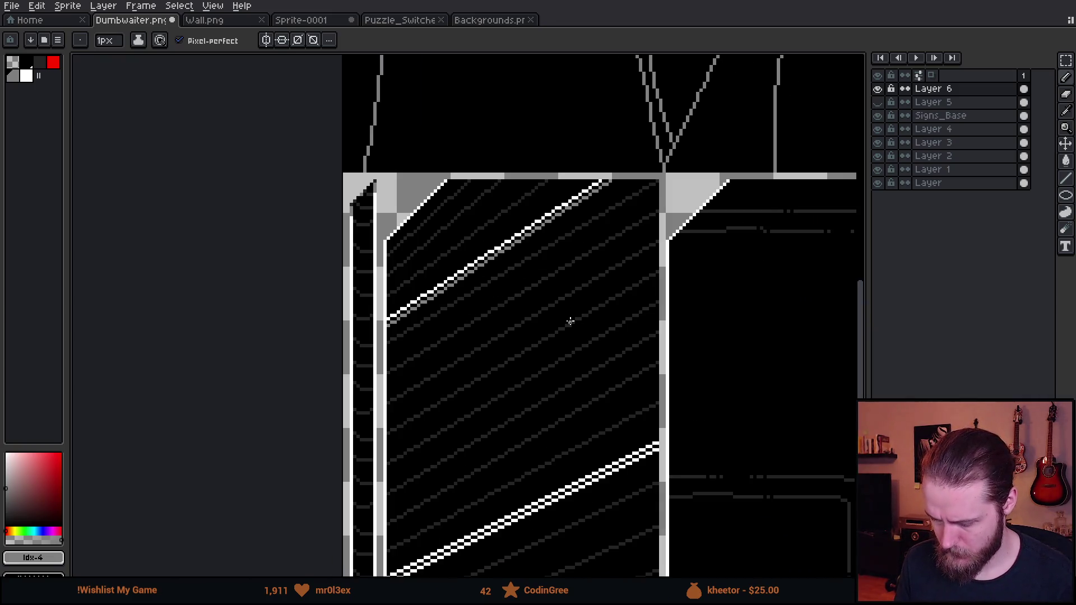
pyautogui.moveTo(556, 368); pyautogui.dragTo(508, 330)
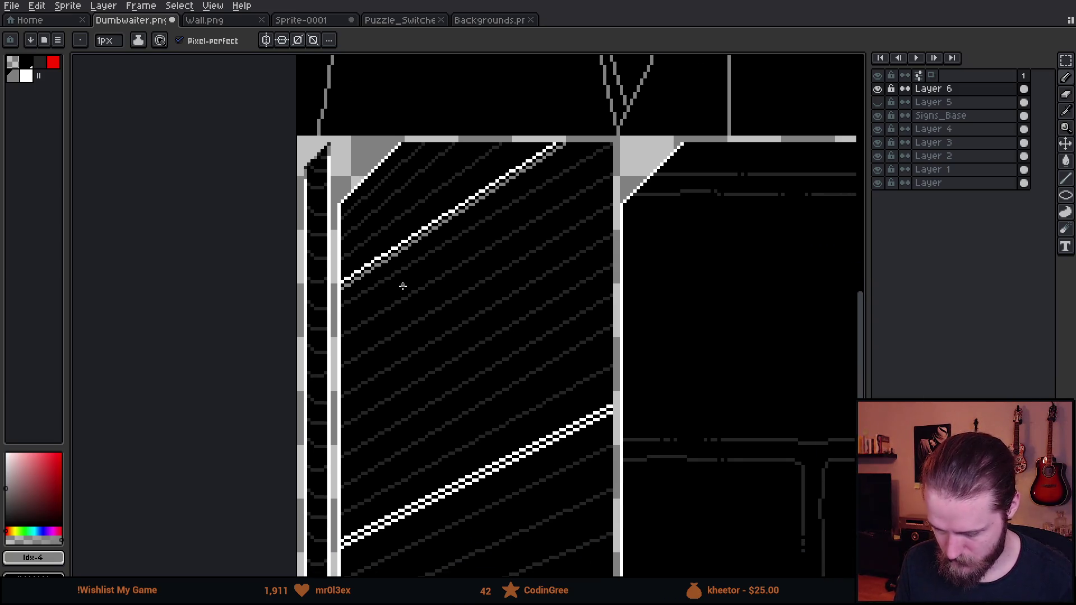
pyautogui.click(878, 89)
pyautogui.click(878, 90)
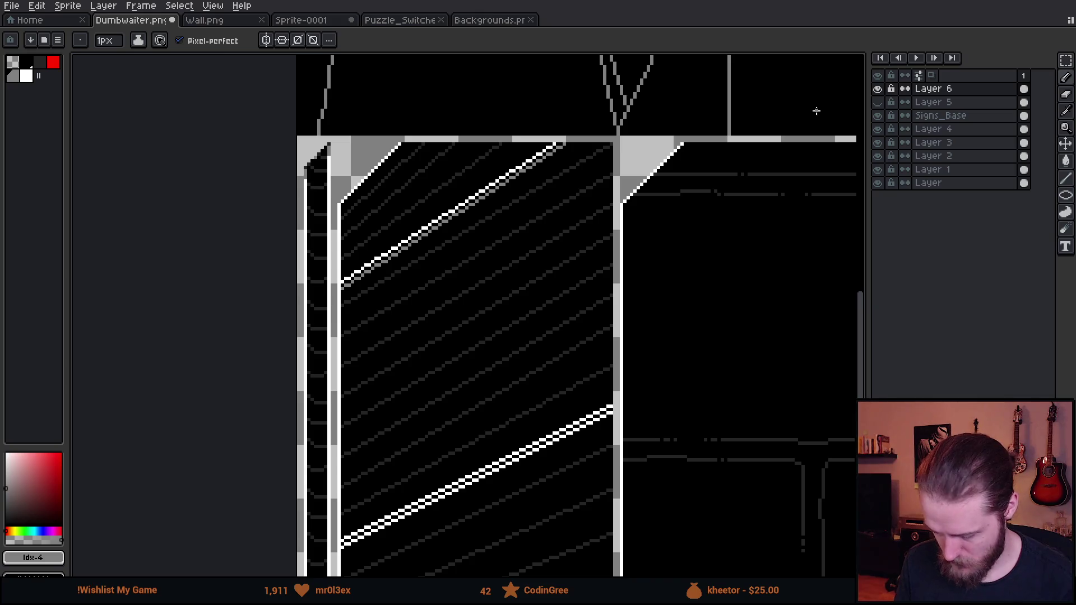
pyautogui.press('m')
pyautogui.moveTo(596, 107)
pyautogui.mouseDown()
pyautogui.moveTo(226, 307)
pyautogui.moveTo(292, 320)
pyautogui.mouseUp()
pyautogui.press('Delete')
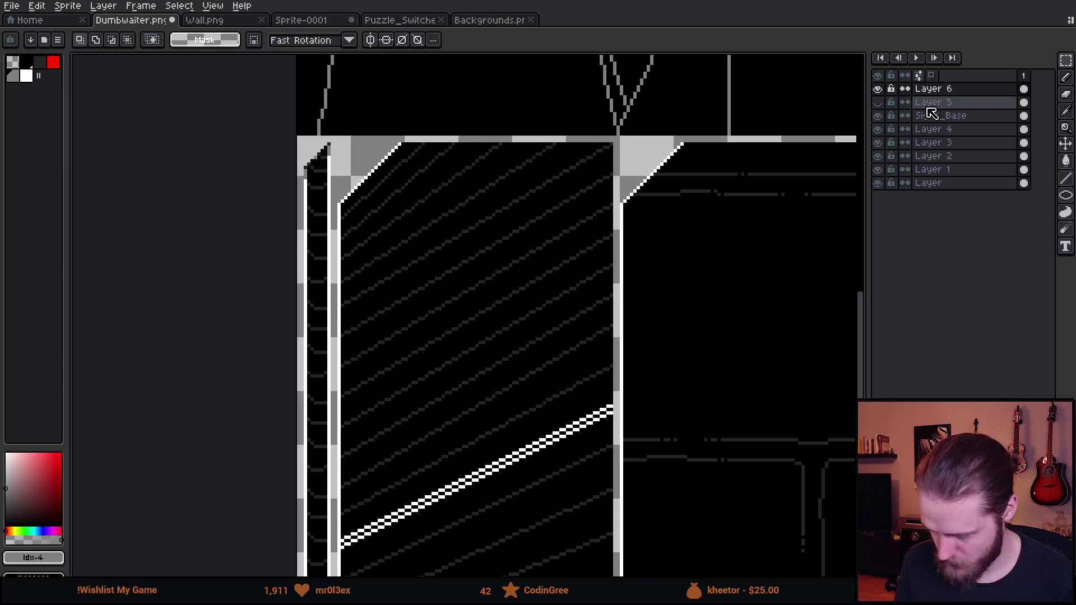
# Step: Paste the cut stripe onto a new Layer 7 and hide Layer 2
pyautogui.hotkey('shift', 'n')
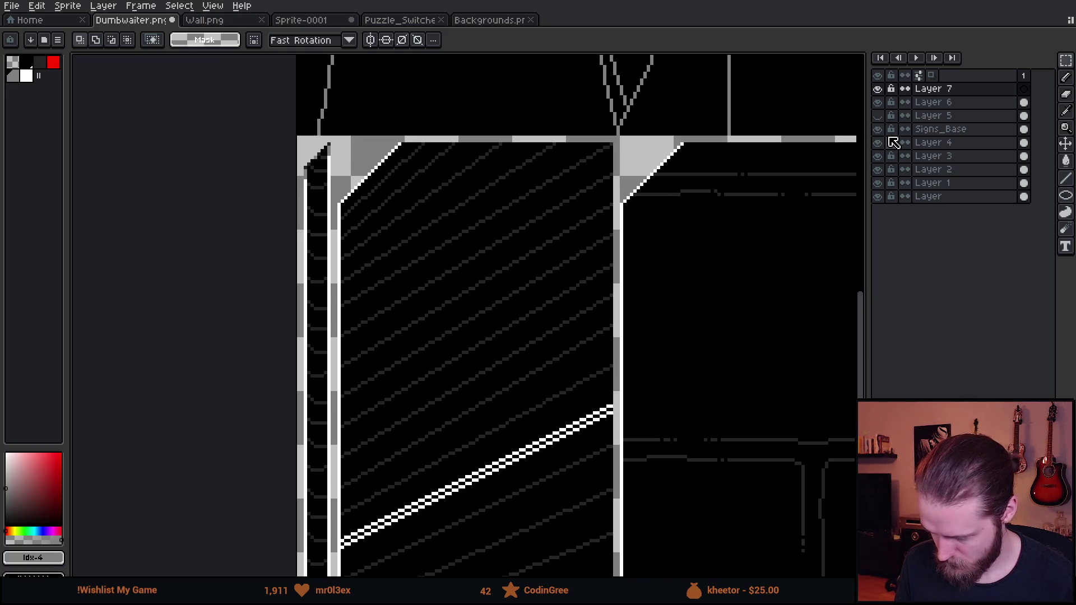
pyautogui.hotkey('ctrl', 'v')
pyautogui.press('Return')
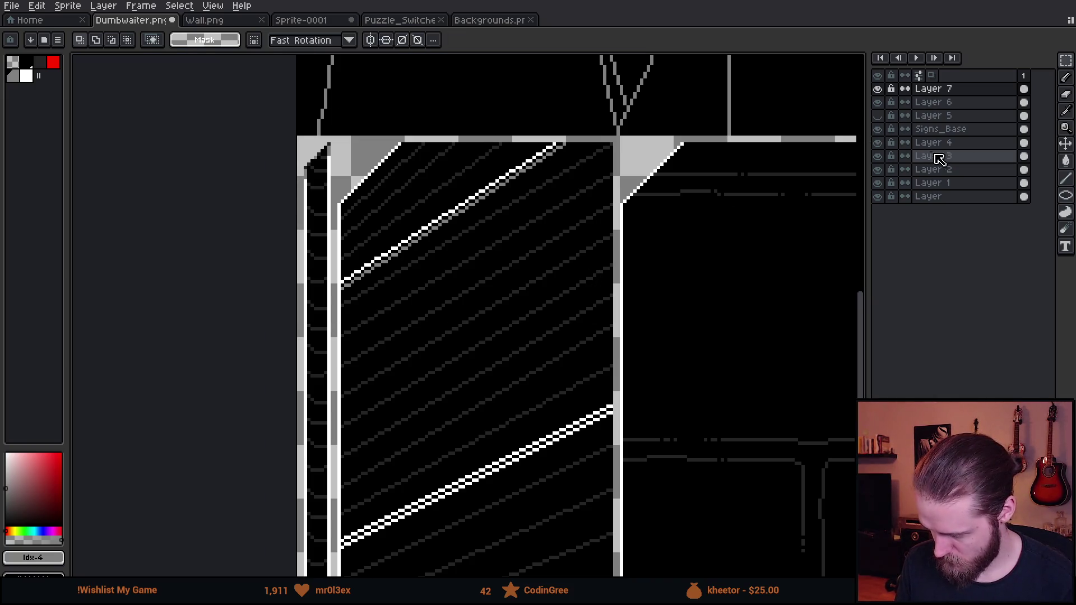
pyautogui.click(879, 170)
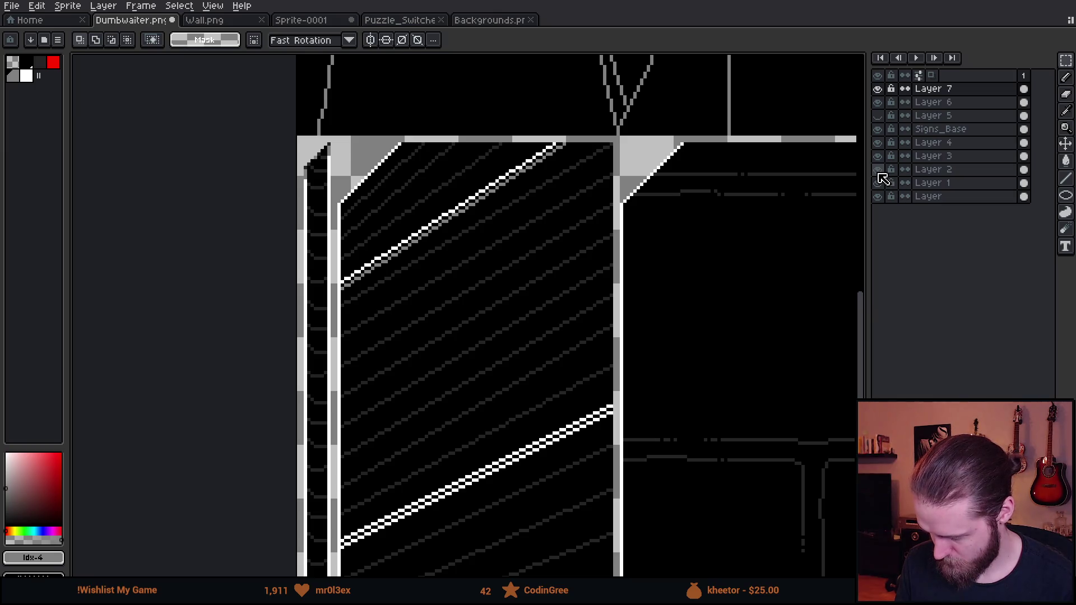
pyautogui.click(878, 88)
pyautogui.click(878, 89)
pyautogui.click(930, 89)
pyautogui.scroll(3, 353, 255)
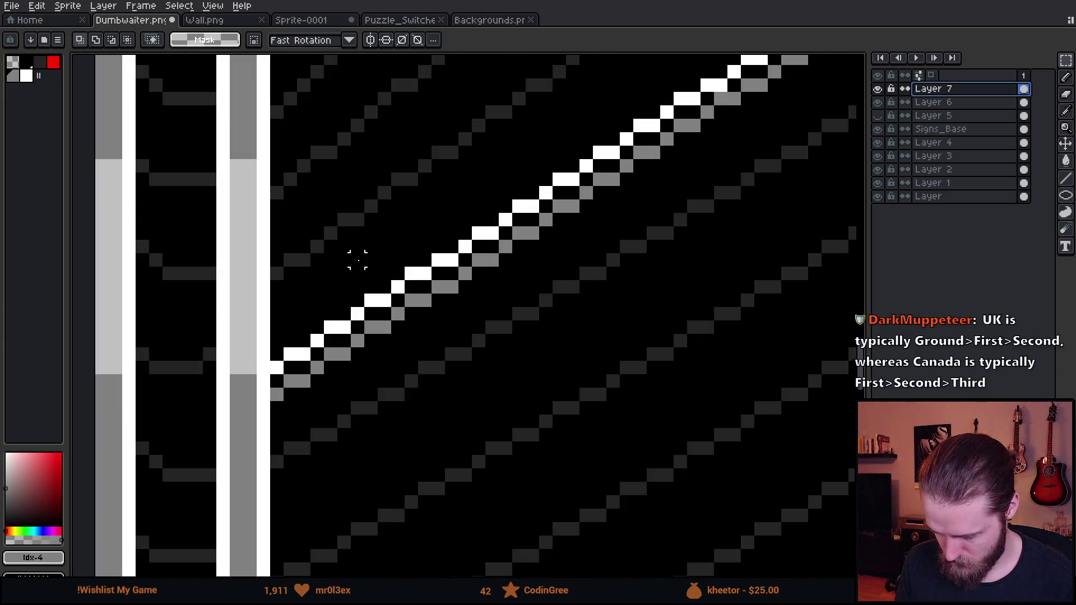
# Step: Eyedrop the white column, the black canvas, then the faint stripes to get dark grey #242424
pyautogui.press('i')
pyautogui.click(262, 393)
pyautogui.press('b')
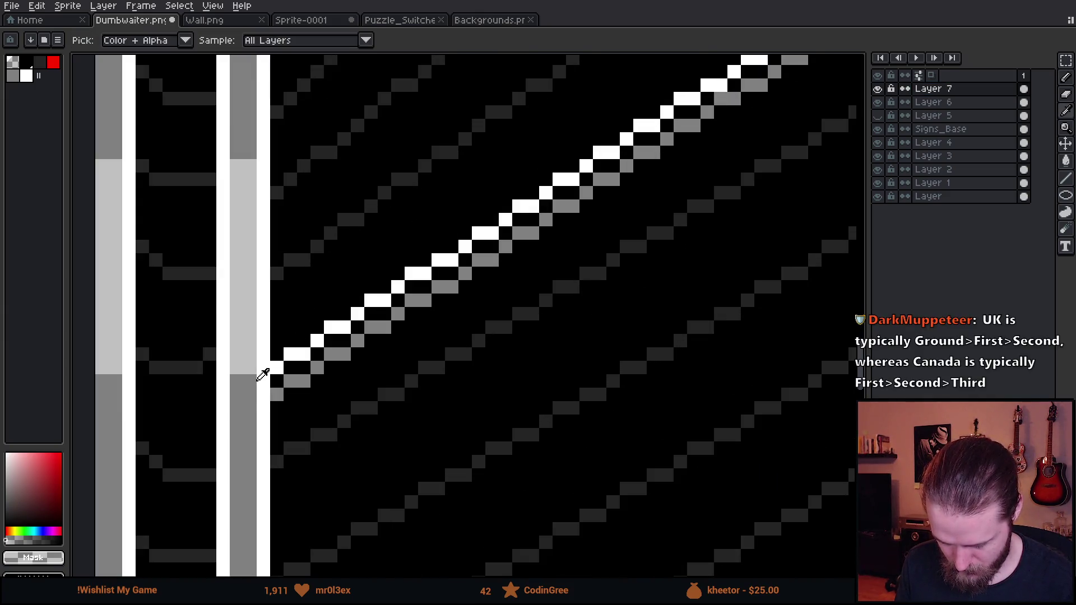
pyautogui.keyDown('alt'); pyautogui.click(264, 361); pyautogui.keyUp('alt')
pyautogui.moveTo(313, 243); pyautogui.dragTo(270, 550)
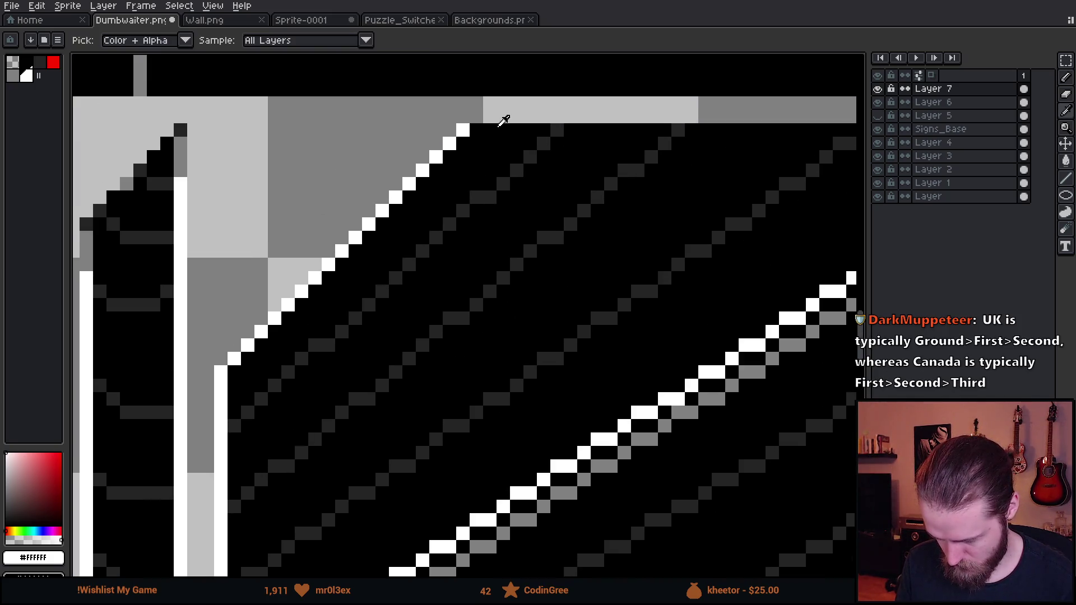
pyautogui.keyDown('alt'); pyautogui.click(475, 129); pyautogui.keyUp('alt')
pyautogui.moveTo(562, 233)
pyautogui.mouseDown()
pyautogui.moveTo(457, 291)
pyautogui.moveTo(156, 379)
pyautogui.mouseUp()
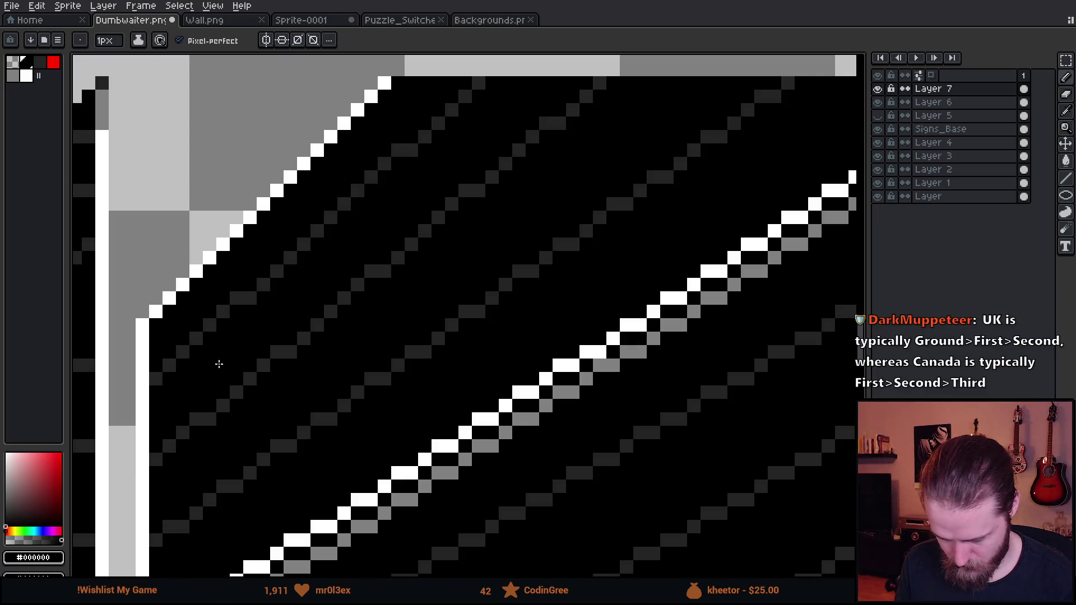
pyautogui.keyDown('alt'); pyautogui.click(155, 380); pyautogui.keyUp('alt')
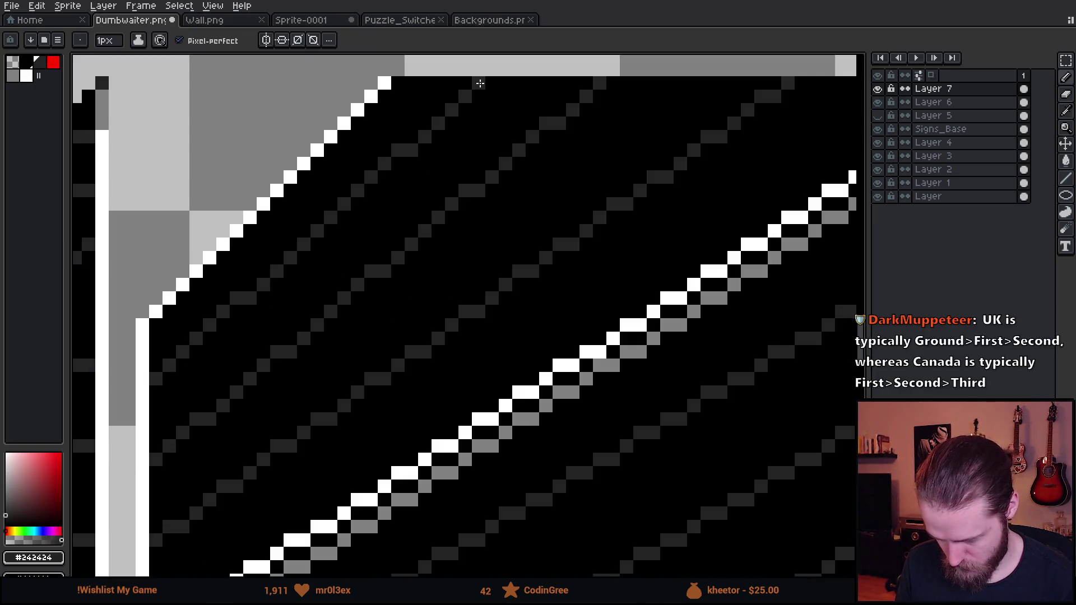
pyautogui.scroll(2, 562, 239)
pyautogui.hscroll(2, 562, 239)
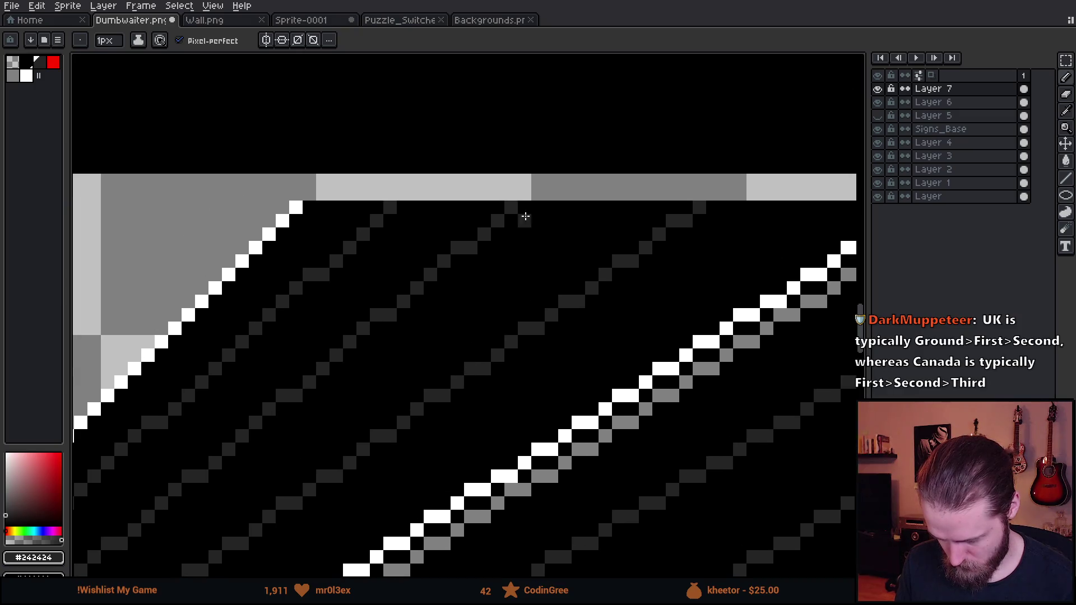
pyautogui.scroll(-3, 443, 327)
pyautogui.hscroll(-3, 444, 328)
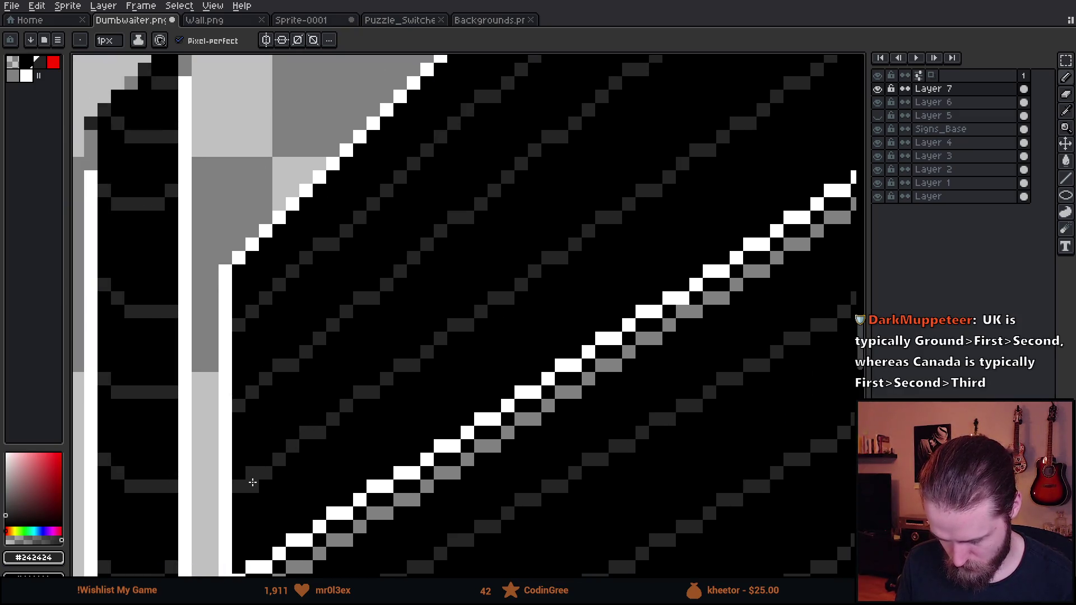
pyautogui.scroll(3, 479, 327)
pyautogui.hscroll(3, 478, 327)
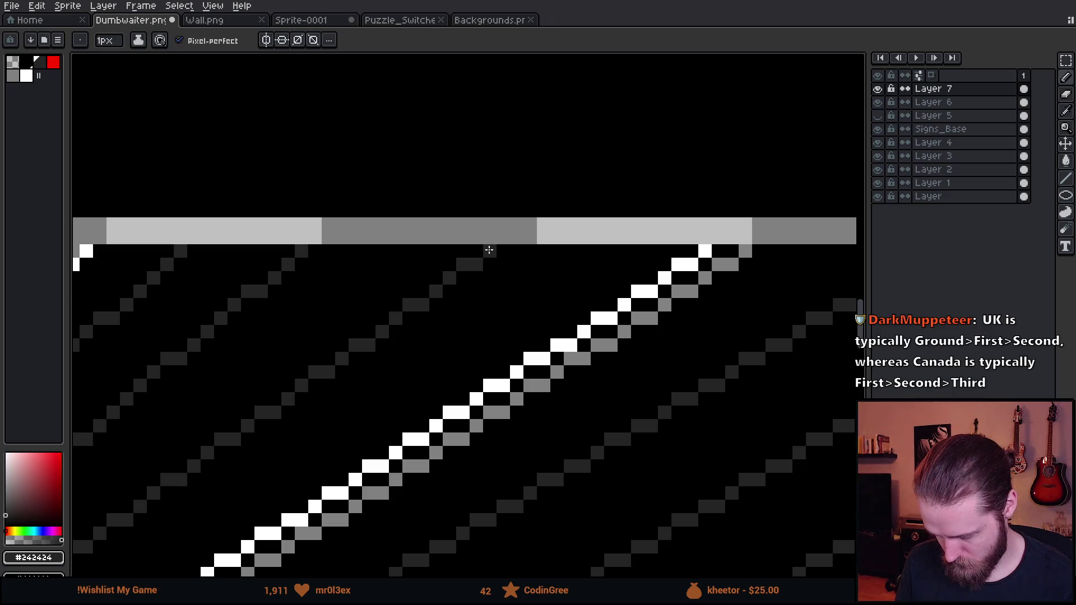
pyautogui.scroll(-2, 489, 249)
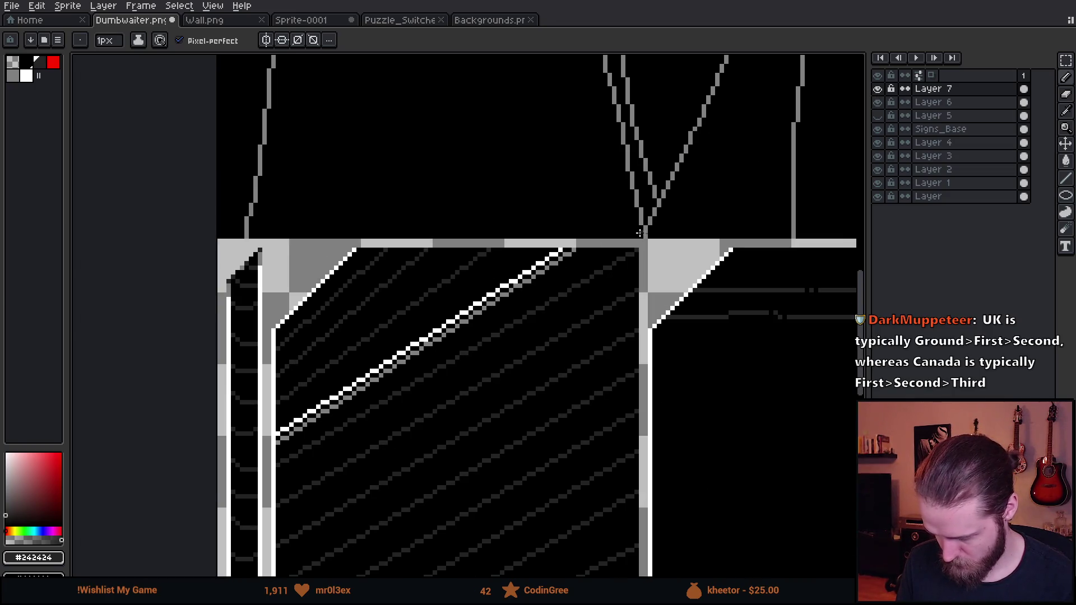
# Step: Move a block of the diagonal door stripes up into the empty area
pyautogui.press('m')
pyautogui.moveTo(254, 196)
pyautogui.mouseDown()
pyautogui.moveTo(281, 269)
pyautogui.moveTo(627, 516)
pyautogui.mouseUp()
pyautogui.scroll(-1, 617, 493)
pyautogui.hscroll(3, 612, 473)
pyautogui.moveTo(272, 435)
pyautogui.mouseDown()
pyautogui.moveTo(689, 482)
pyautogui.moveTo(180, 382)
pyautogui.moveTo(370, 353)
pyautogui.moveTo(502, 188)
pyautogui.mouseUp()
pyautogui.press('Return')
# Step: Fill the gaps between the moved lines black, then clear the black above the white diagonal
pyautogui.scroll(2, 398, 178)
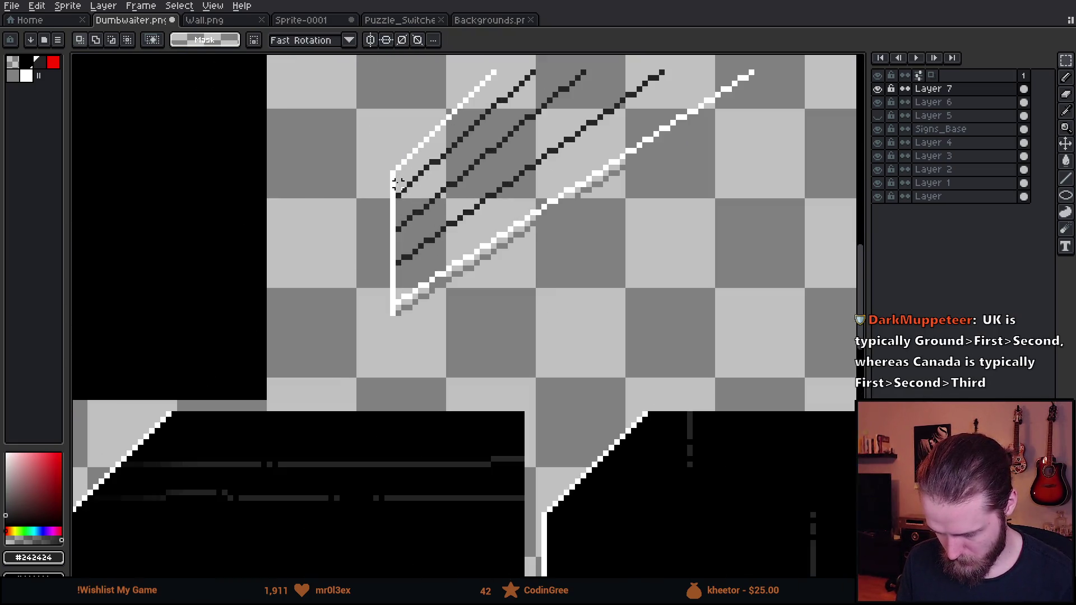
pyautogui.moveTo(392, 313)
pyautogui.mouseDown()
pyautogui.moveTo(853, 54)
pyautogui.moveTo(805, 108)
pyautogui.moveTo(813, 93)
pyautogui.mouseUp()
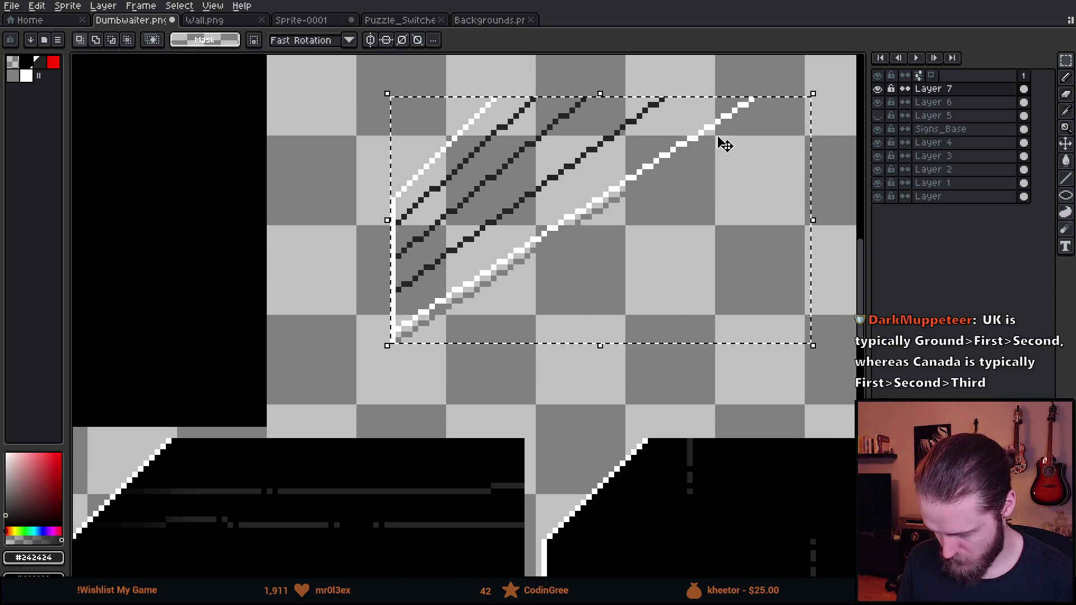
pyautogui.press('g')
pyautogui.click(26, 63)
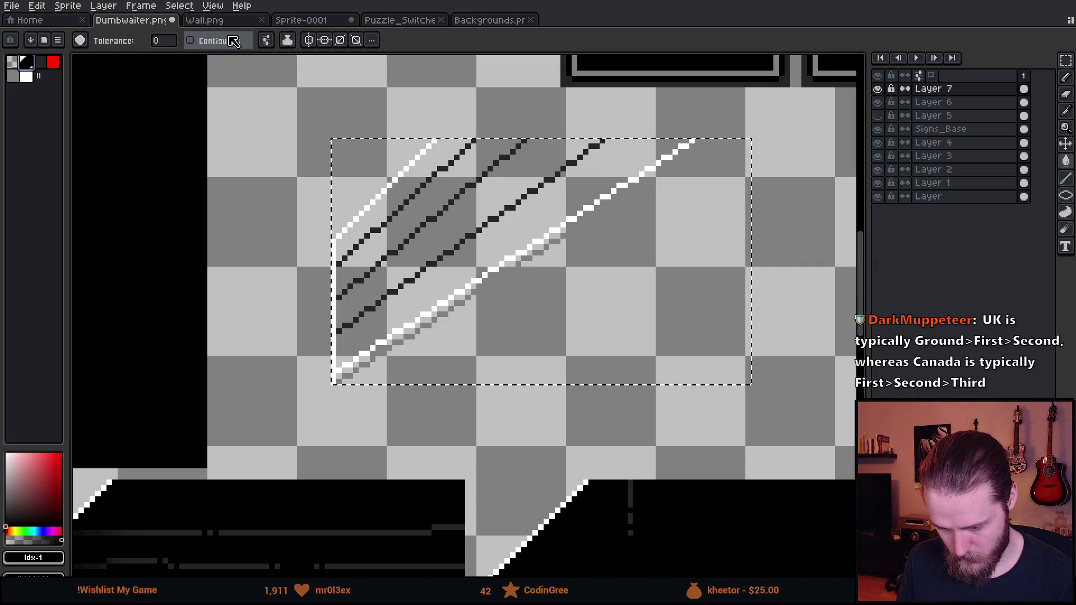
pyautogui.click(359, 163)
pyautogui.click(13, 62)
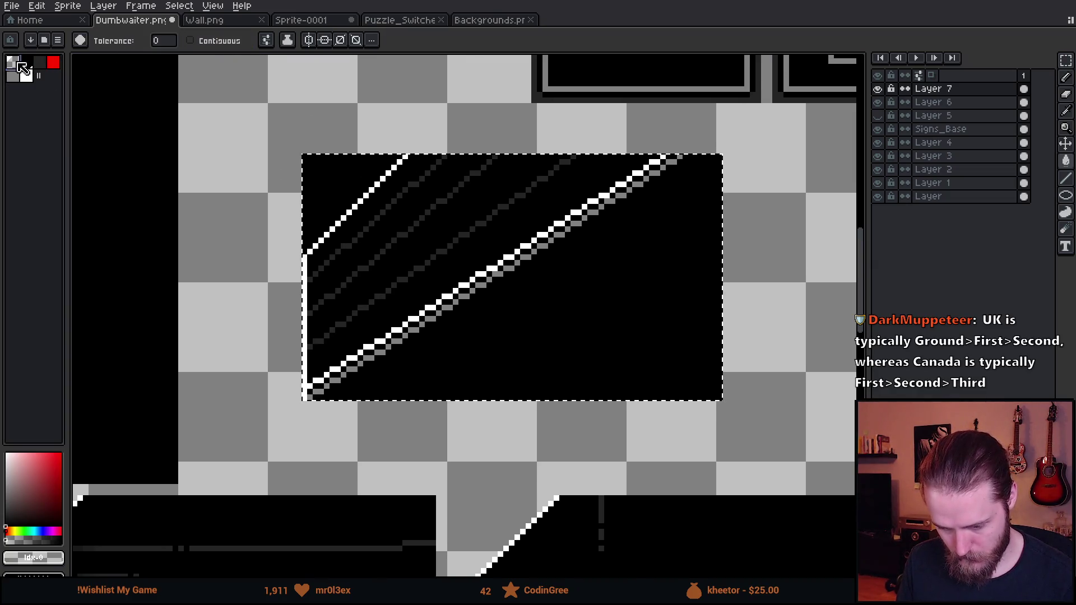
pyautogui.click(190, 40)
pyautogui.click(267, 40)
pyautogui.click(337, 186)
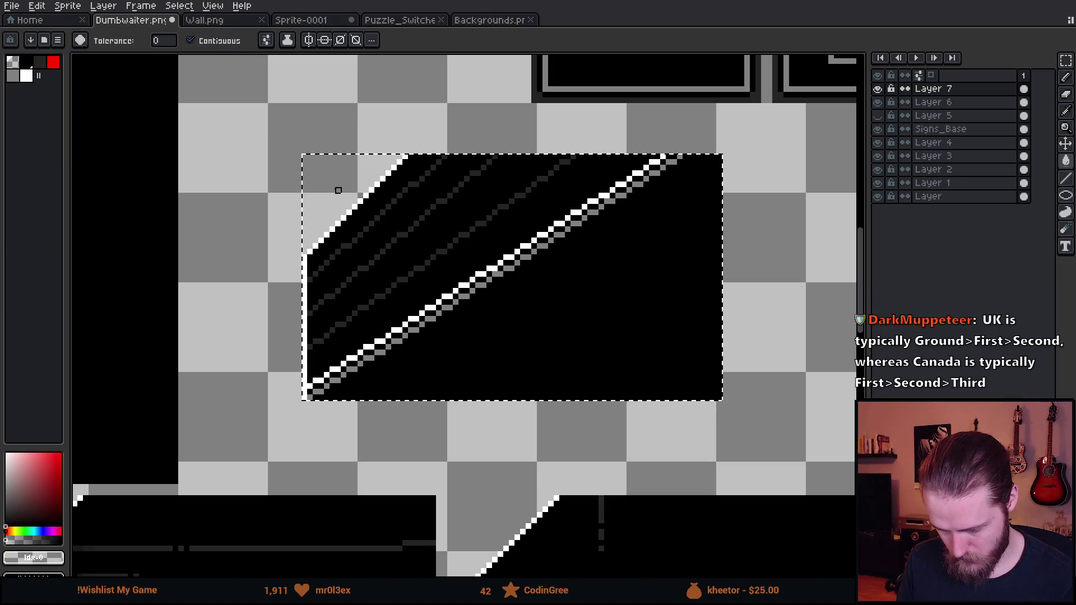
# Step: Clear the black below the diagonals and place the slanted stripe band on the first door's top
pyautogui.click(528, 344)
pyautogui.press('m')
pyautogui.click(787, 290)
pyautogui.scroll(-1, 214, 143)
pyautogui.moveTo(190, 106)
pyautogui.mouseDown()
pyautogui.moveTo(296, 241)
pyautogui.moveTo(541, 337)
pyautogui.moveTo(528, 276)
pyautogui.moveTo(572, 224)
pyautogui.mouseUp()
pyautogui.scroll(-1, 533, 331)
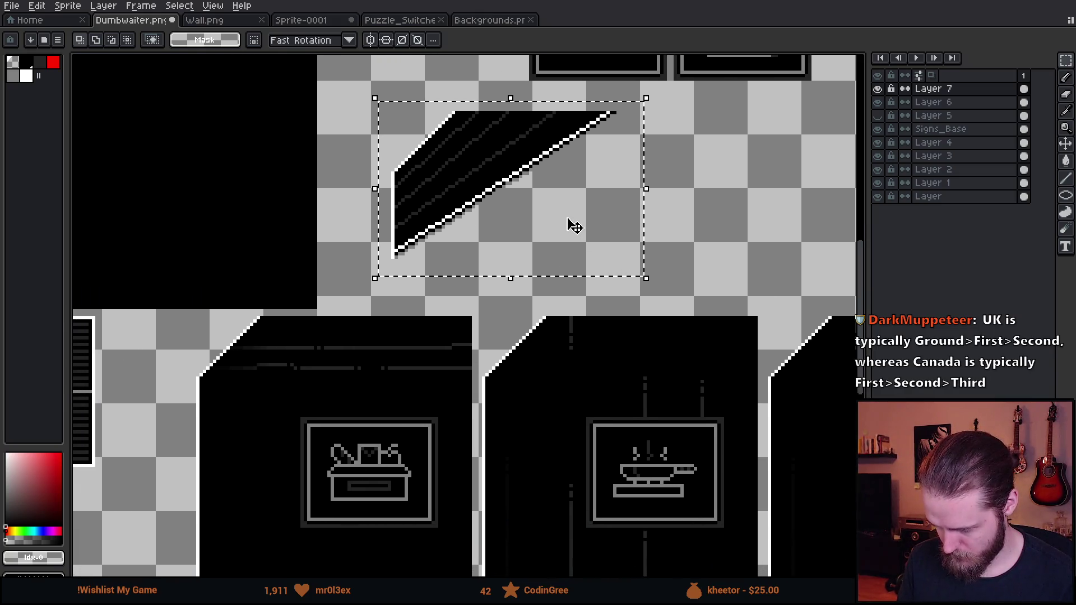
pyautogui.moveTo(449, 204)
pyautogui.mouseDown()
pyautogui.moveTo(255, 420)
pyautogui.moveTo(260, 389)
pyautogui.mouseUp()
# Step: Lay the stripe band across the second and third doors and commit it
pyautogui.scroll(2, 252, 416)
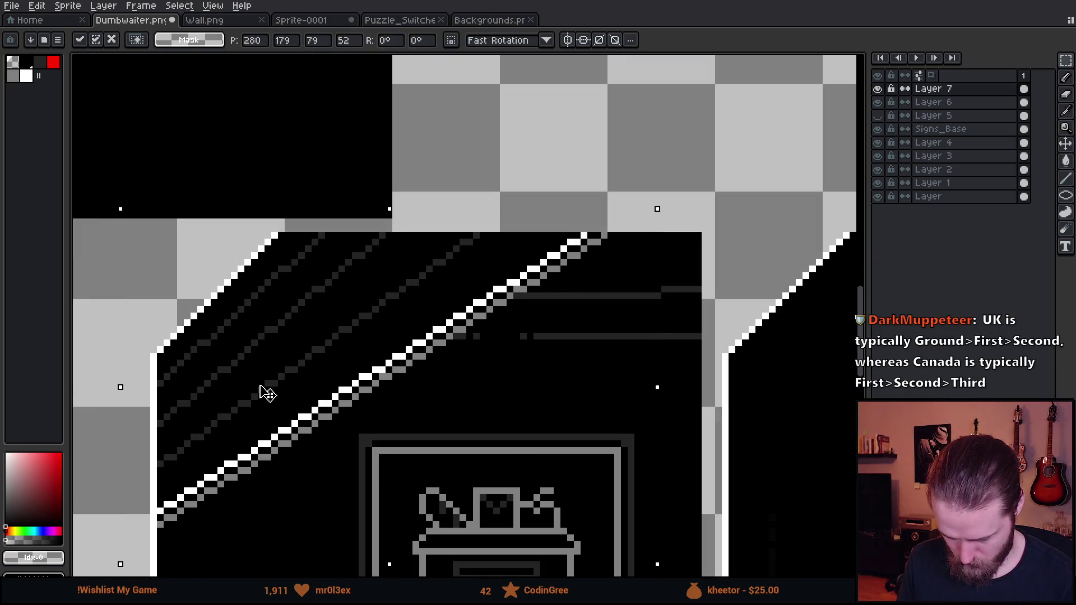
pyautogui.scroll(-2, 263, 392)
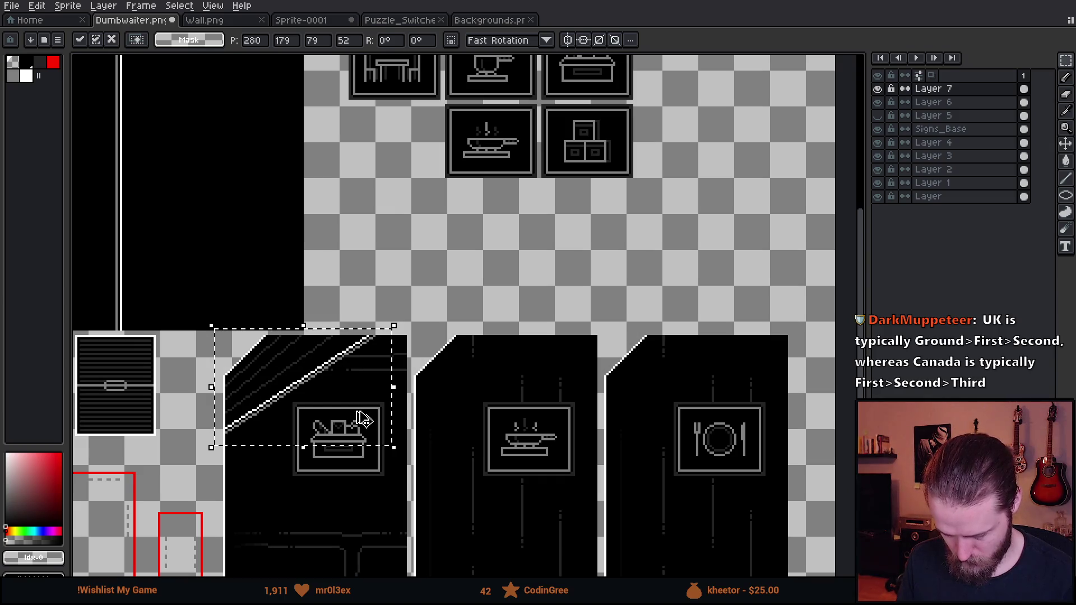
pyautogui.moveTo(285, 413); pyautogui.dragTo(456, 418)
pyautogui.scroll(2, 457, 418)
pyautogui.moveTo(383, 413); pyautogui.dragTo(461, 376)
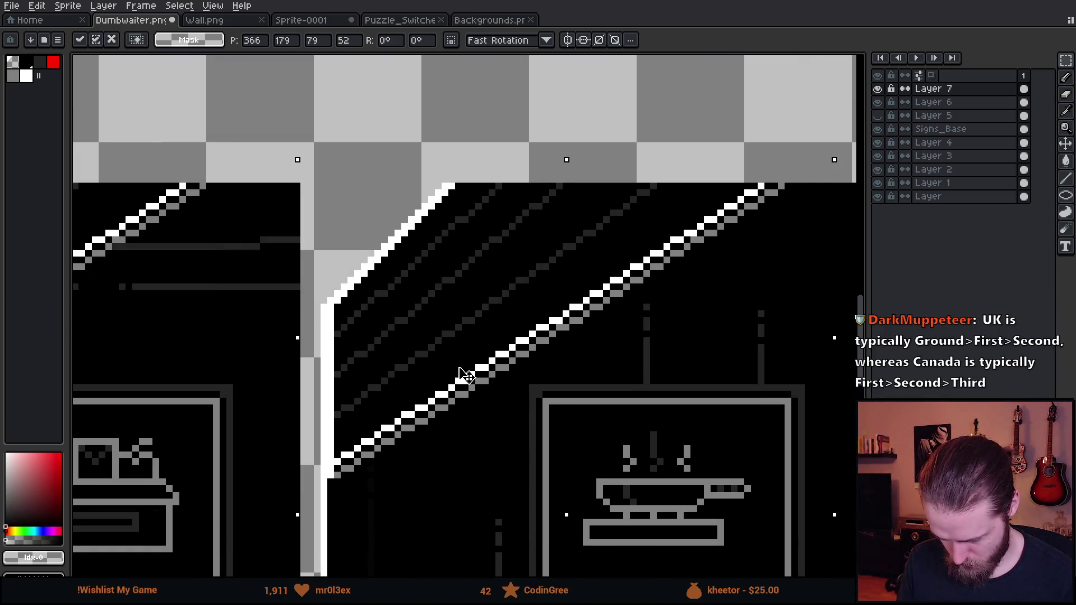
pyautogui.scroll(-3, 457, 372)
pyautogui.scroll(1, 300, 372)
pyautogui.moveTo(301, 373); pyautogui.dragTo(571, 361)
pyautogui.scroll(3, 555, 354)
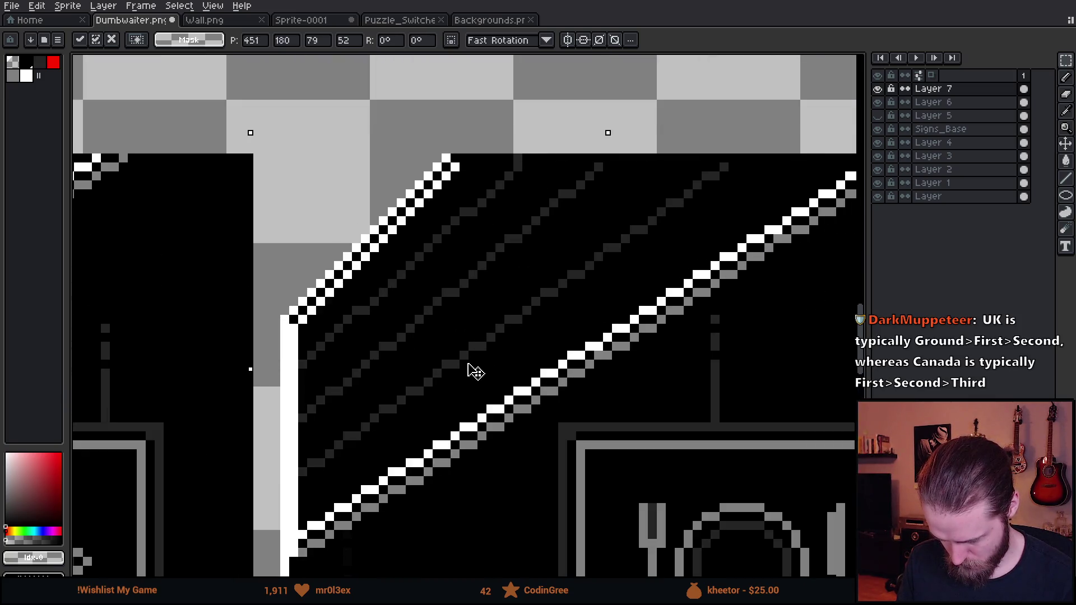
pyautogui.scroll(-3, 474, 364)
pyautogui.hotkey('ctrl', 'd')
# Step: Frame the whole row of doors and save Dumbwaiter.png
pyautogui.scroll(-2, 351, 240)
pyautogui.moveTo(449, 269); pyautogui.dragTo(484, 281)
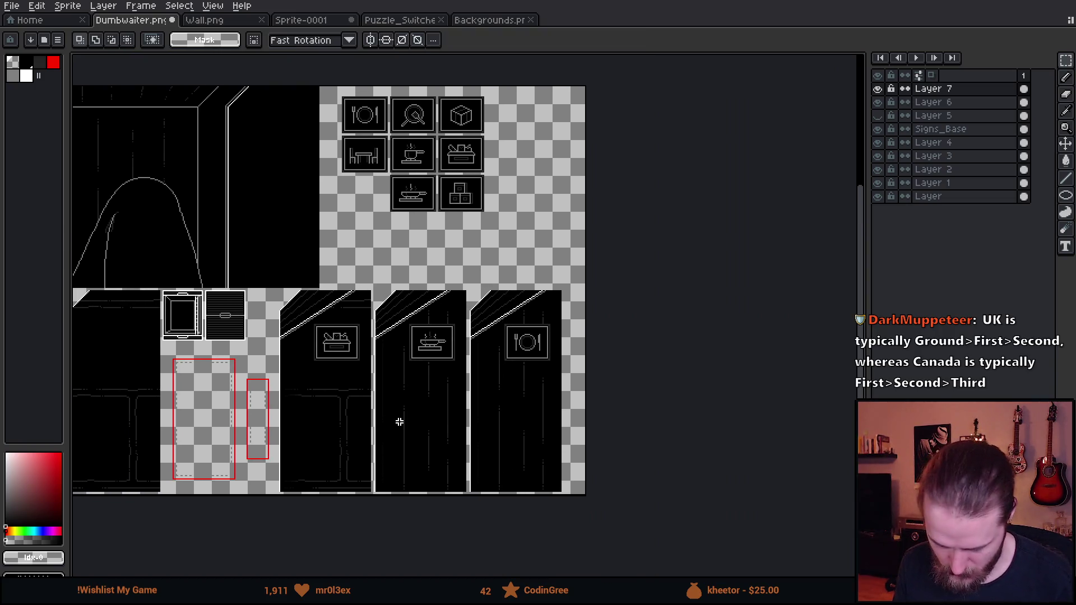
pyautogui.scroll(2, 351, 321)
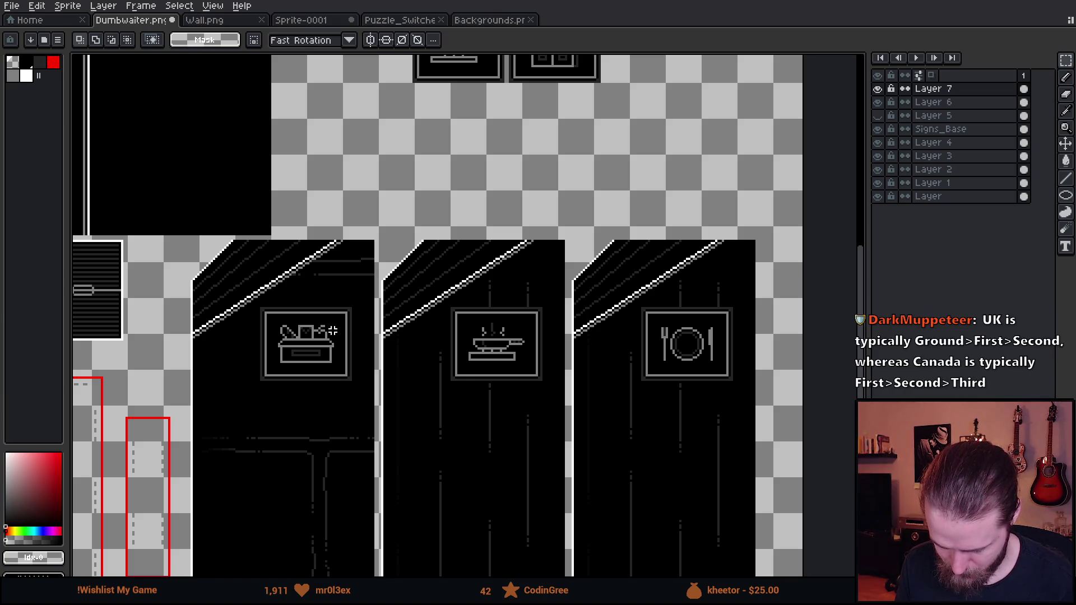
pyautogui.hotkey('ctrl', 's')
pyautogui.scroll(-2, 302, 301)
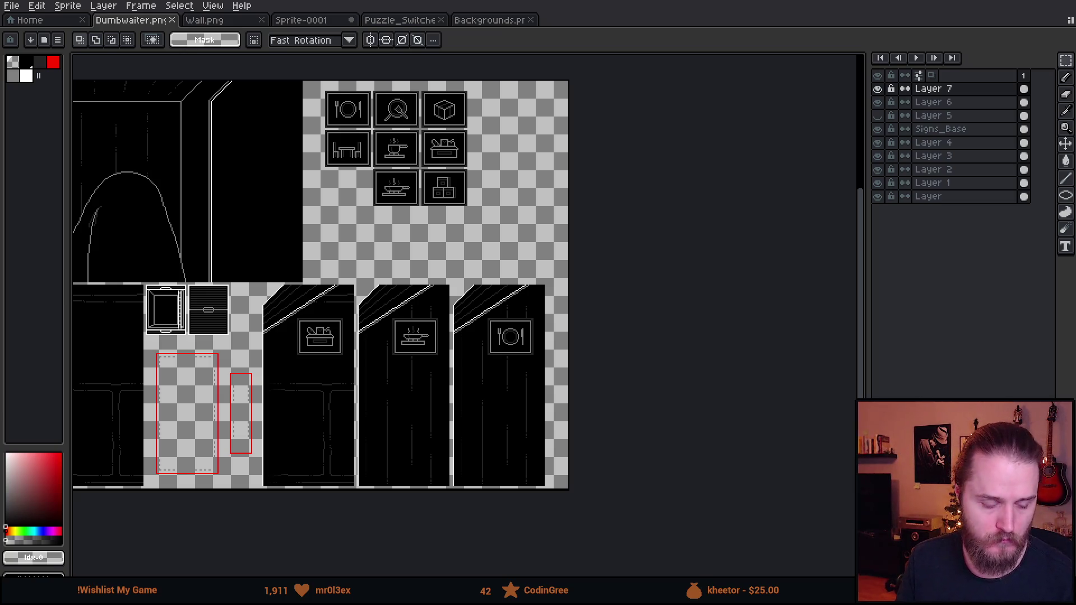
pyautogui.hotkey('alt', 'Tab')
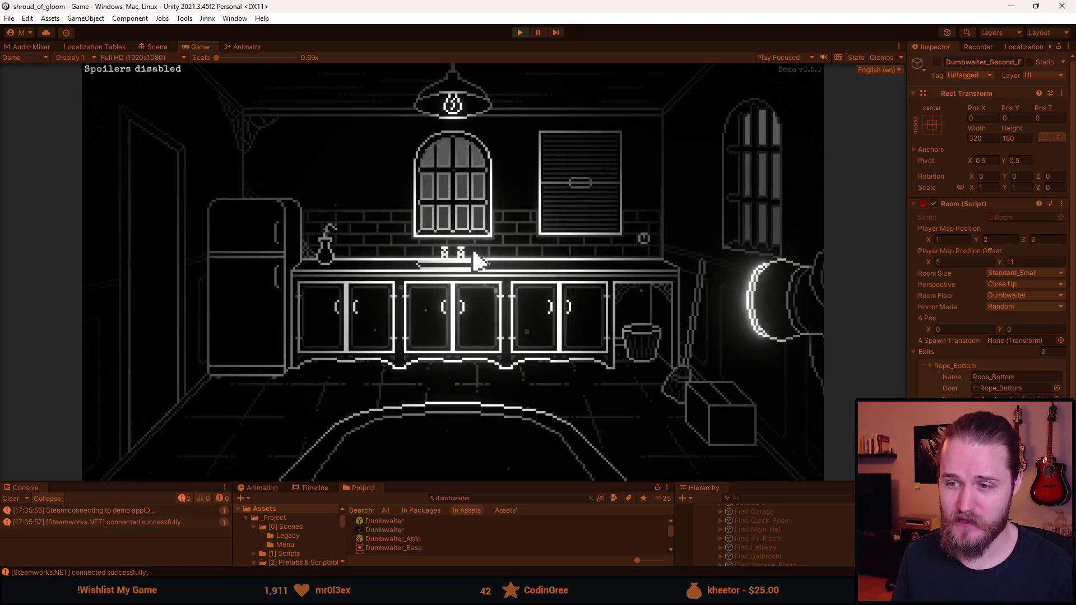
# Step: Check the in-game map, then teleport to Second_Dining_Room from the F1 dev tools
pyautogui.press('m')
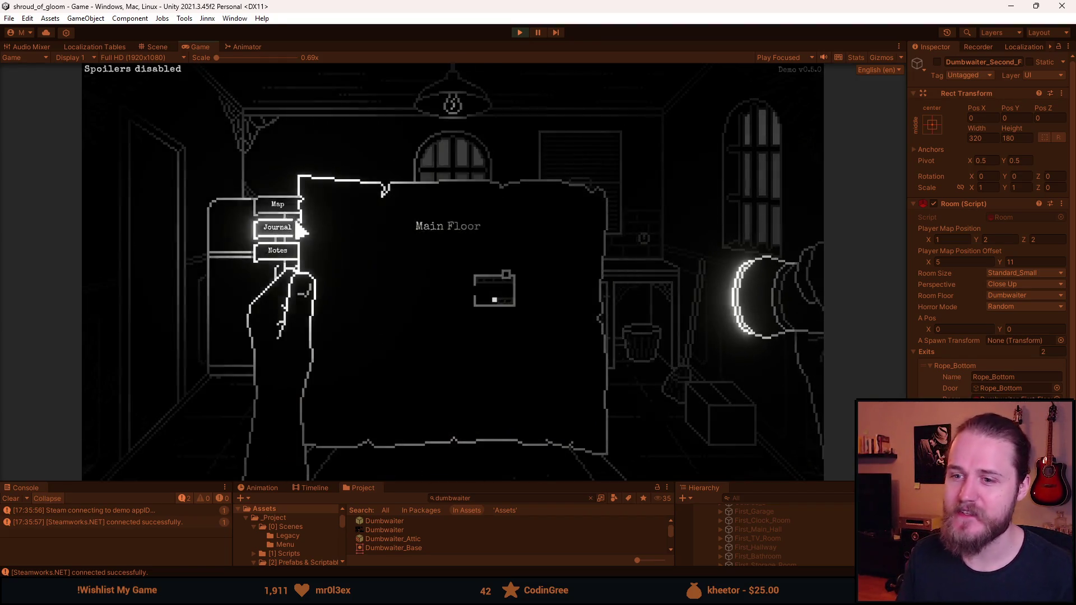
pyautogui.press('m')
pyautogui.press('F1')
pyautogui.click(639, 304)
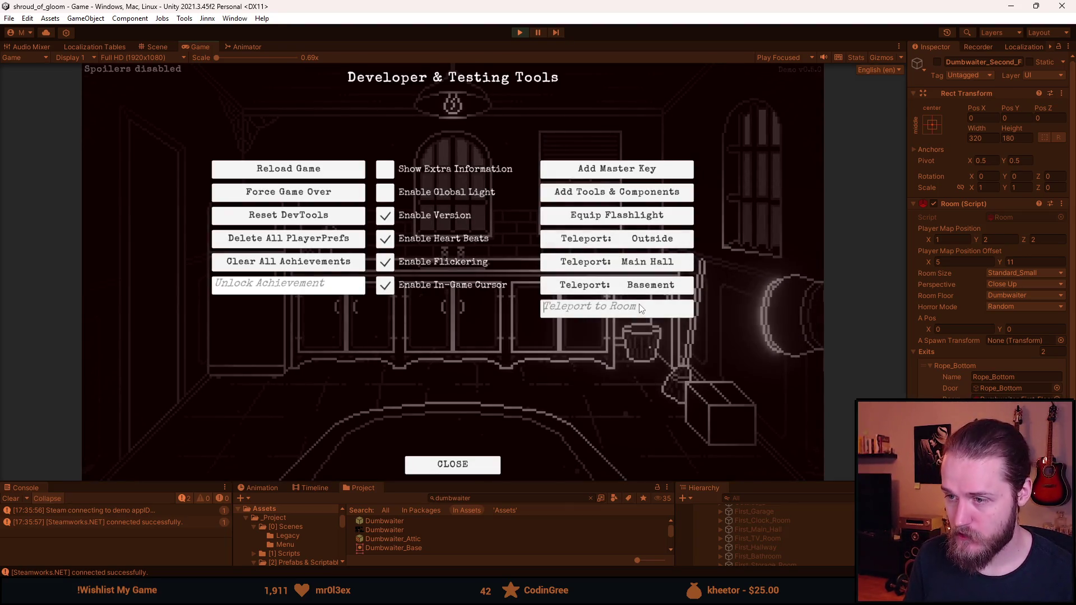
pyautogui.write('Second_Dini')
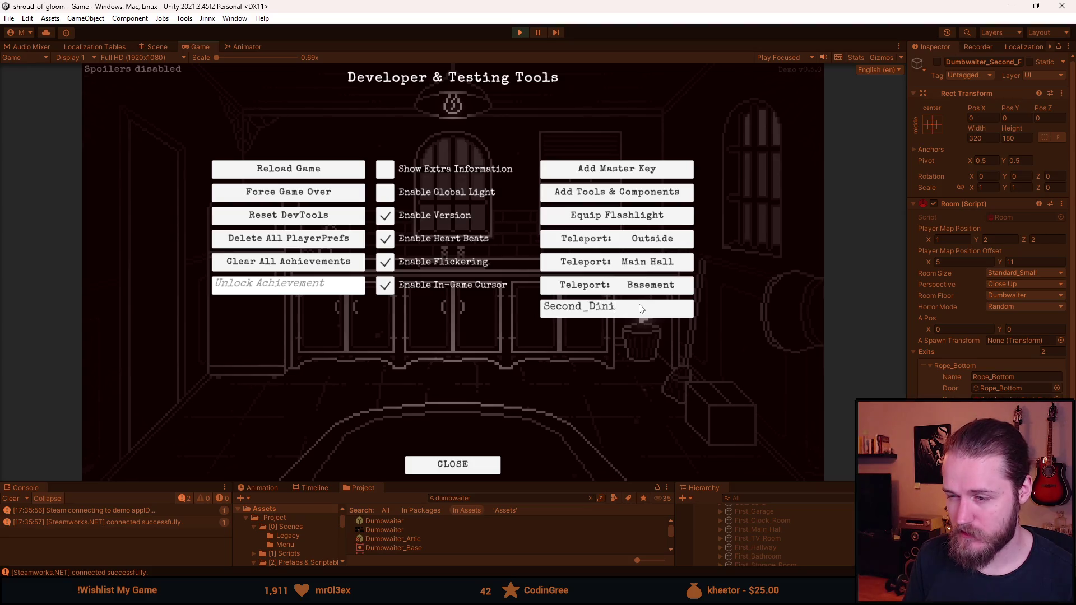
pyautogui.write('ng_Room')
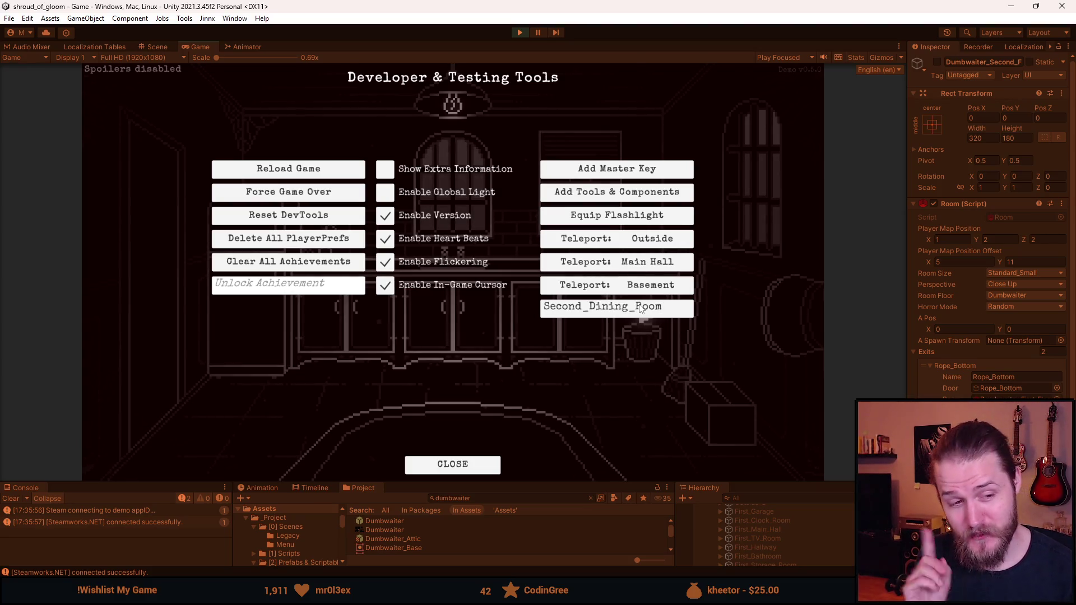
pyautogui.press('Return')
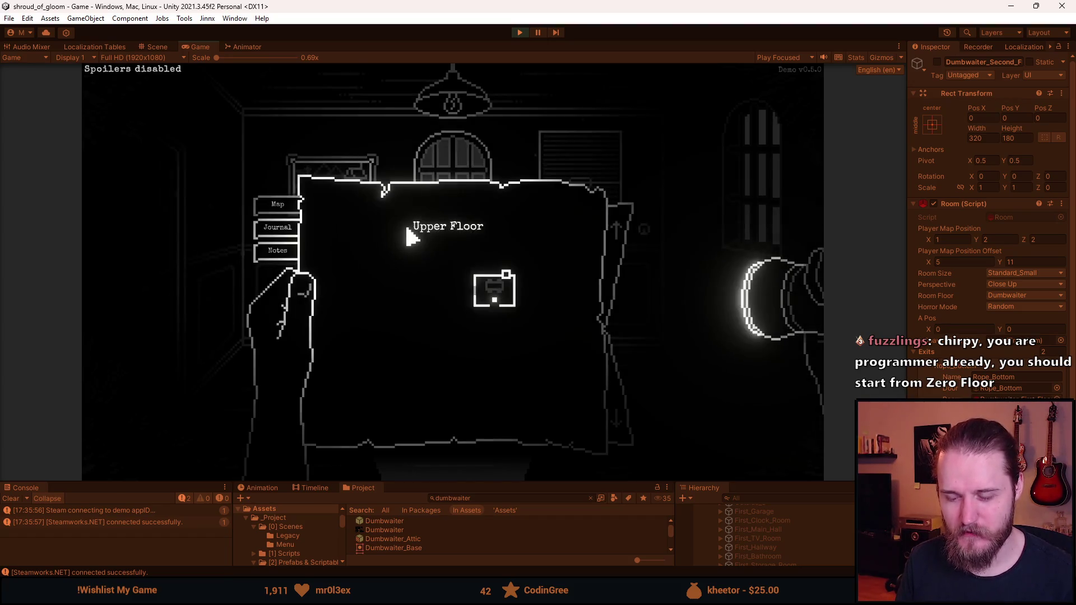
# Step: Send the dumbwaiter down and back up a floor, close the map, and step back into the room
pyautogui.click(616, 419)
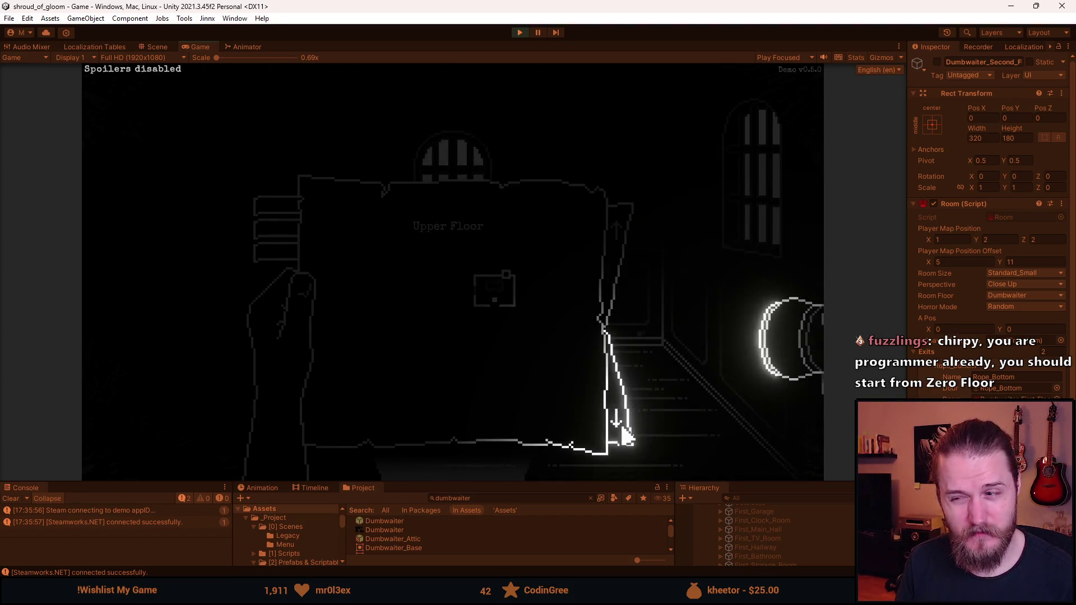
pyautogui.click(617, 229)
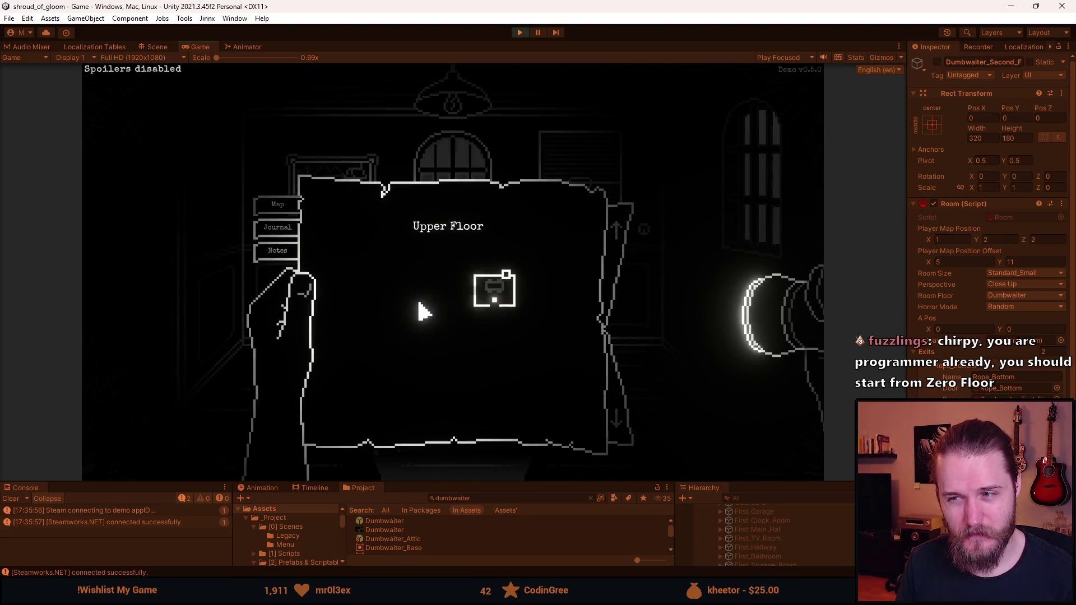
pyautogui.click(587, 223)
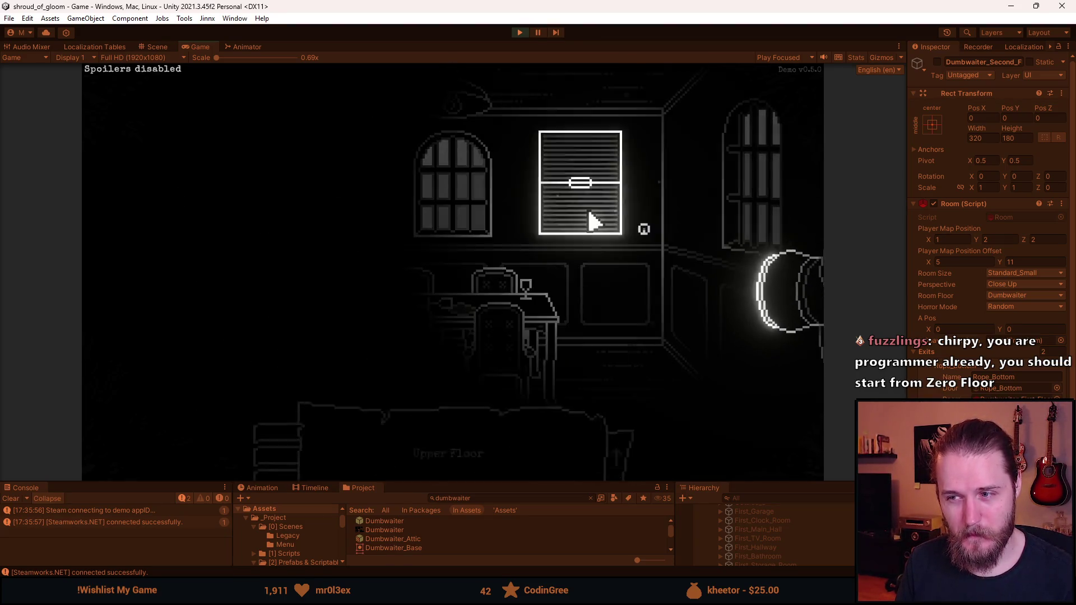
pyautogui.click(598, 248)
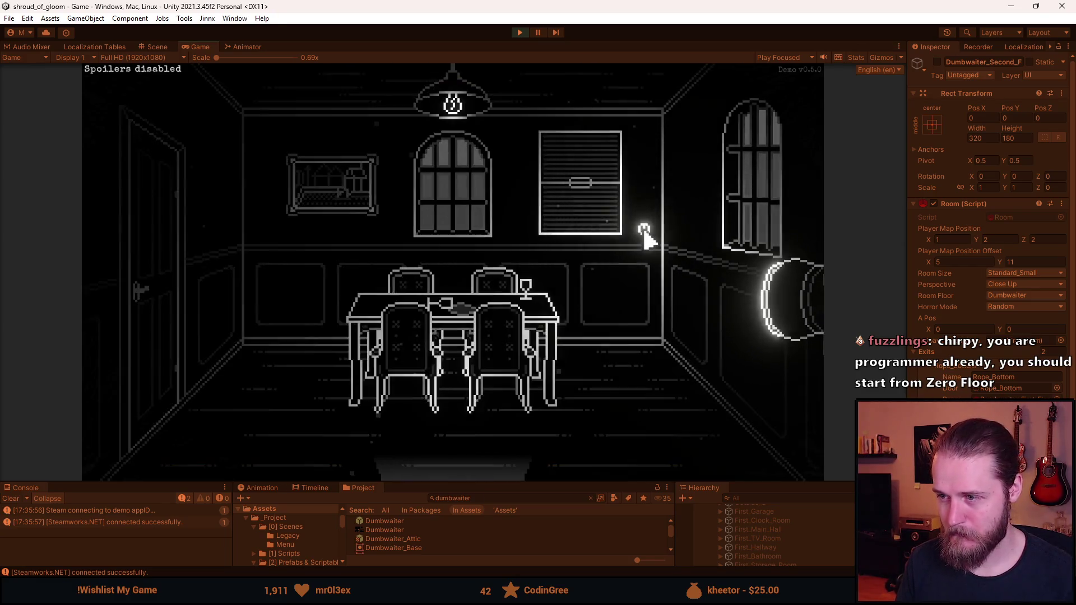
# Step: Teleport to Second_Dining_Room again, ride into the dumbwaiter and out, then stop the game
pyautogui.press('F1')
pyautogui.click(630, 306)
pyautogui.press('Return')
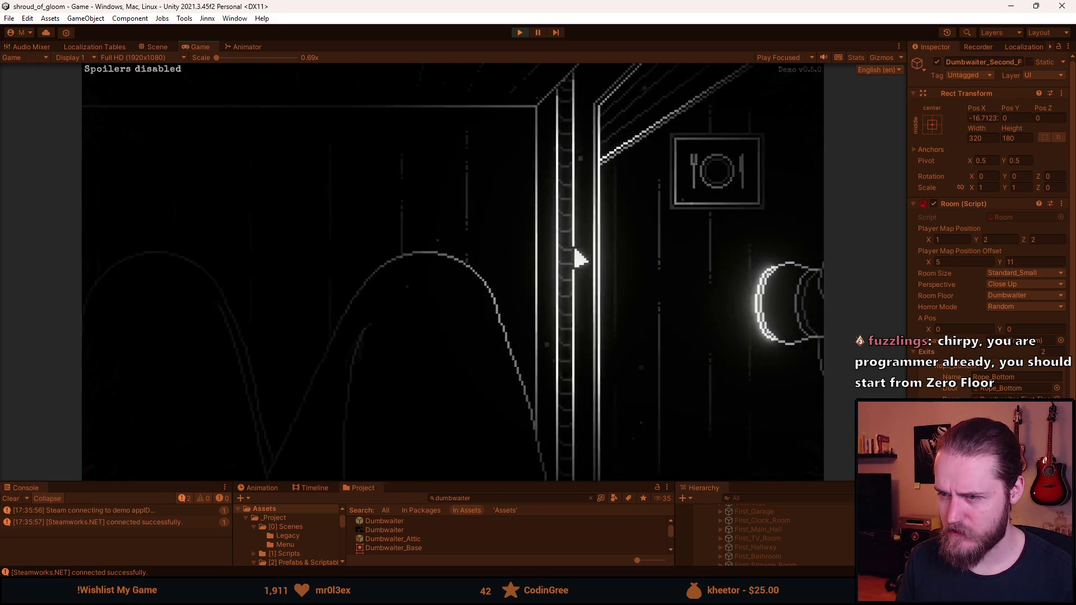
pyautogui.click(661, 290)
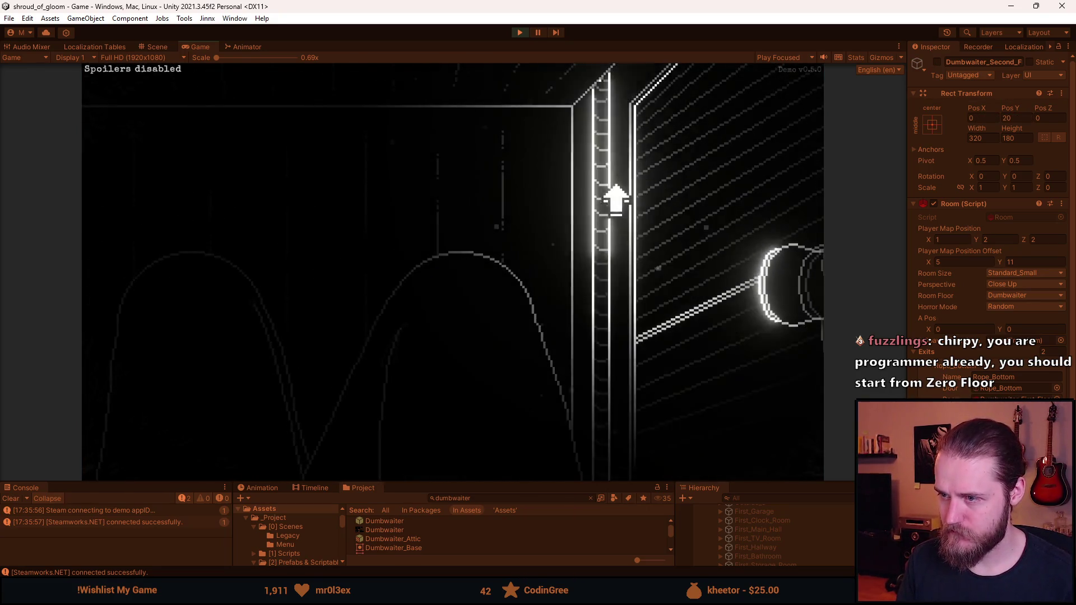
pyautogui.click(602, 196)
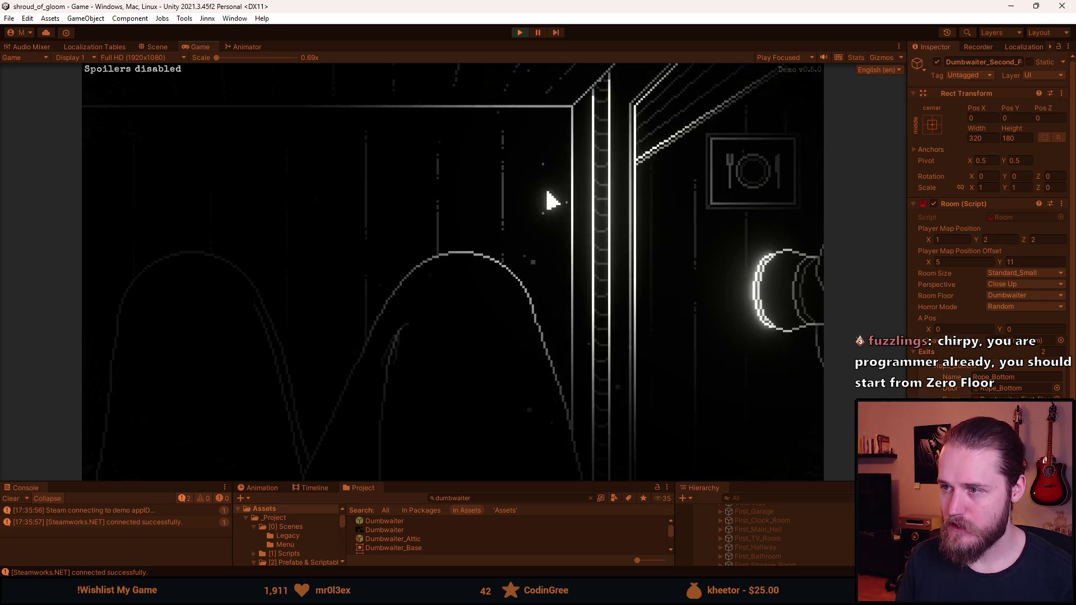
pyautogui.click(521, 32)
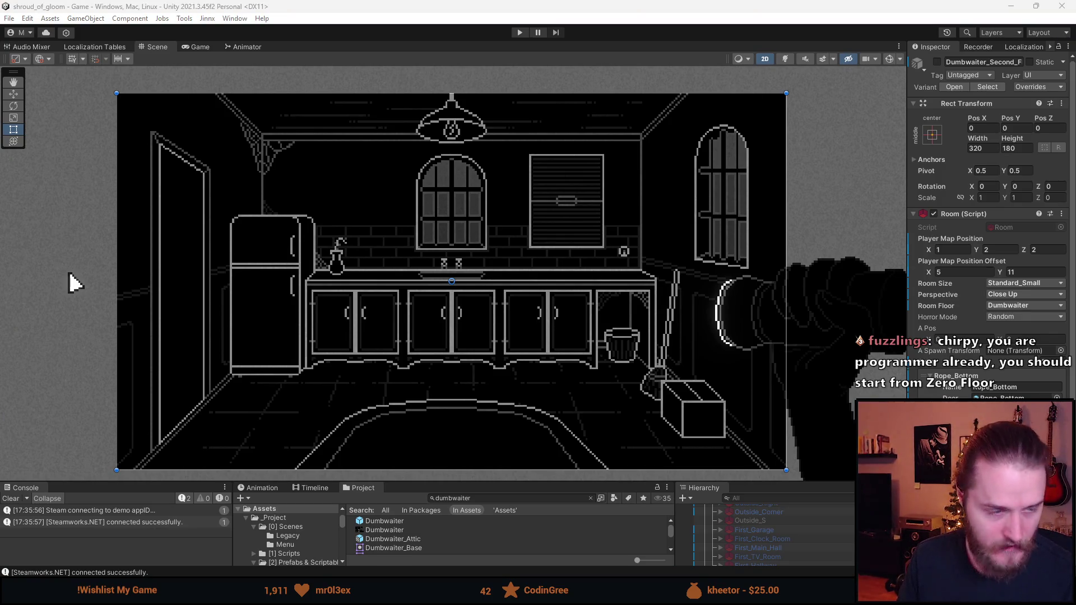
# Step: Pick black and add a new Layer 8 above Layer 6 in Dumbwaiter.png
pyautogui.hotkey('alt', 'Tab')
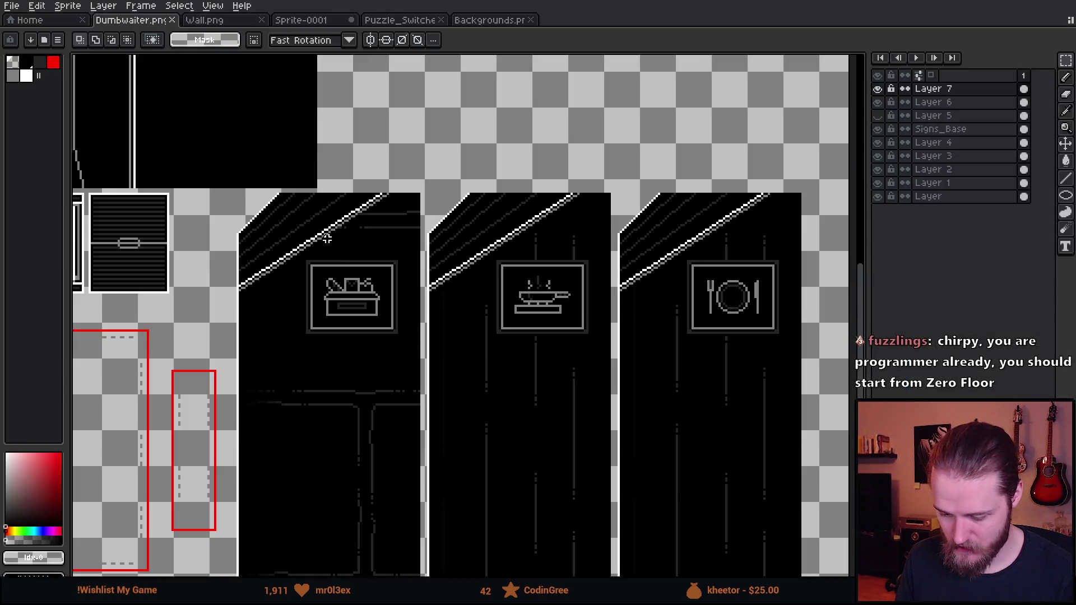
pyautogui.scroll(3, 276, 250)
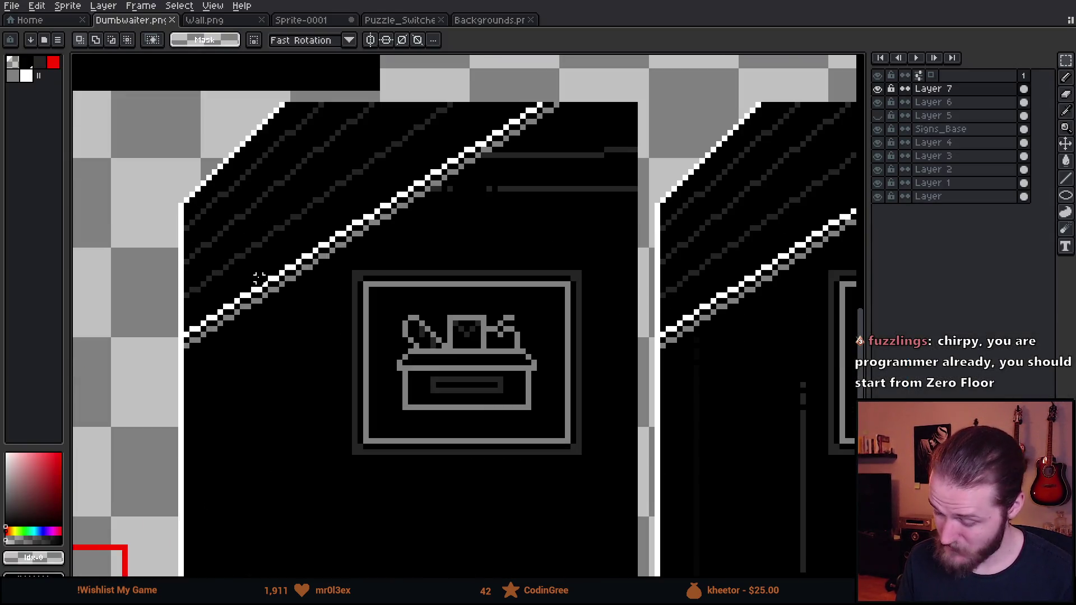
pyautogui.scroll(1, 238, 335)
pyautogui.click(30, 63)
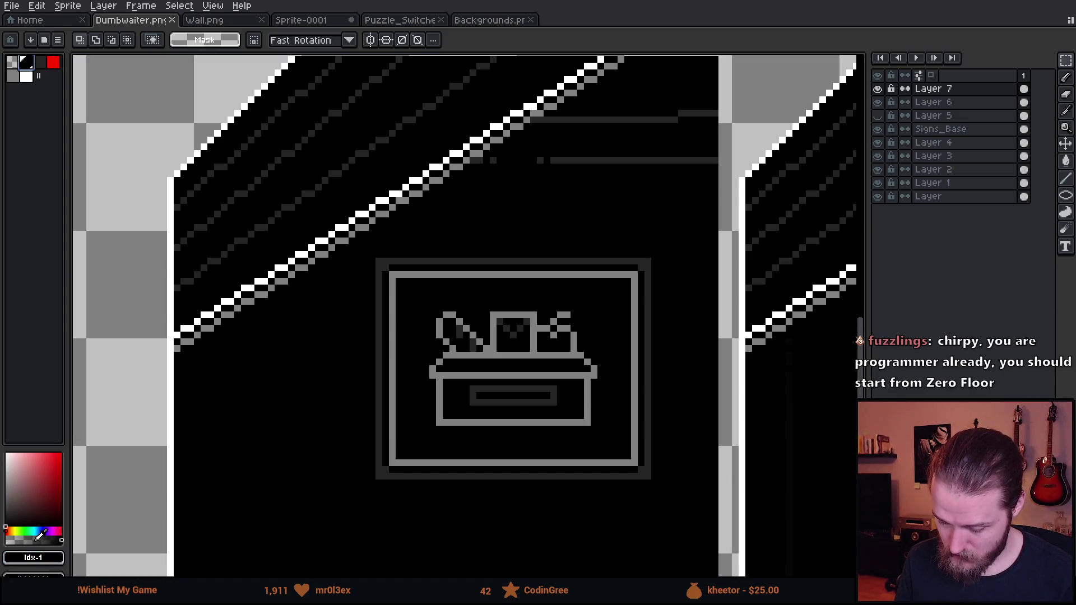
pyautogui.click(981, 115)
pyautogui.hotkey('shift', 'n')
# Step: Set the Pencil to 15px with a dark grey colour, then switch to the E tool at 18px
pyautogui.press('b')
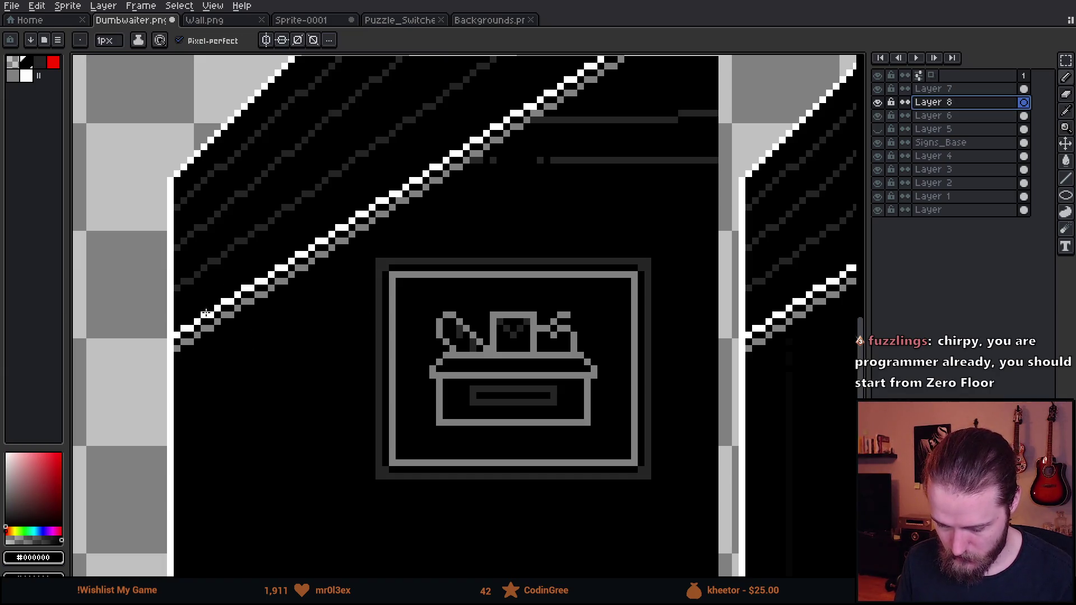
pyautogui.press('+')
pyautogui.press('+')
pyautogui.press('+')
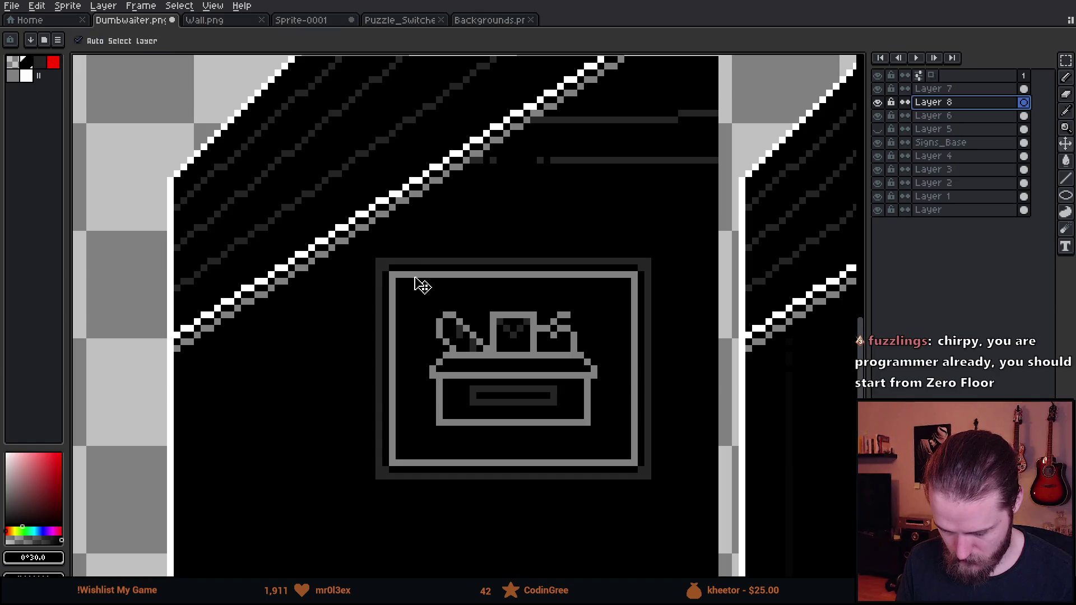
pyautogui.keyDown('alt'); pyautogui.click(384, 301); pyautogui.keyUp('alt')
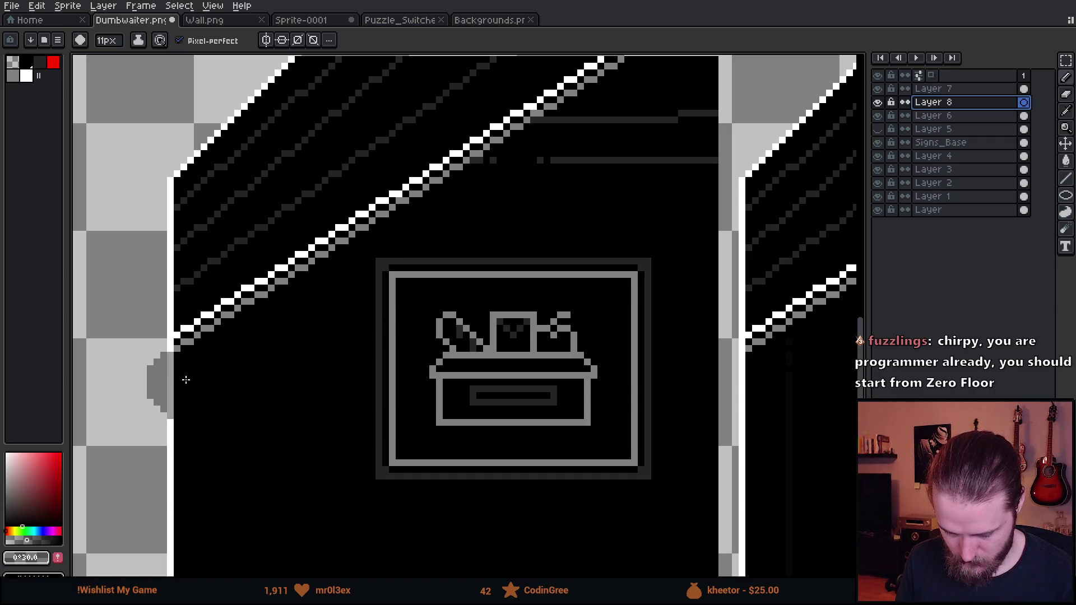
pyautogui.scroll(5, 485, 248)
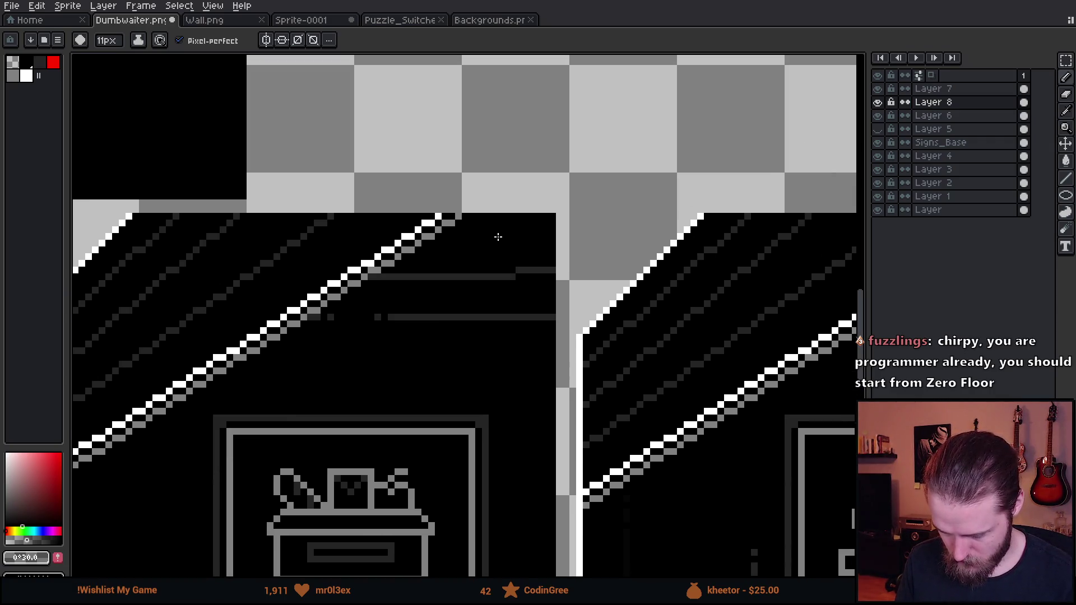
pyautogui.scroll(-3, 492, 235)
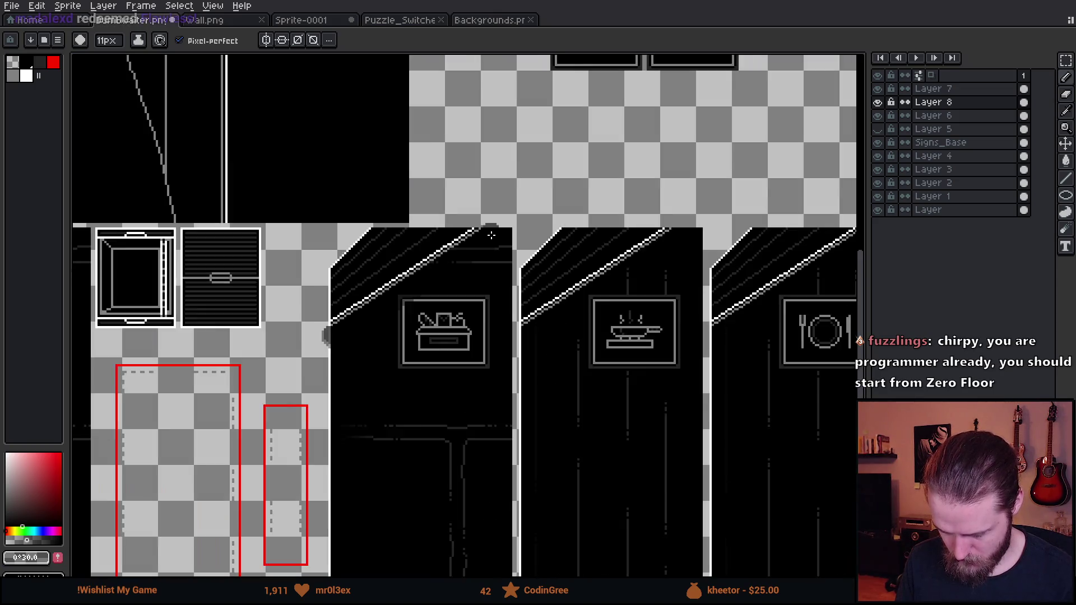
pyautogui.scroll(4, 438, 287)
pyautogui.press('e')
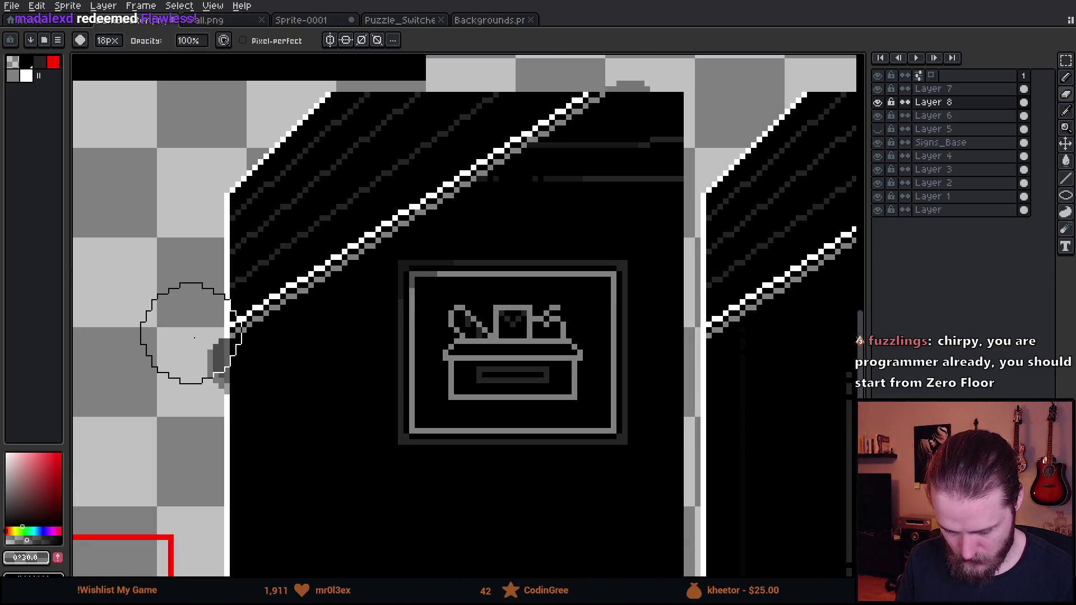
pyautogui.scroll(4, 404, 224)
pyautogui.hscroll(3, 404, 224)
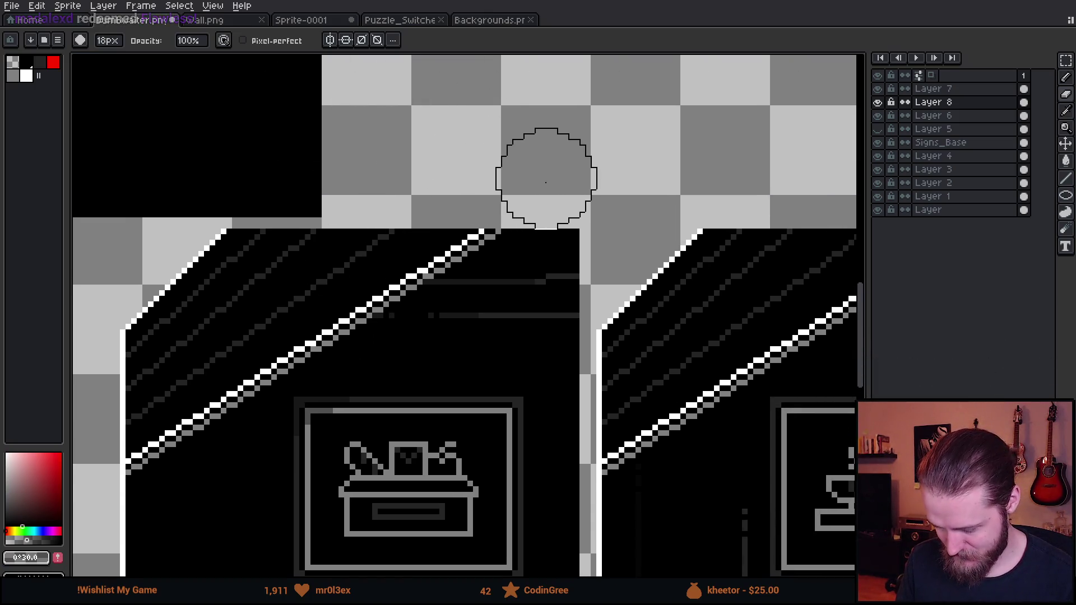
pyautogui.scroll(-1, 543, 174)
# Step: Merge Layer 7 down into Layer 8 and bring the door's top-left corner into view
pyautogui.rightClick(959, 95)
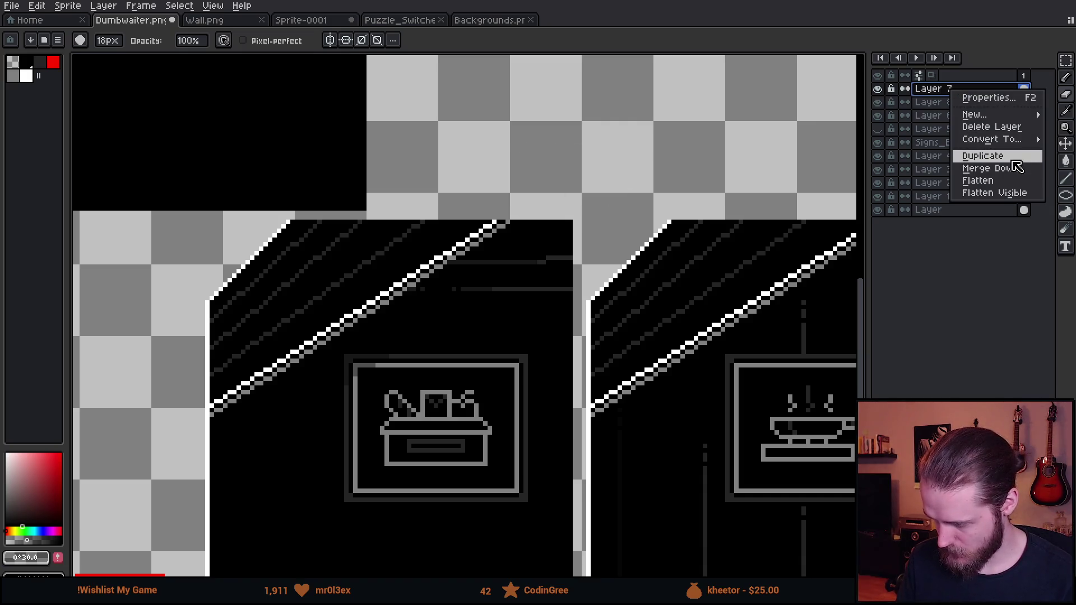
pyautogui.click(1025, 168)
pyautogui.scroll(-2, 617, 231)
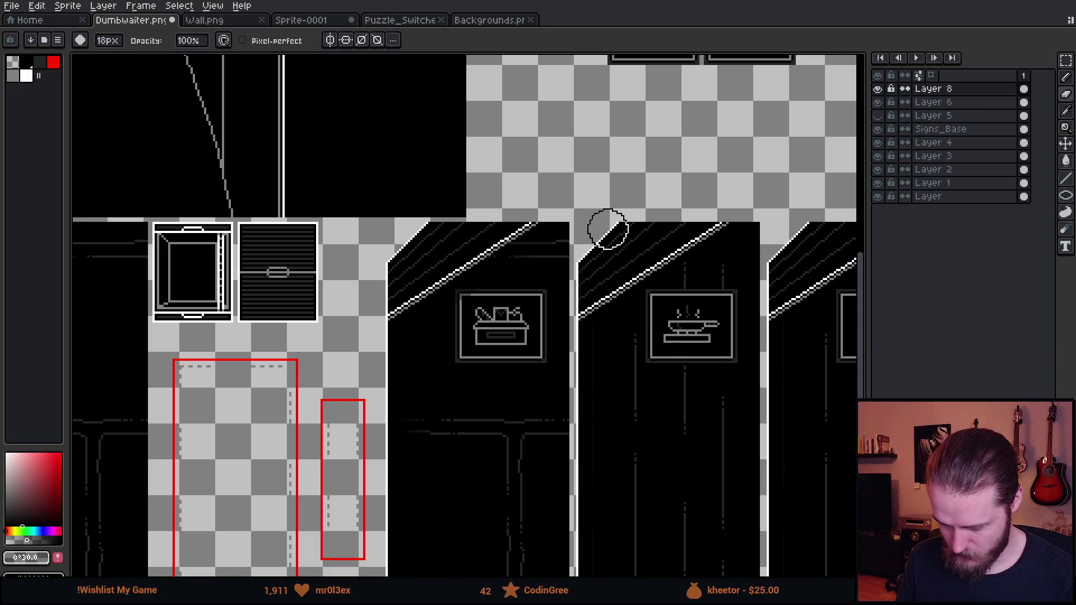
pyautogui.scroll(1, 608, 230)
pyautogui.moveTo(513, 309); pyautogui.dragTo(363, 253)
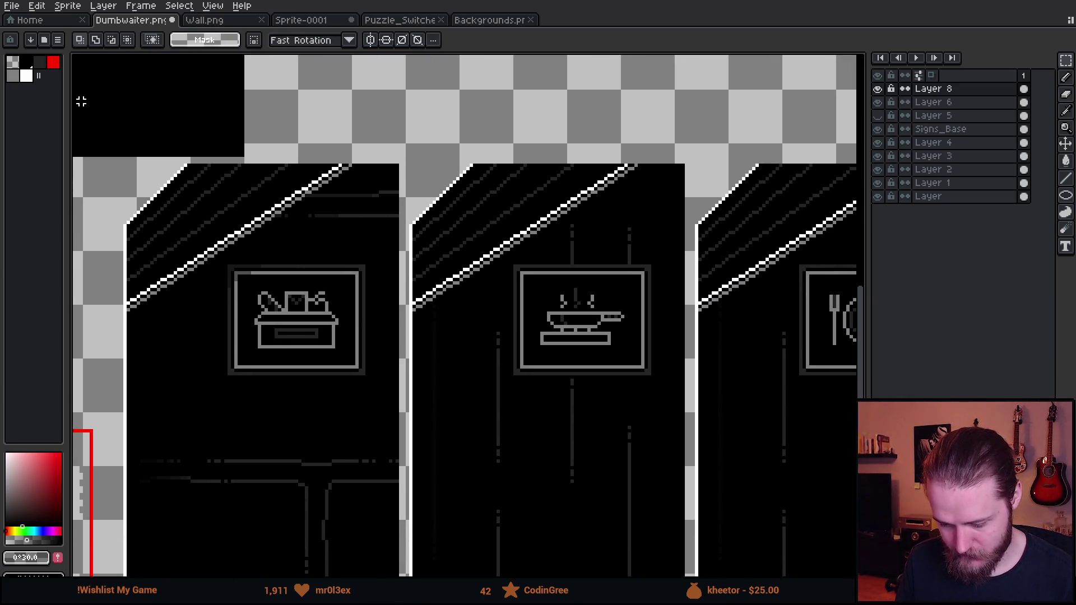
# Step: Move the selected top-corner door art onto the plate-sign door and apply it
pyautogui.moveTo(86, 82)
pyautogui.mouseDown()
pyautogui.moveTo(399, 428)
pyautogui.moveTo(382, 403)
pyautogui.mouseUp()
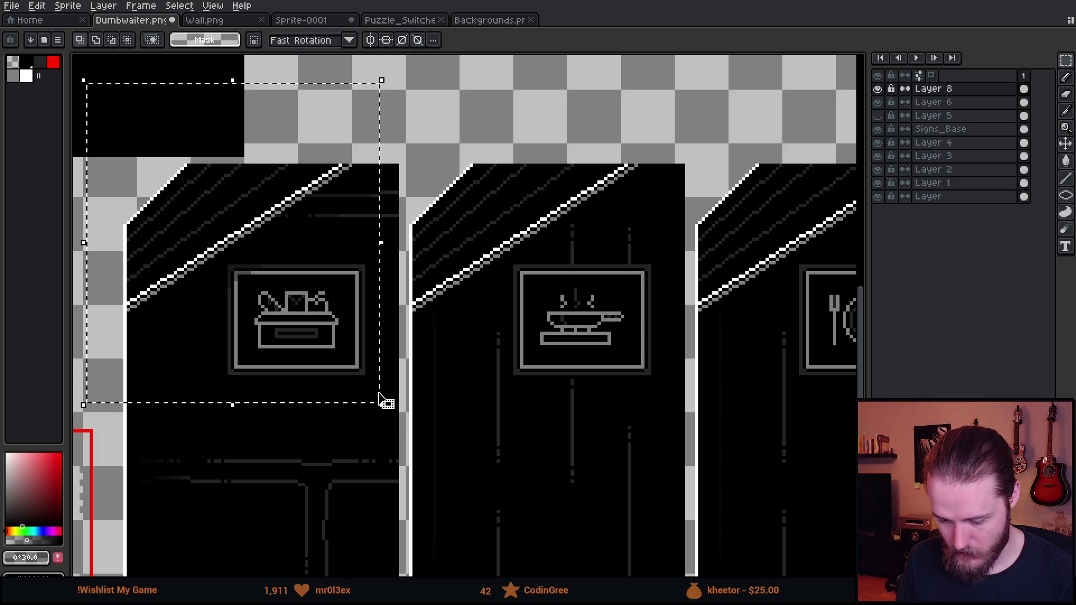
pyautogui.moveTo(276, 271); pyautogui.dragTo(588, 303)
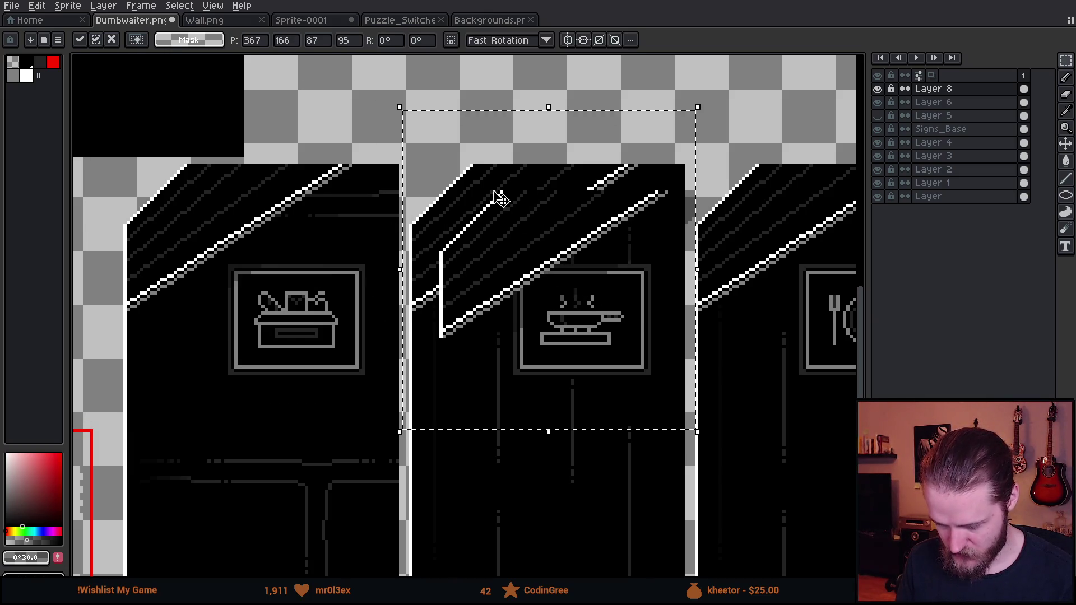
pyautogui.scroll(2, 499, 200)
pyautogui.moveTo(491, 296); pyautogui.dragTo(524, 279)
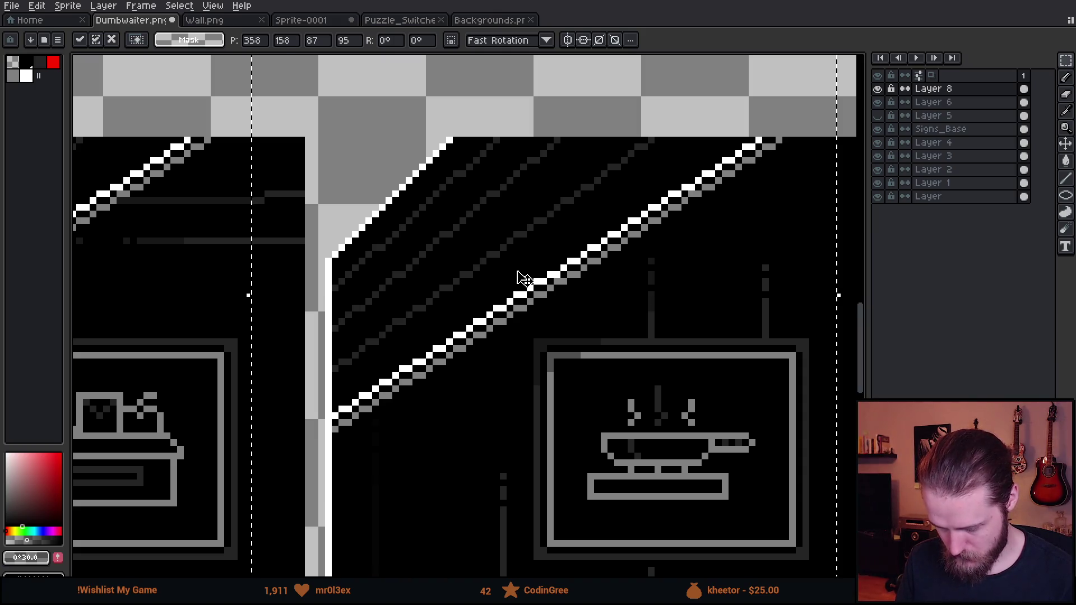
pyautogui.scroll(-2, 519, 279)
pyautogui.scroll(2, 519, 281)
pyautogui.moveTo(239, 275)
pyautogui.mouseDown()
pyautogui.moveTo(325, 271)
pyautogui.moveTo(286, 269)
pyautogui.moveTo(282, 258)
pyautogui.mouseUp()
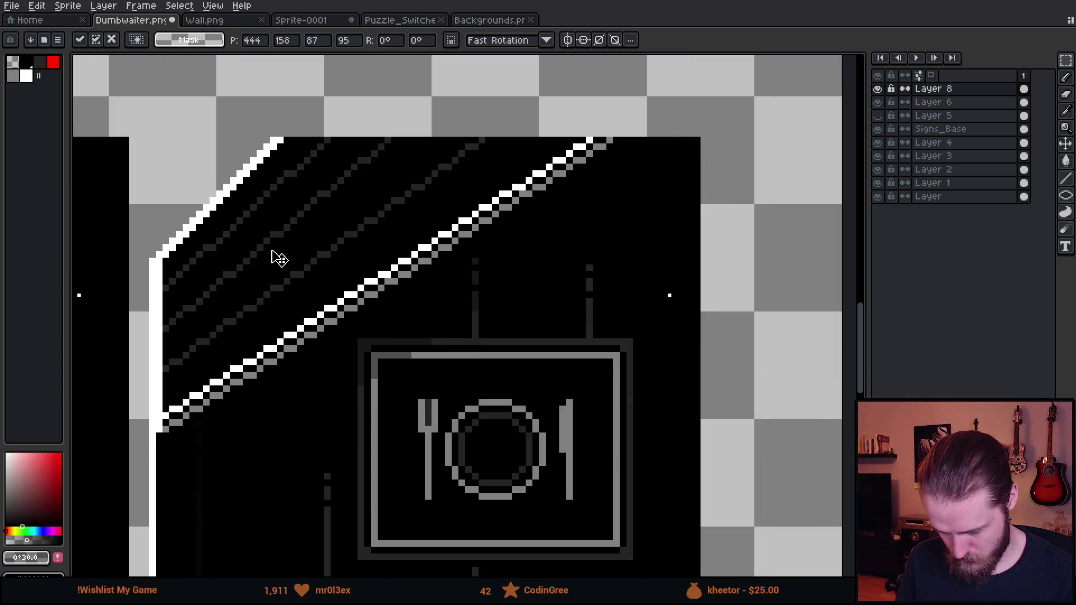
pyautogui.press('Return')
# Step: Switch back to Unity and start play-testing the game
pyautogui.scroll(-3, 277, 257)
pyautogui.scroll(-2, 499, 296)
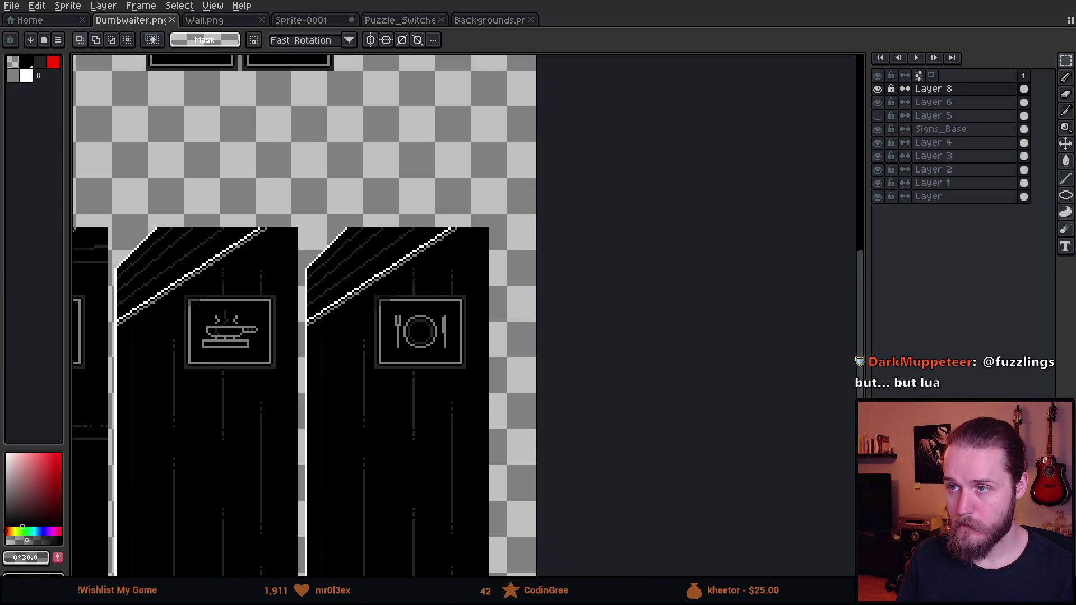
pyautogui.hotkey('alt', 'Tab')
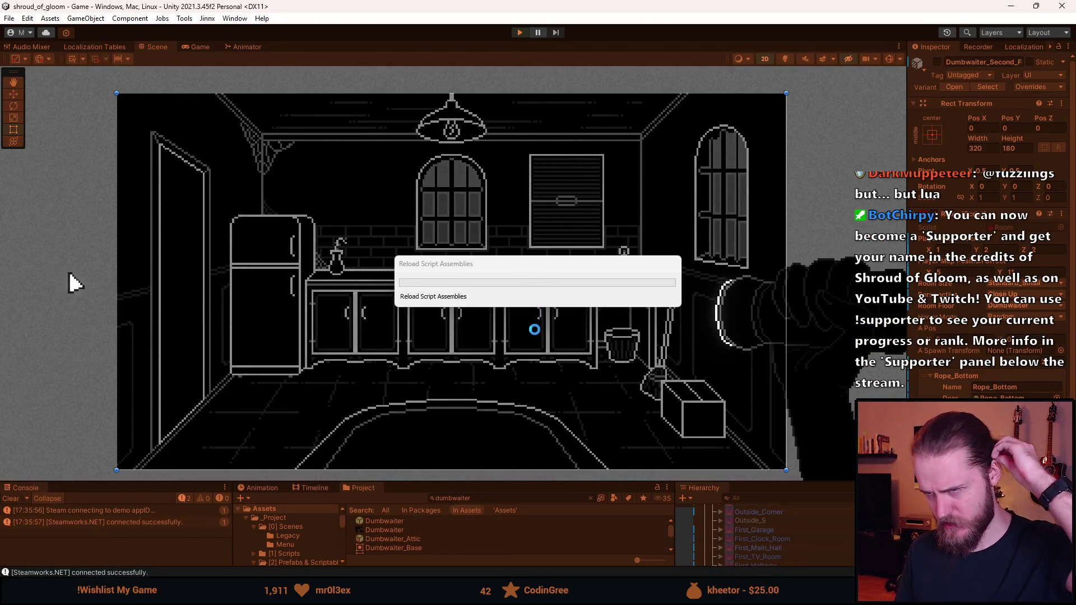
pyautogui.hotkey('ctrl', 'p')
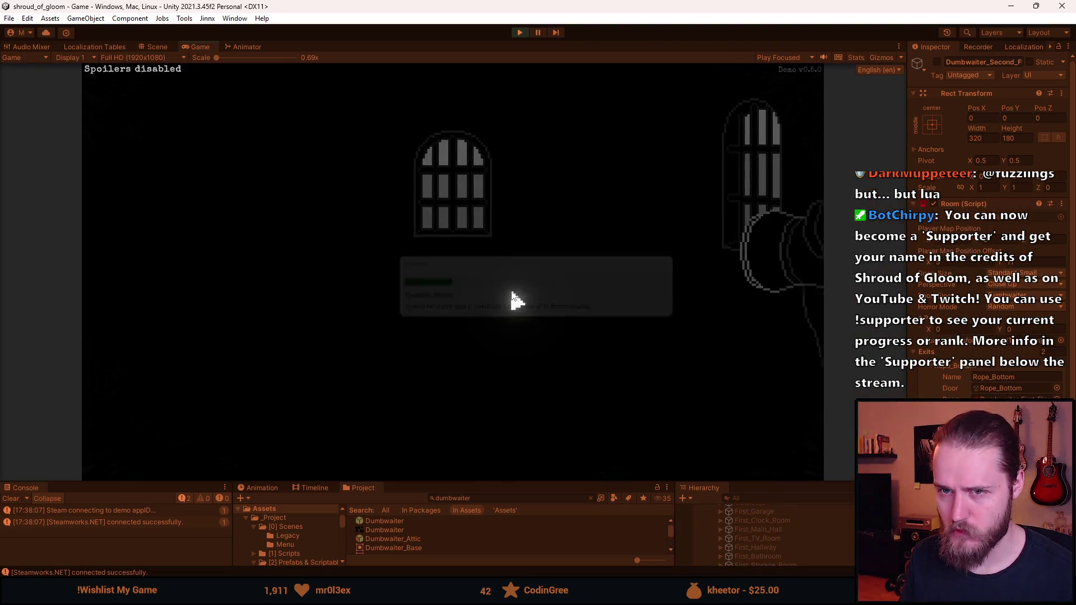
# Step: Open the developer testing tools with F1 and teleport to Basement_Food_Storage
pyautogui.press('F1')
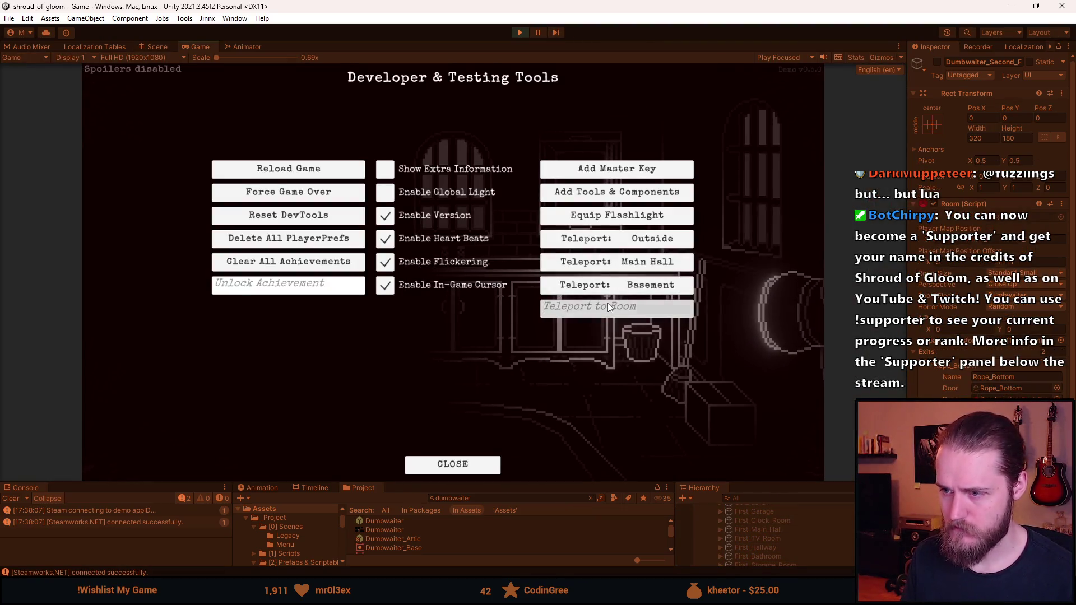
pyautogui.click(608, 303)
pyautogui.press('BackSpace')
pyautogui.write('Basement_F')
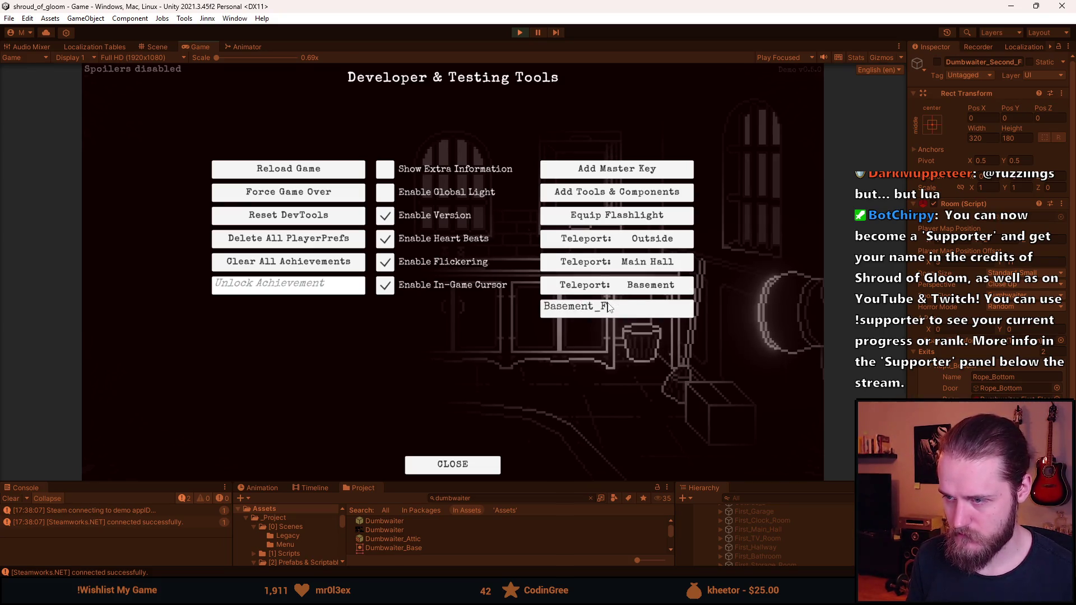
pyautogui.write('age')
pyautogui.press('Return')
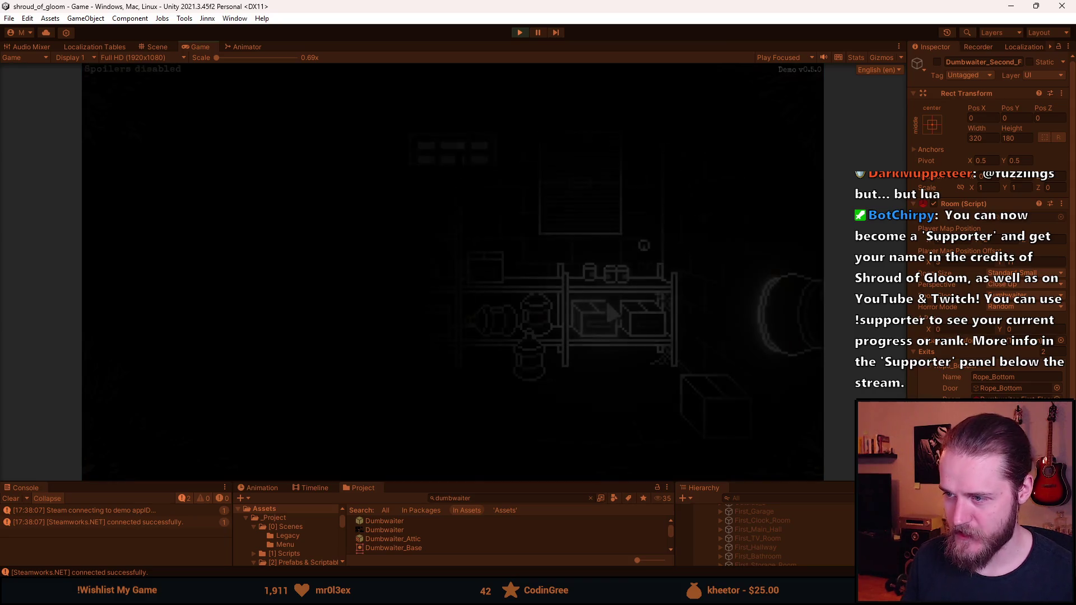
# Step: Teleport to Second_Dining_Room and enter the dumbwaiter close-up
pyautogui.doubleClick(654, 307)
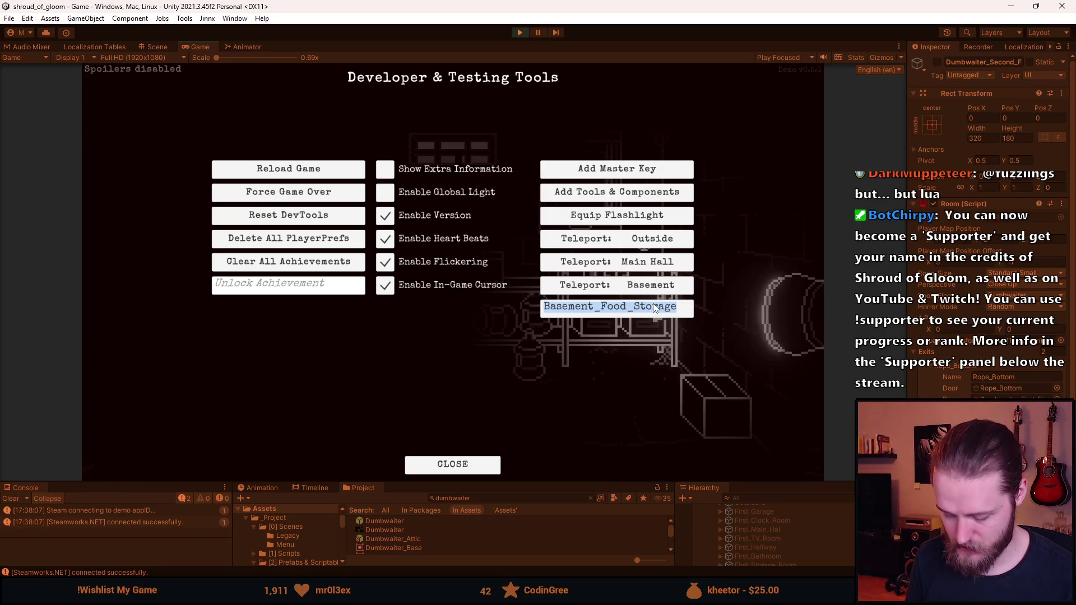
pyautogui.write('U')
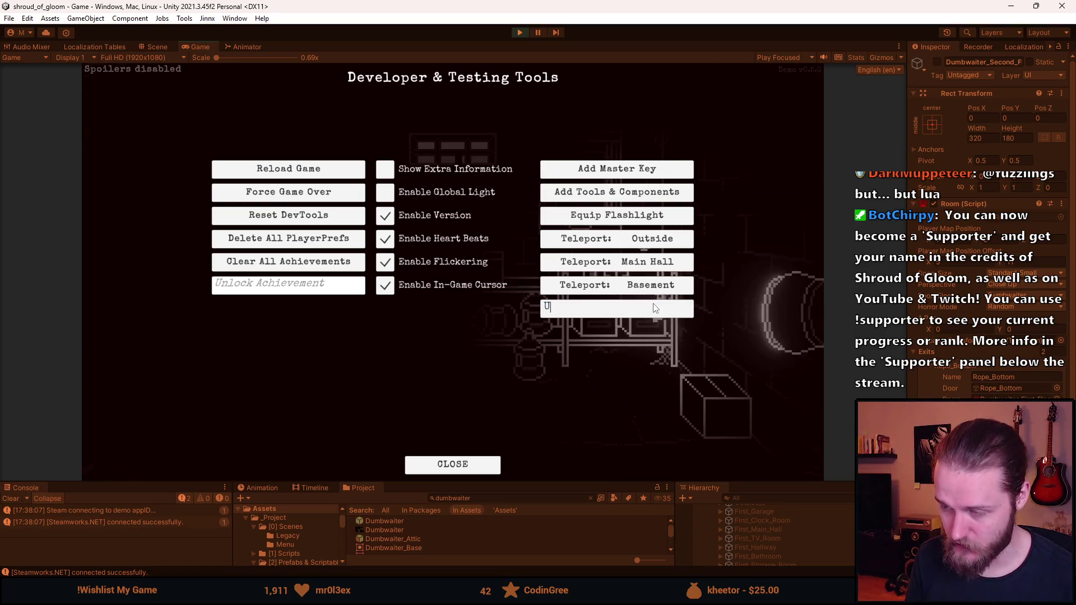
pyautogui.press('BackSpace')
pyautogui.write('Second_Dining_Room')
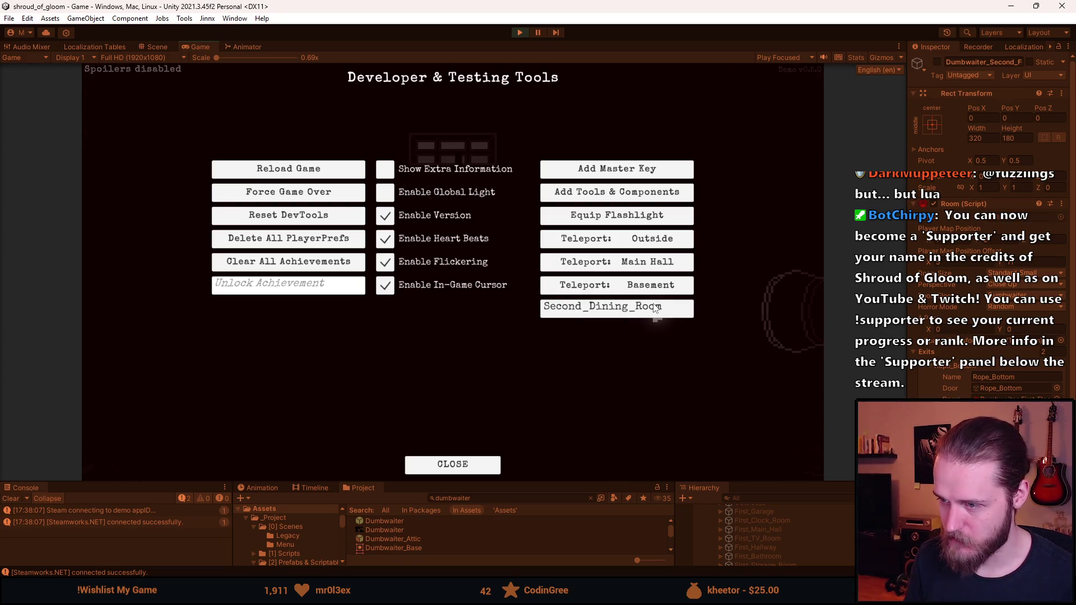
pyautogui.press('Return')
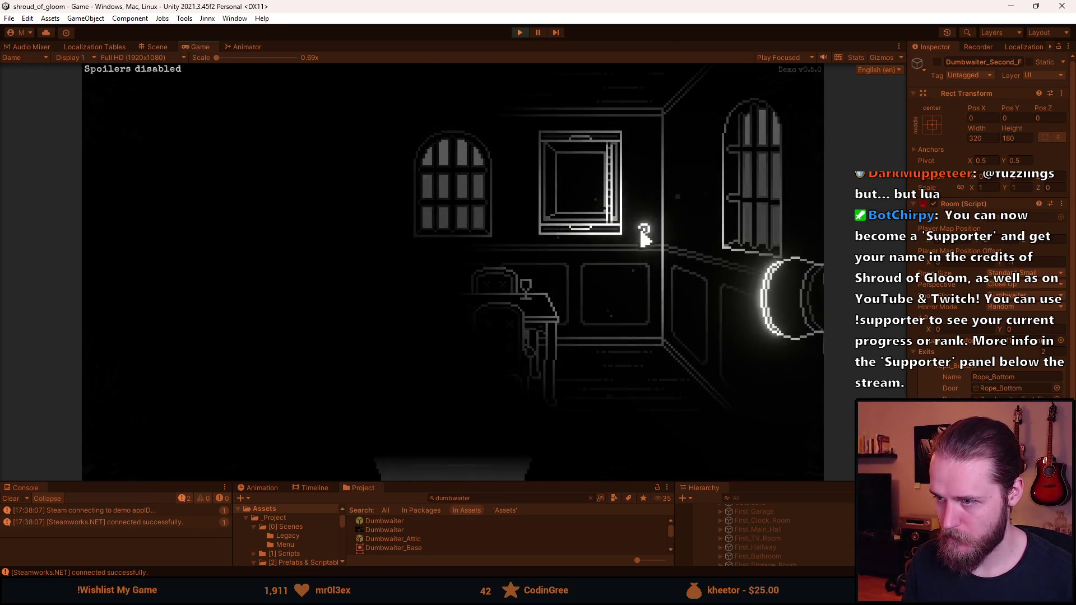
pyautogui.click(597, 223)
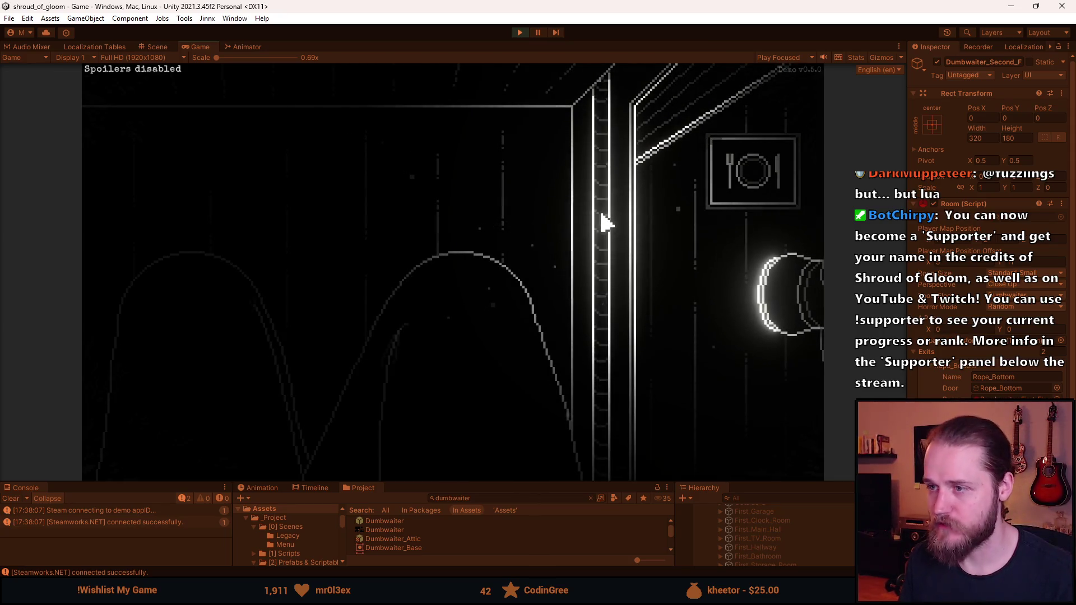
# Step: Cancel one window switch, then bring Dumbwaiter.png in Aseprite to the front
pyautogui.hotkey('alt', 'Tab')
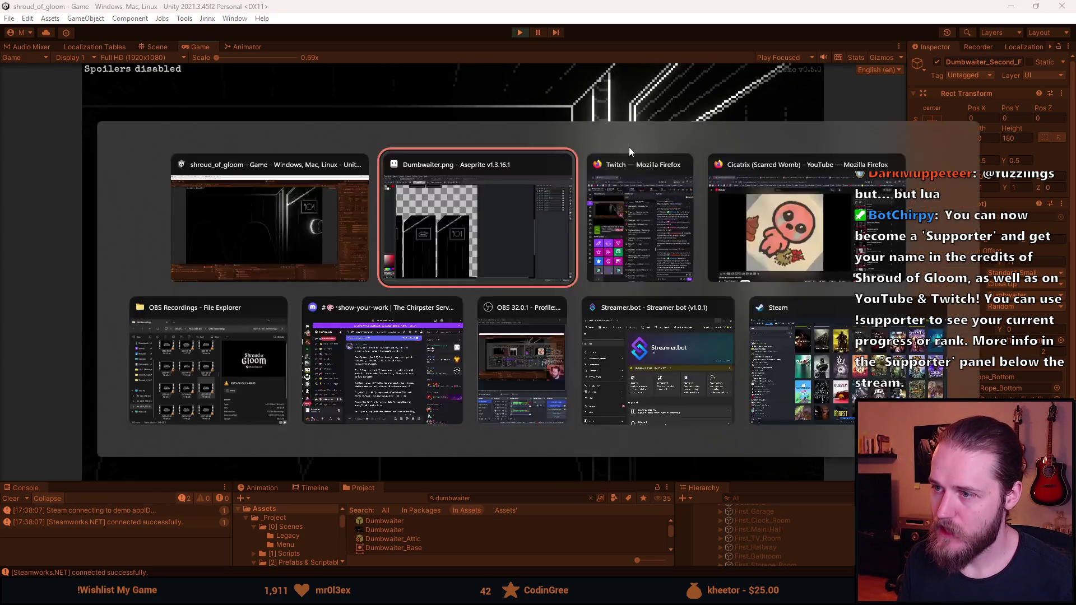
pyautogui.press('Escape')
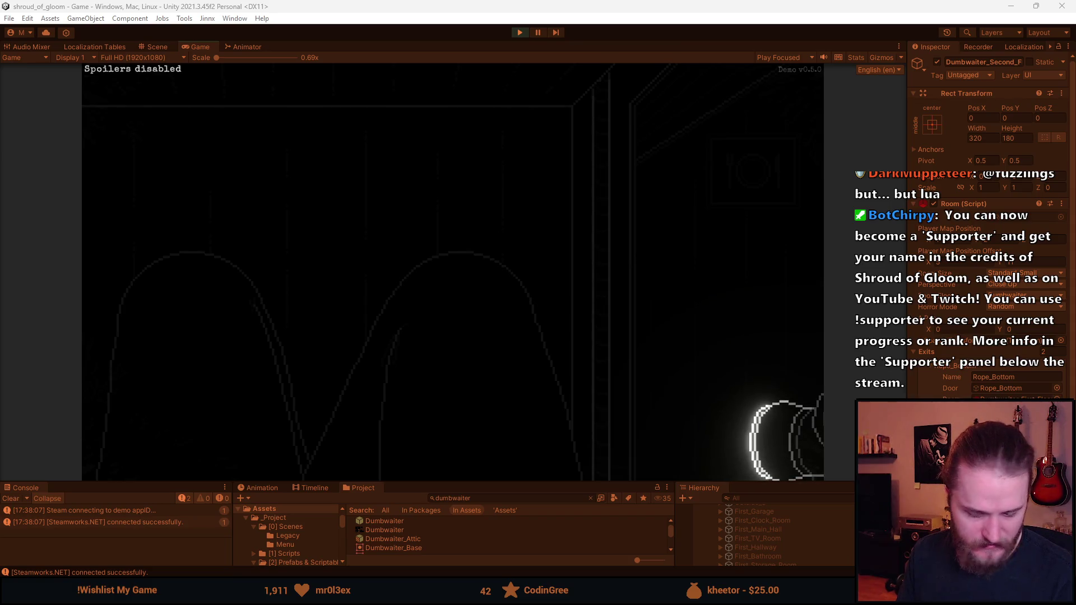
pyautogui.hotkey('alt', 'Tab')
# Step: Switch to the pencil and zoom around the dumbwaiter door edges, undoing the last edit
pyautogui.press('b')
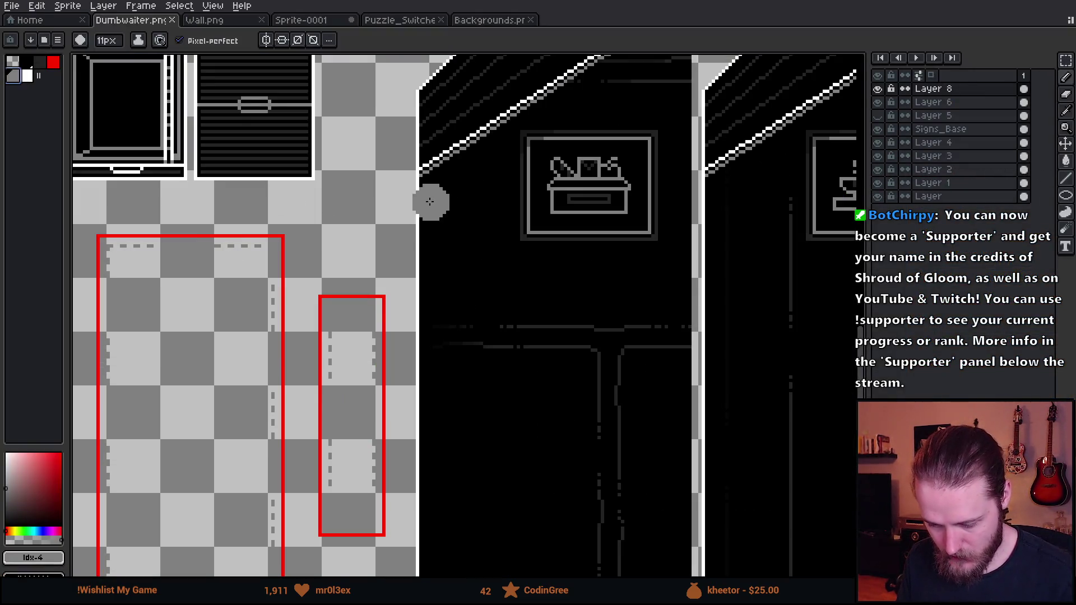
pyautogui.scroll(2, 415, 201)
pyautogui.scroll(3, 426, 151)
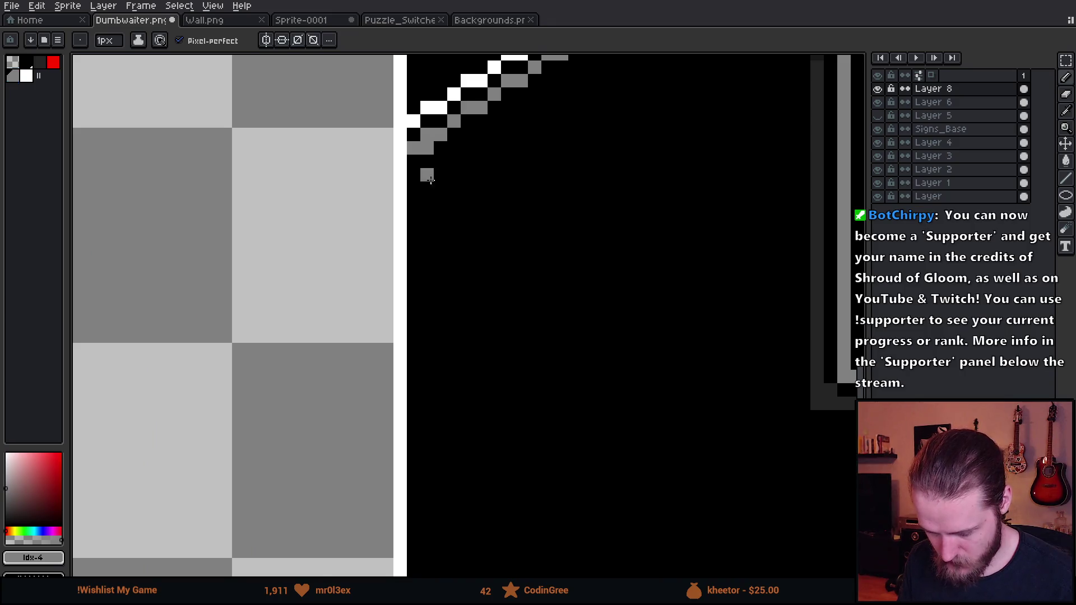
pyautogui.scroll(-3, 443, 252)
pyautogui.scroll(2, 446, 307)
pyautogui.scroll(1, 314, 470)
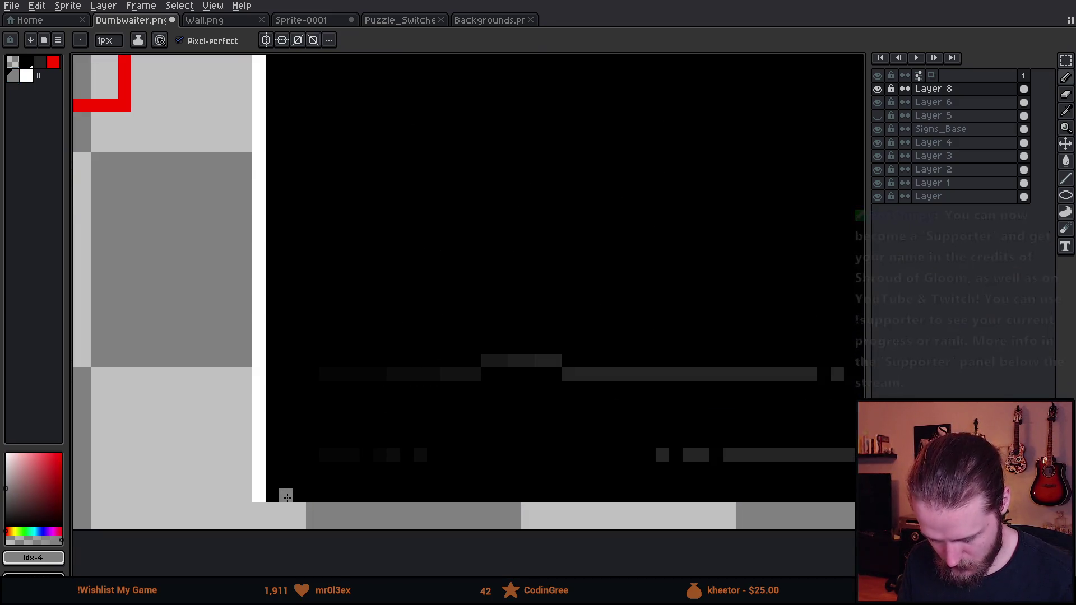
pyautogui.scroll(-4, 429, 361)
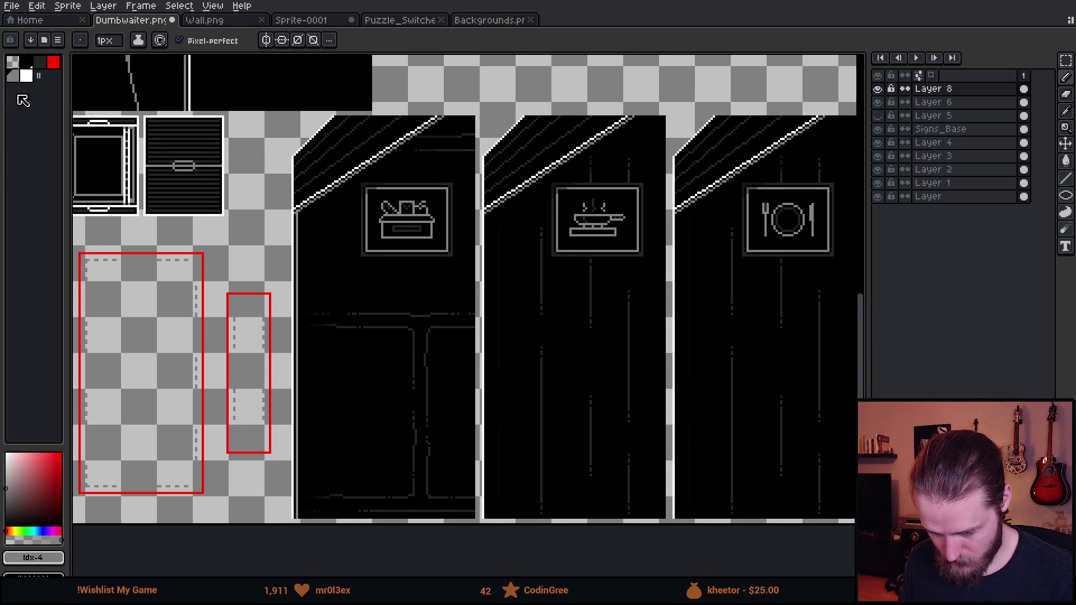
pyautogui.scroll(4, 537, 225)
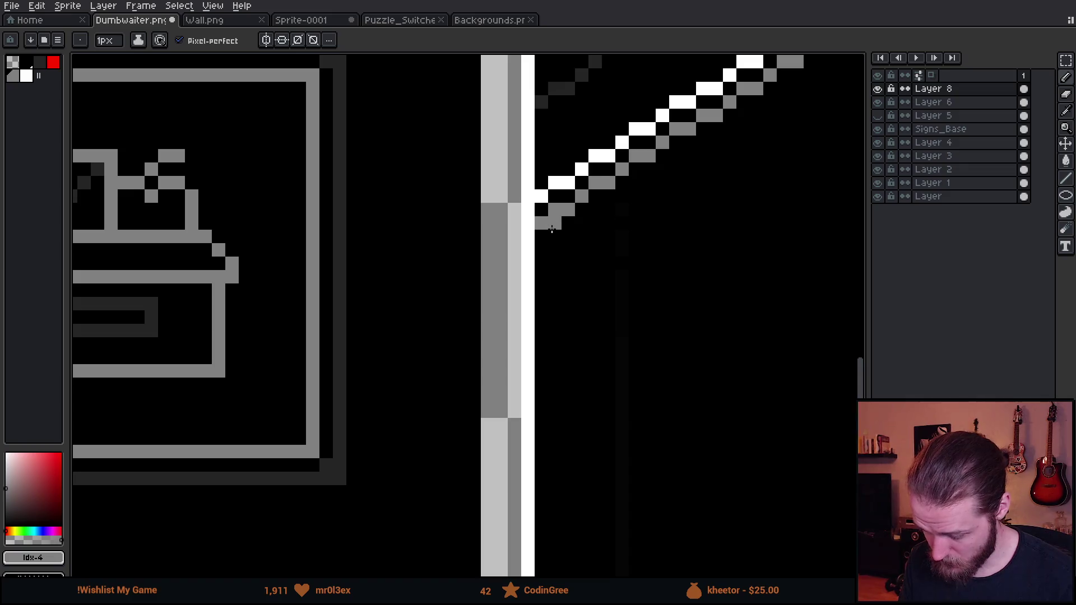
pyautogui.scroll(-4, 552, 229)
pyautogui.scroll(2, 568, 396)
pyautogui.scroll(3, 515, 369)
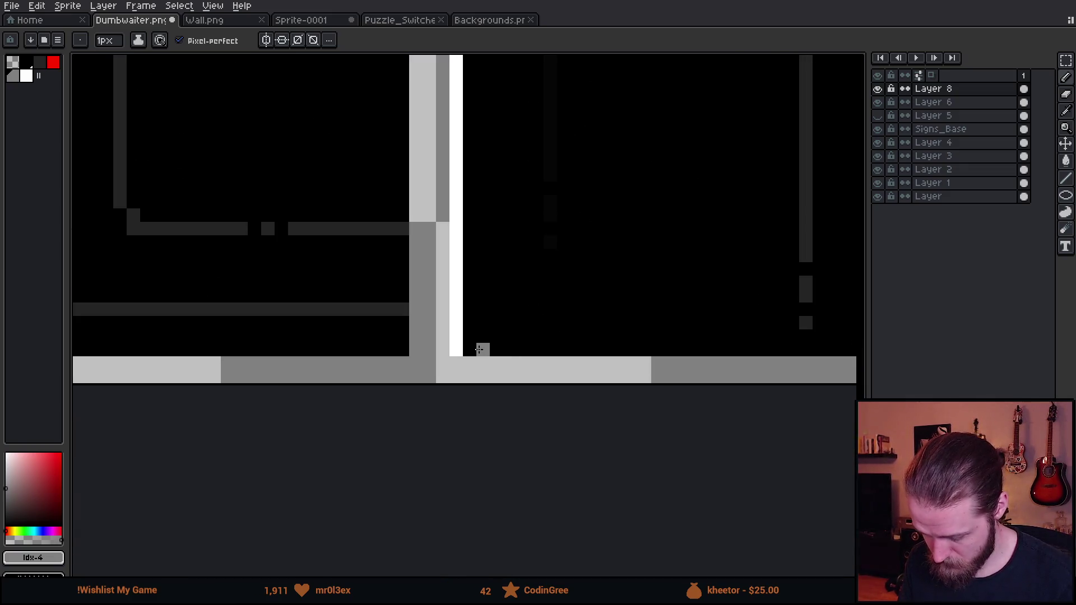
pyautogui.scroll(-4, 480, 350)
pyautogui.scroll(1, 656, 168)
pyautogui.scroll(3, 544, 183)
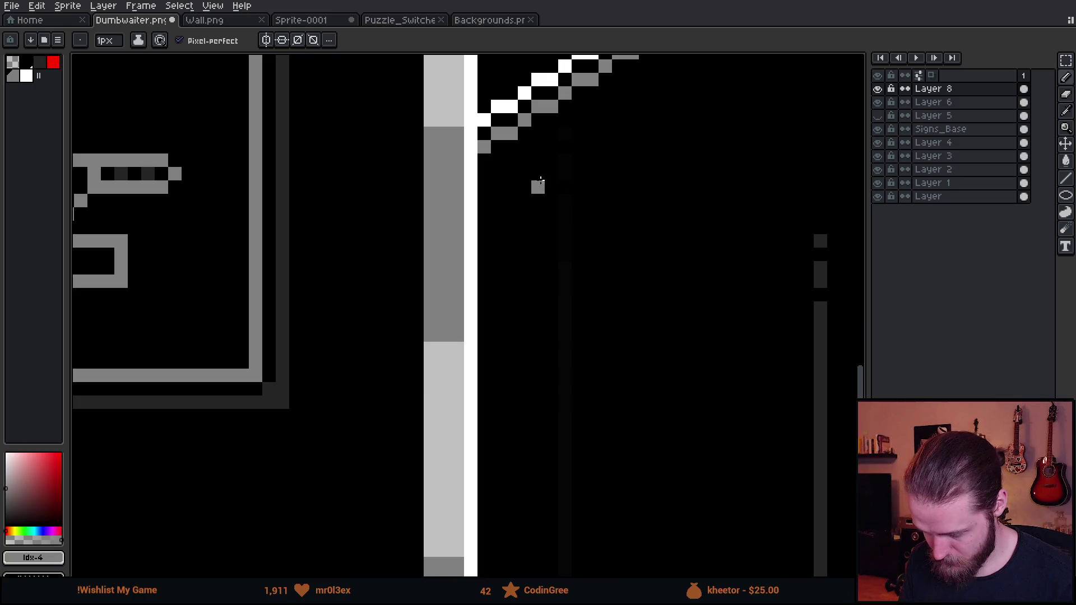
pyautogui.scroll(-4, 498, 149)
pyautogui.scroll(1, 536, 401)
pyautogui.scroll(3, 391, 356)
pyautogui.scroll(-3, 357, 352)
pyautogui.hotkey('ctrl', 'z')
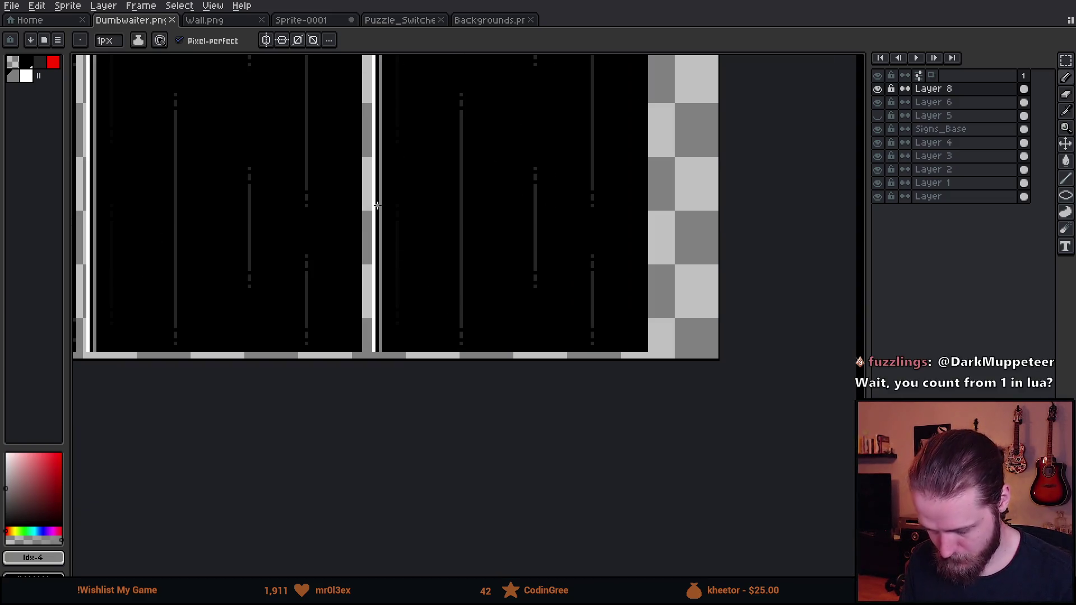
# Step: After checking the game, paint the white pixel columns on the door edges black
pyautogui.hotkey('alt', 'Tab')
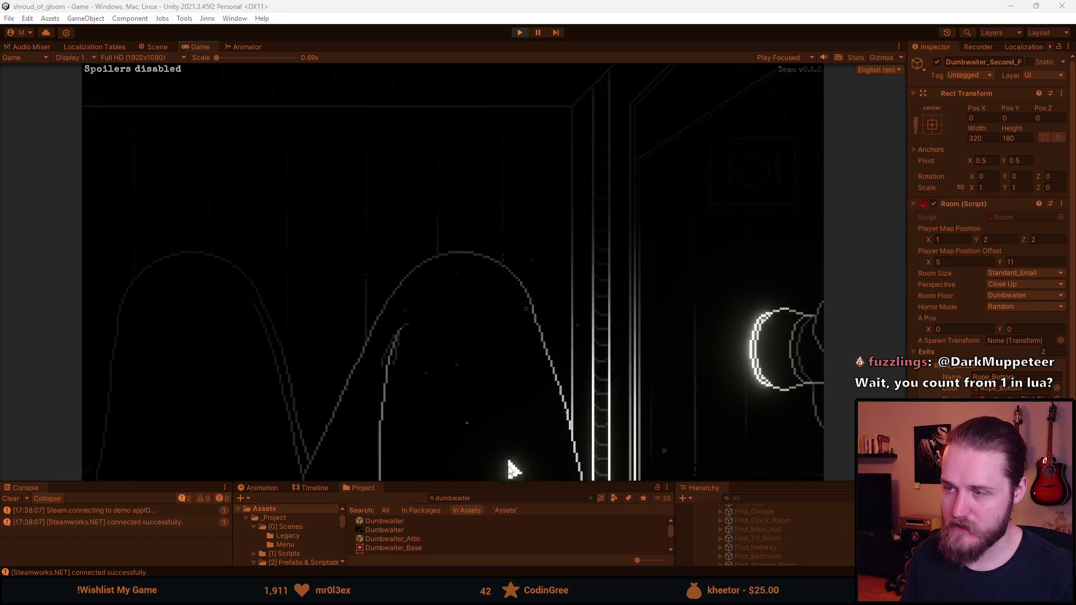
pyautogui.hotkey('alt', 'Tab')
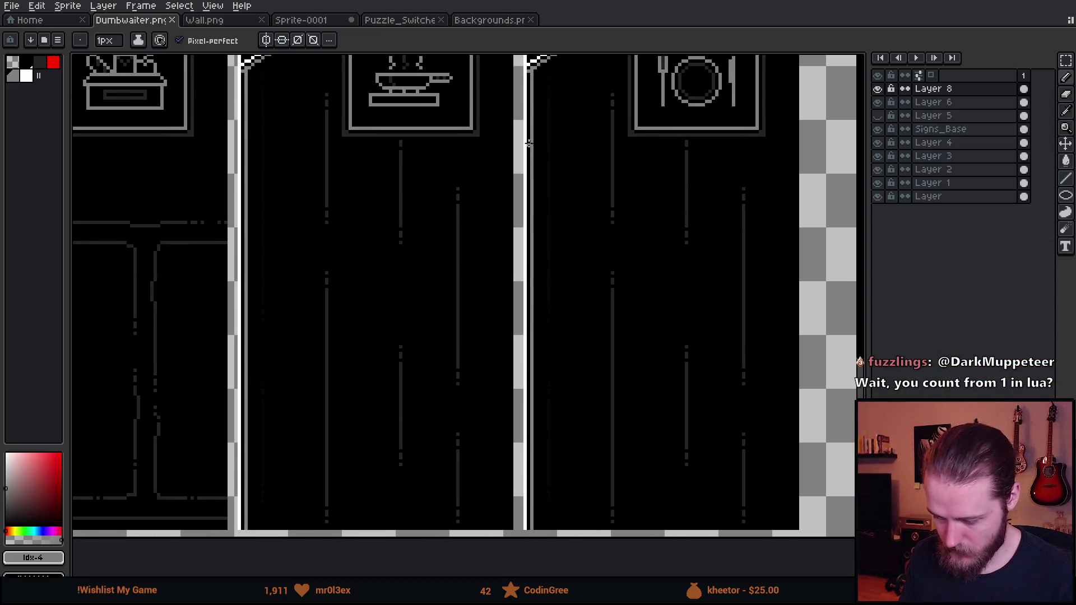
pyautogui.scroll(2, 545, 206)
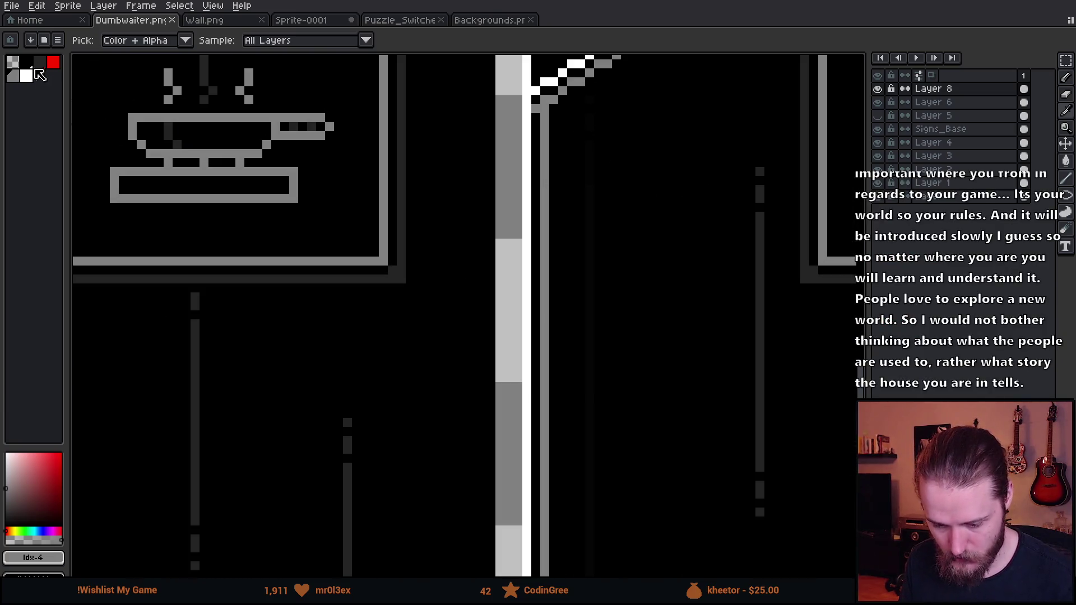
pyautogui.click(37, 65)
pyautogui.scroll(1, 451, 113)
pyautogui.scroll(-1, 593, 127)
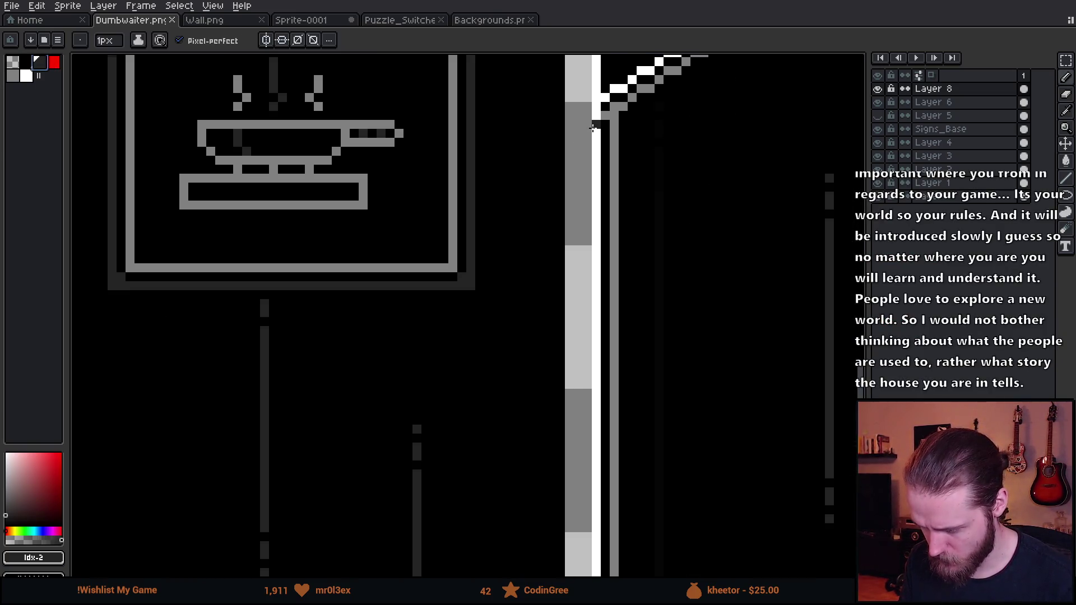
pyautogui.click(604, 185)
pyautogui.scroll(-1, 605, 185)
pyautogui.scroll(5, 540, 240)
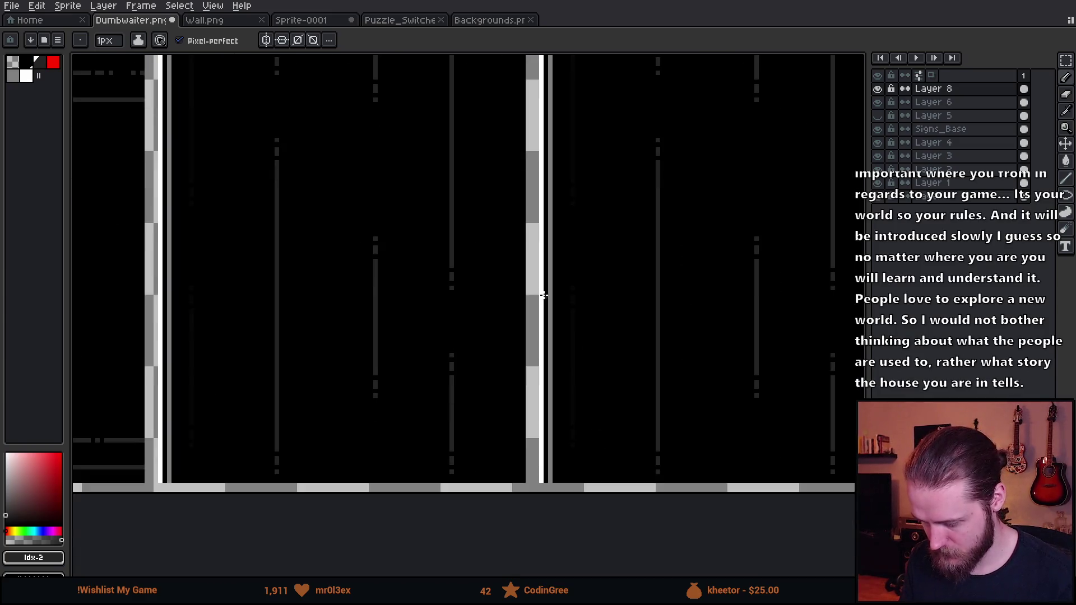
pyautogui.keyDown('shift'); pyautogui.click(503, 310); pyautogui.keyUp('shift')
pyautogui.scroll(-2, 396, 235)
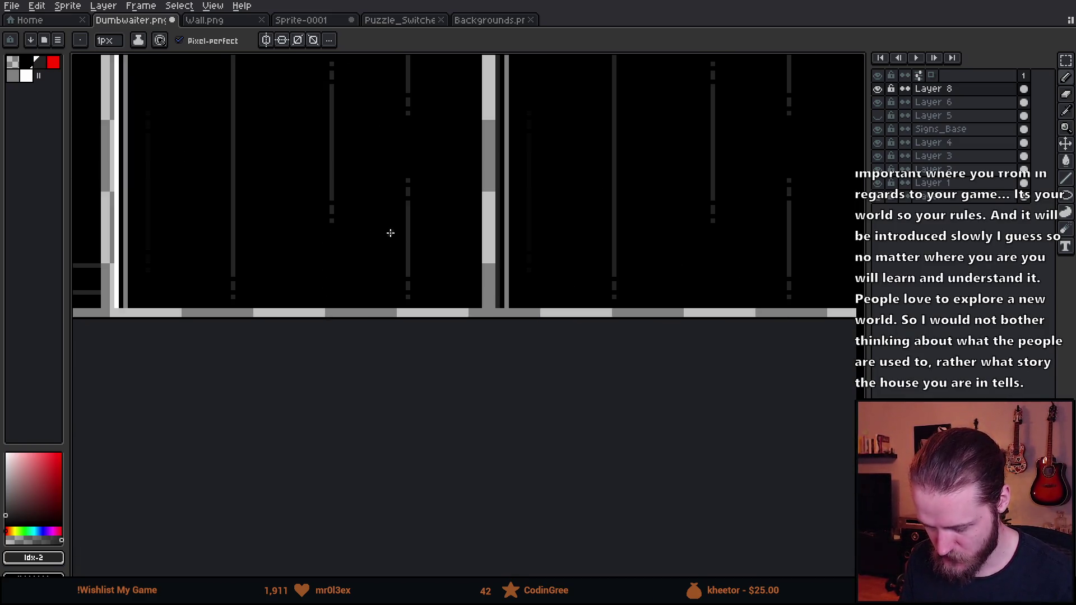
pyautogui.scroll(-1, 404, 215)
pyautogui.scroll(3, 452, 424)
pyautogui.scroll(3, 472, 282)
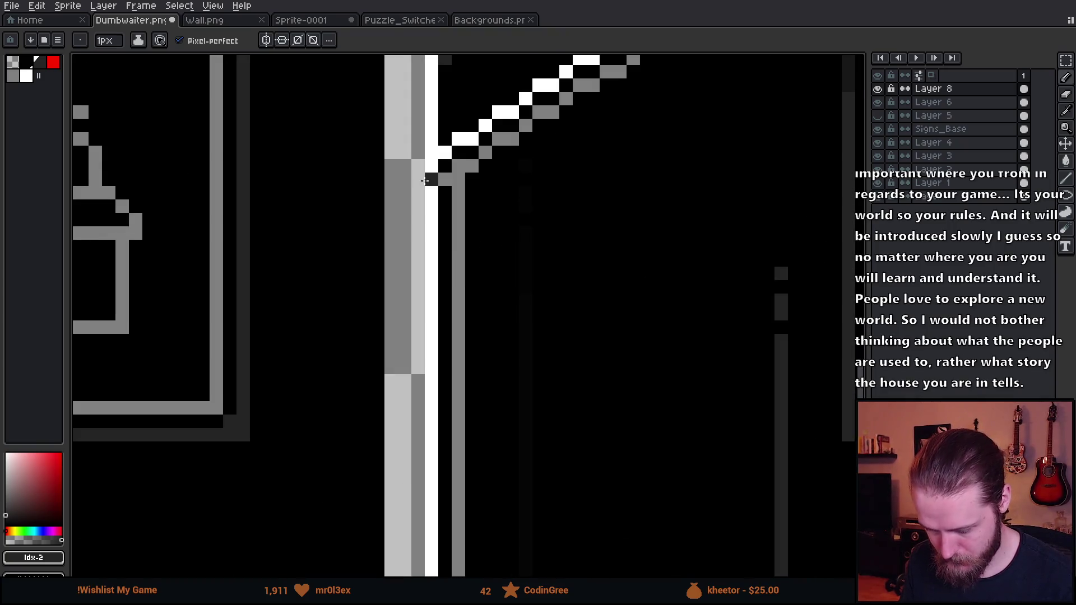
pyautogui.scroll(-3, 426, 186)
pyautogui.scroll(4, 434, 389)
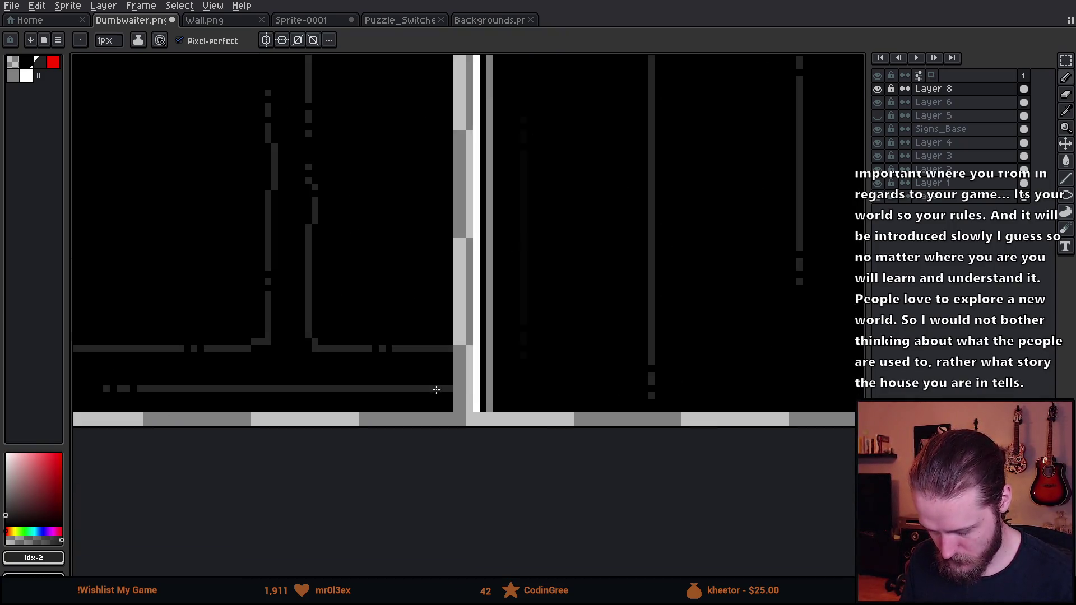
pyautogui.keyDown('shift'); pyautogui.click(450, 414); pyautogui.keyUp('shift')
# Step: Switch to the move tool and return to the running game
pyautogui.scroll(-2, 444, 409)
pyautogui.scroll(4, 538, 490)
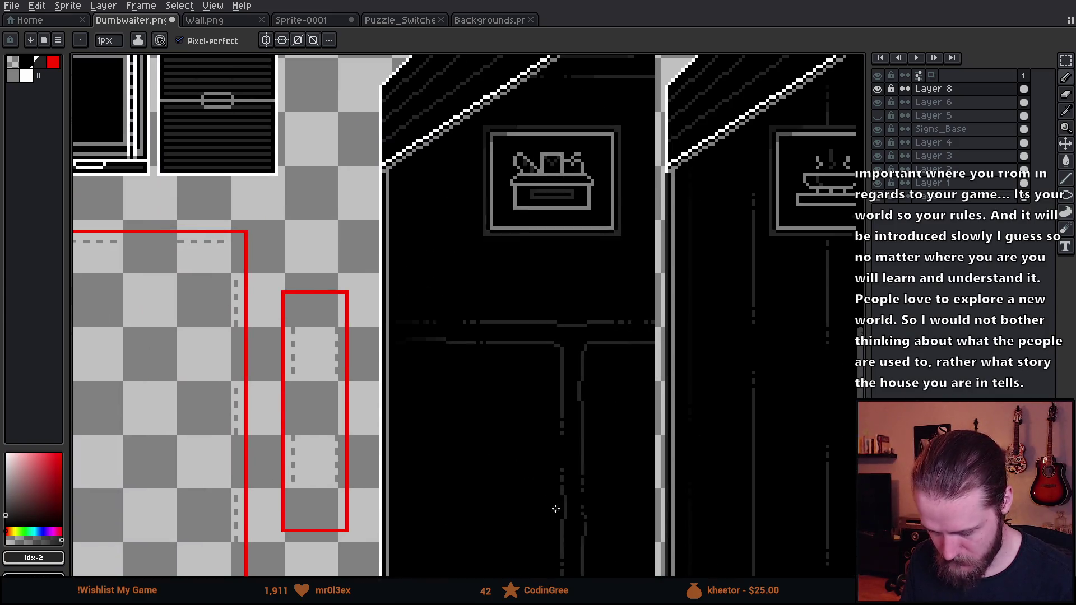
pyautogui.scroll(-3, 363, 116)
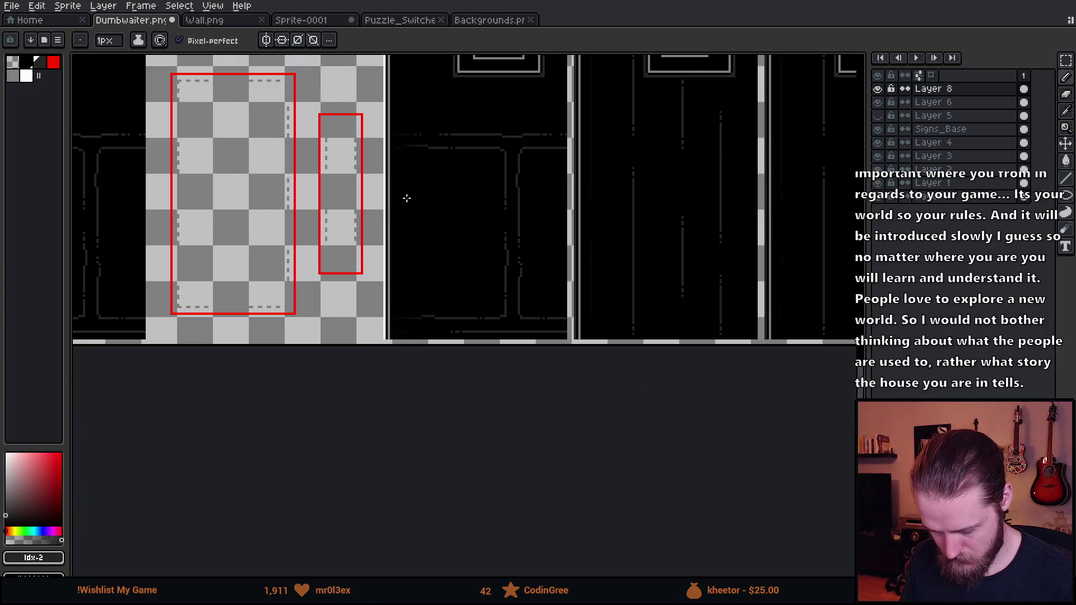
pyautogui.scroll(3, 384, 336)
pyautogui.scroll(-2, 449, 314)
pyautogui.press('v')
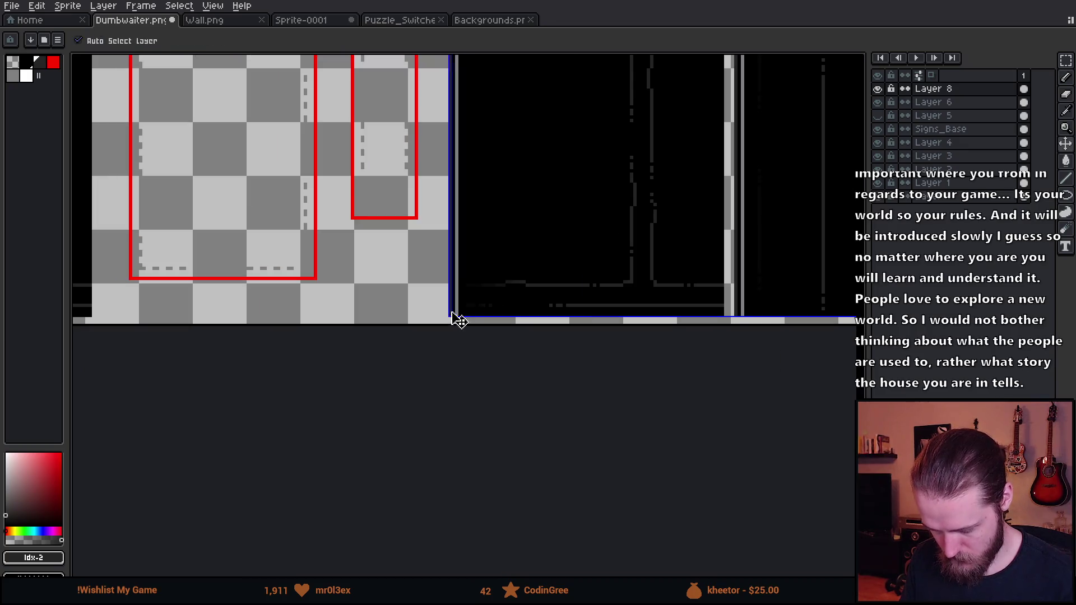
pyautogui.hotkey('alt', 'Tab')
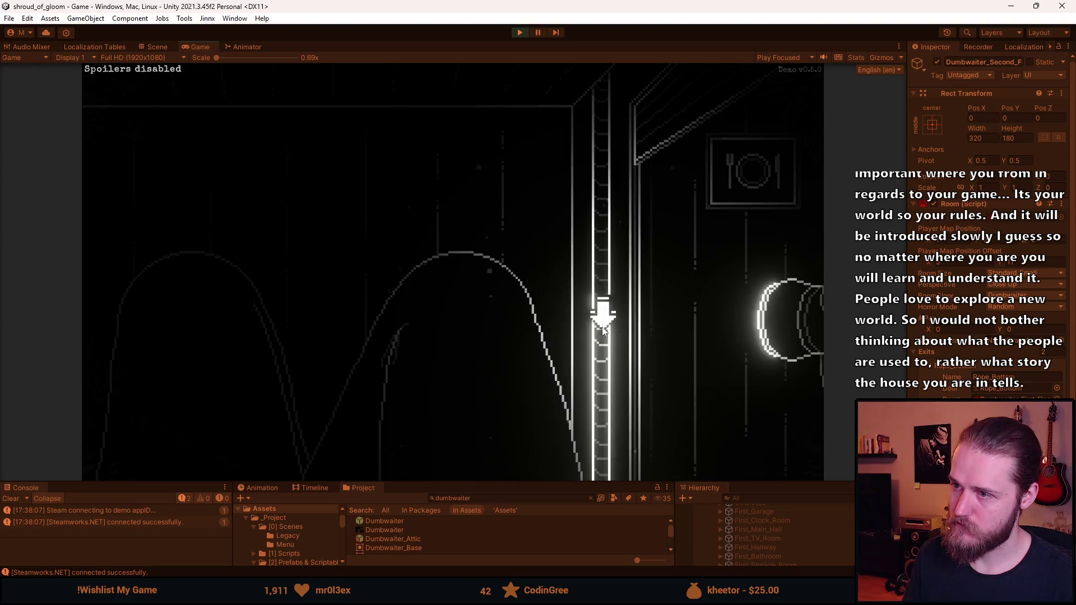
# Step: Ride the dumbwaiter across floors, set Player Map Position Z to 2, and enlarge the Hierarchy
pyautogui.click(604, 331)
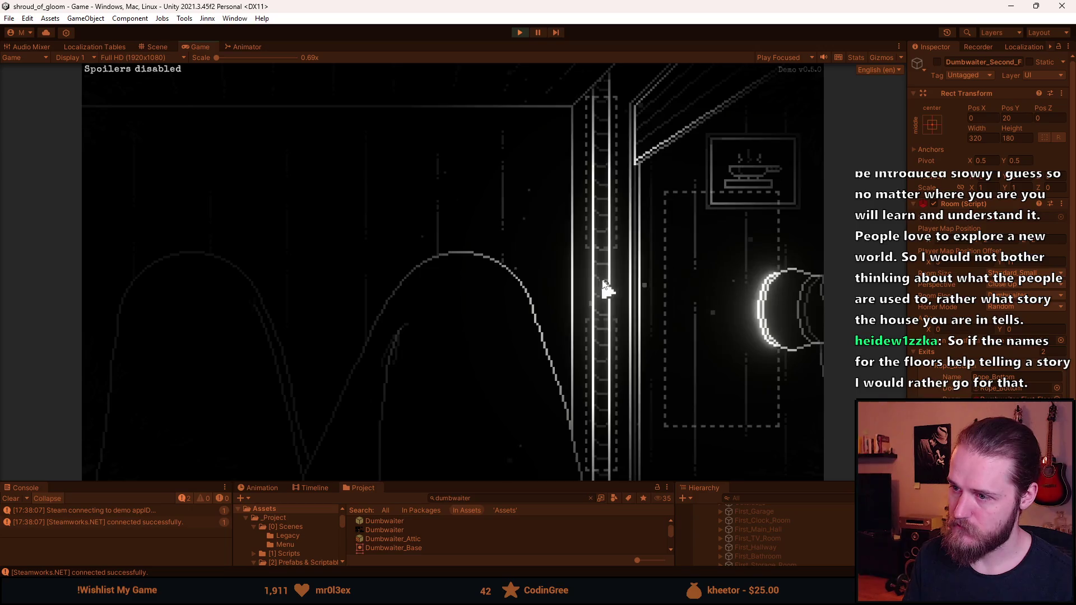
pyautogui.click(610, 199)
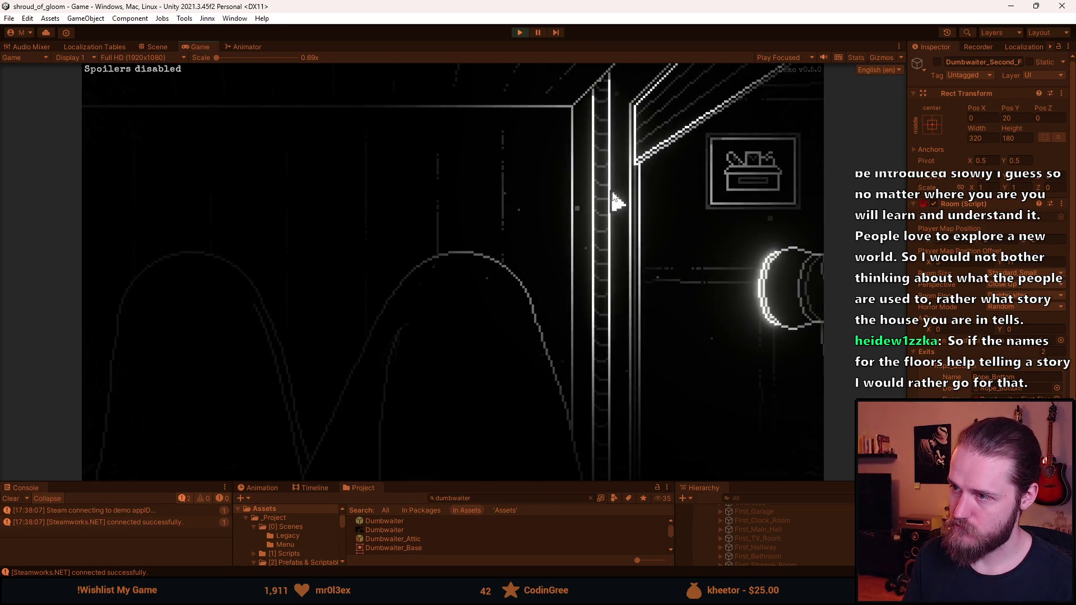
pyautogui.click(614, 199)
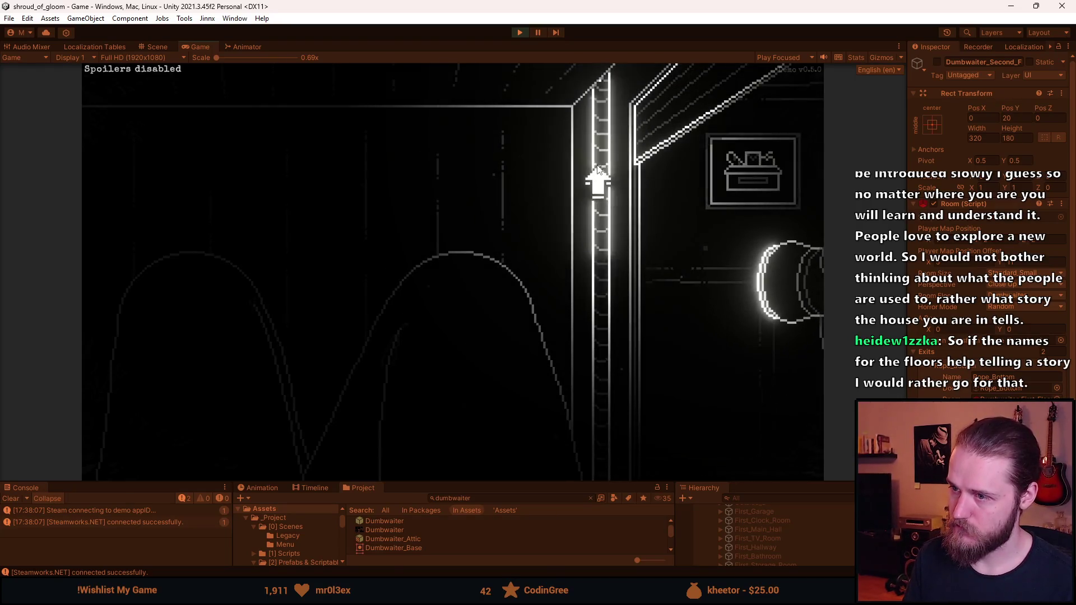
pyautogui.click(603, 188)
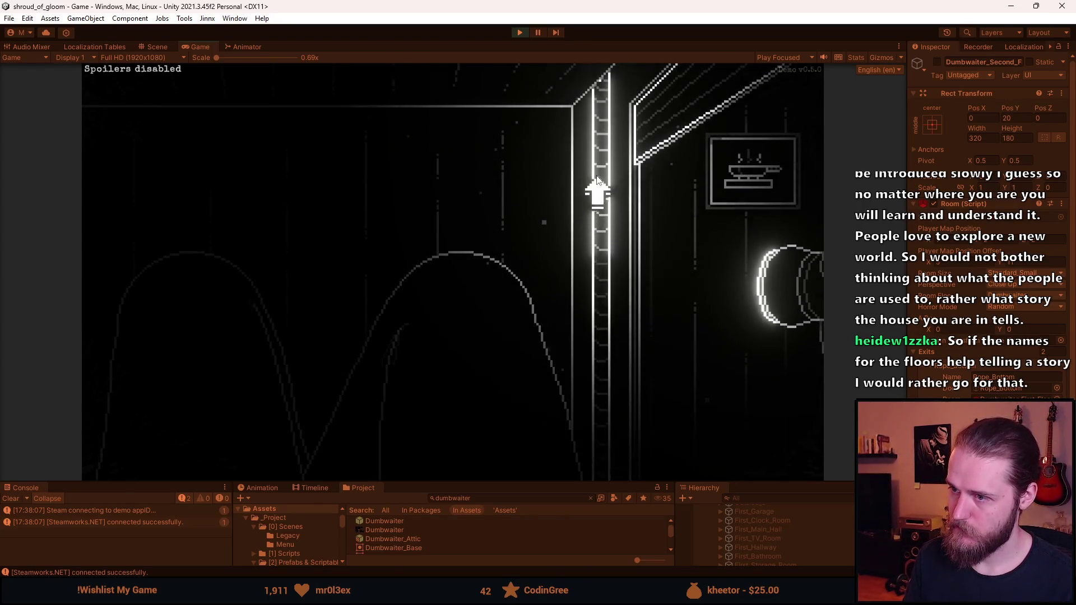
pyautogui.click(600, 257)
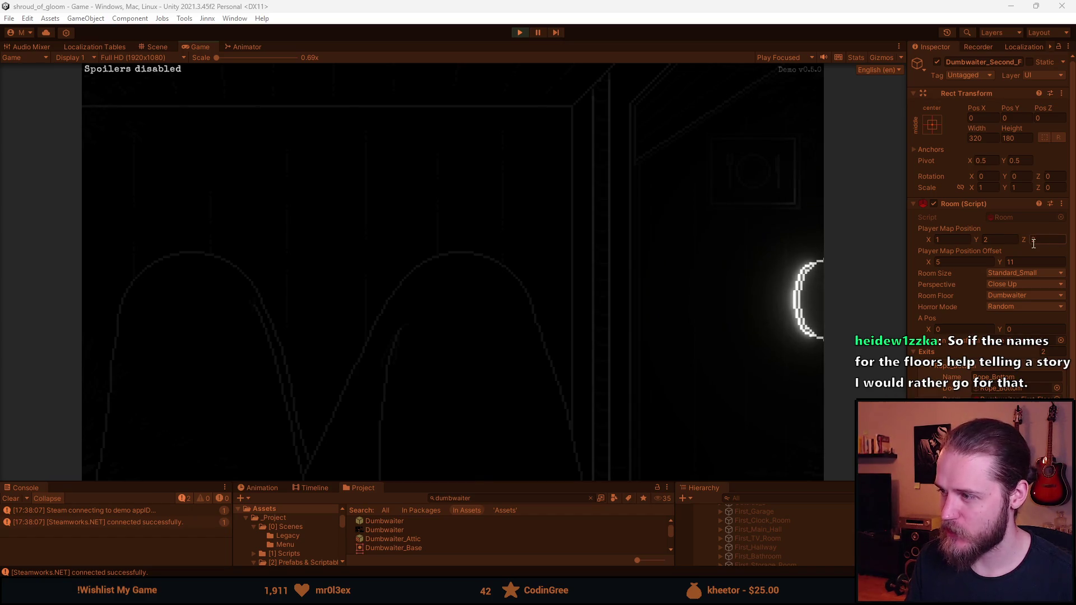
pyautogui.write('2')
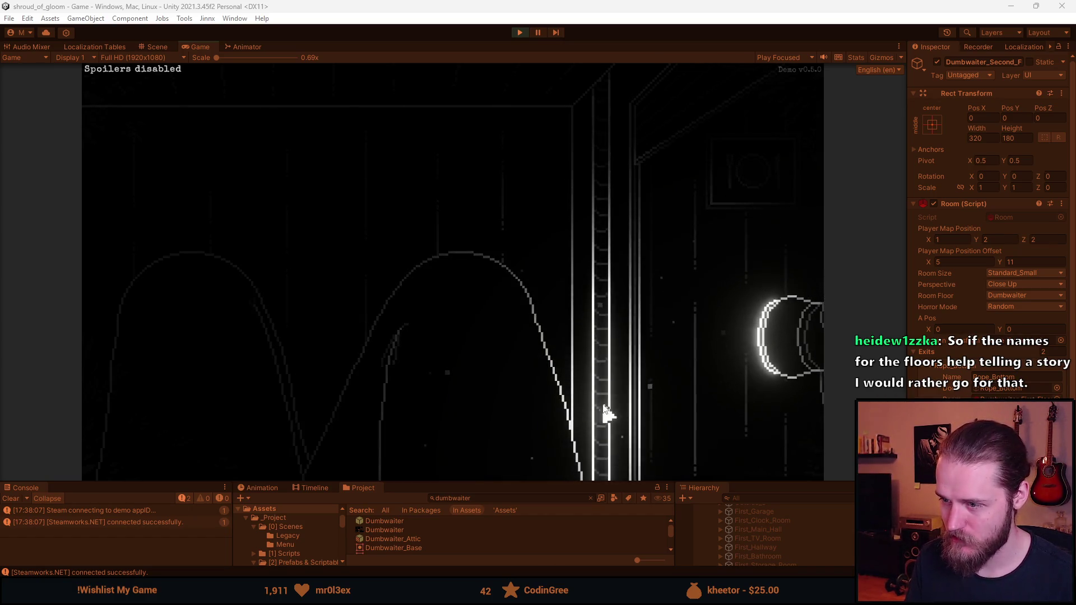
pyautogui.moveTo(640, 486); pyautogui.dragTo(640, 351)
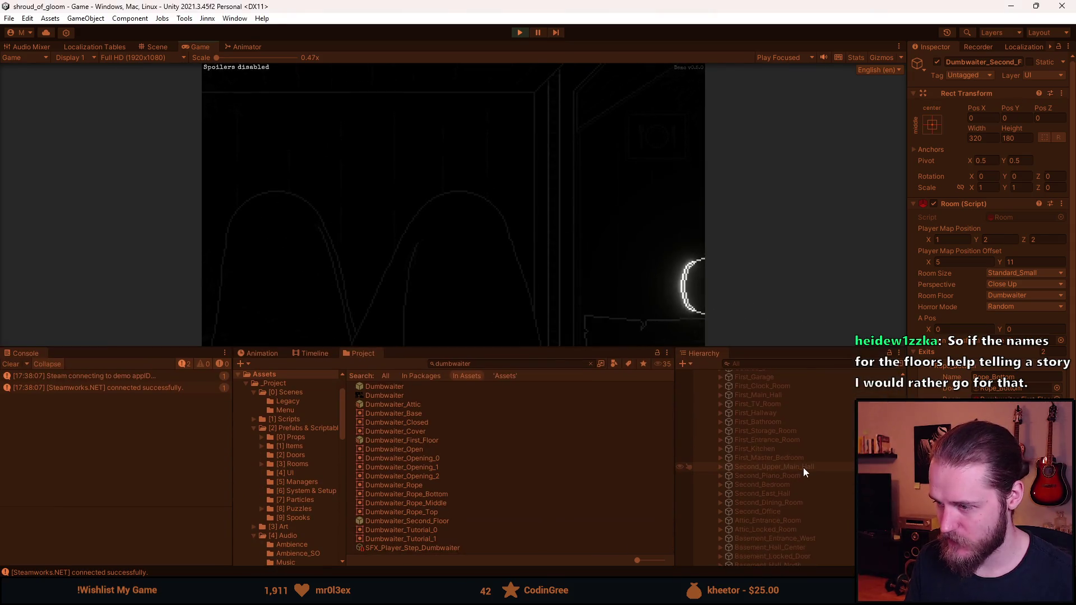
# Step: Inspect the Dumbwaiter_Basement room's settings and enlarge the Game view again
pyautogui.scroll(-5, 803, 467)
pyautogui.click(778, 468)
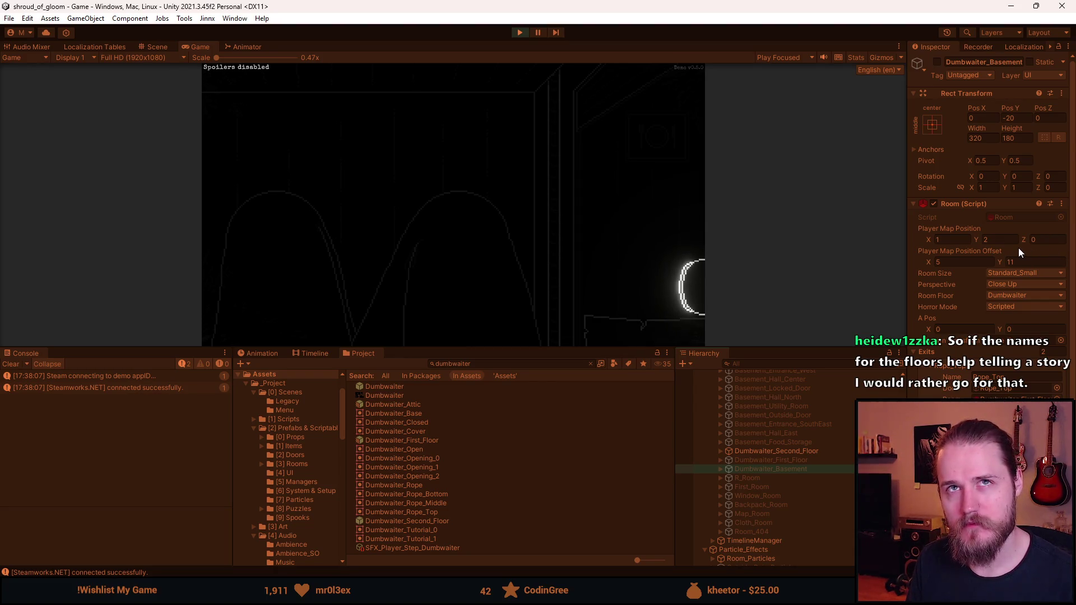
pyautogui.moveTo(516, 349); pyautogui.dragTo(515, 511)
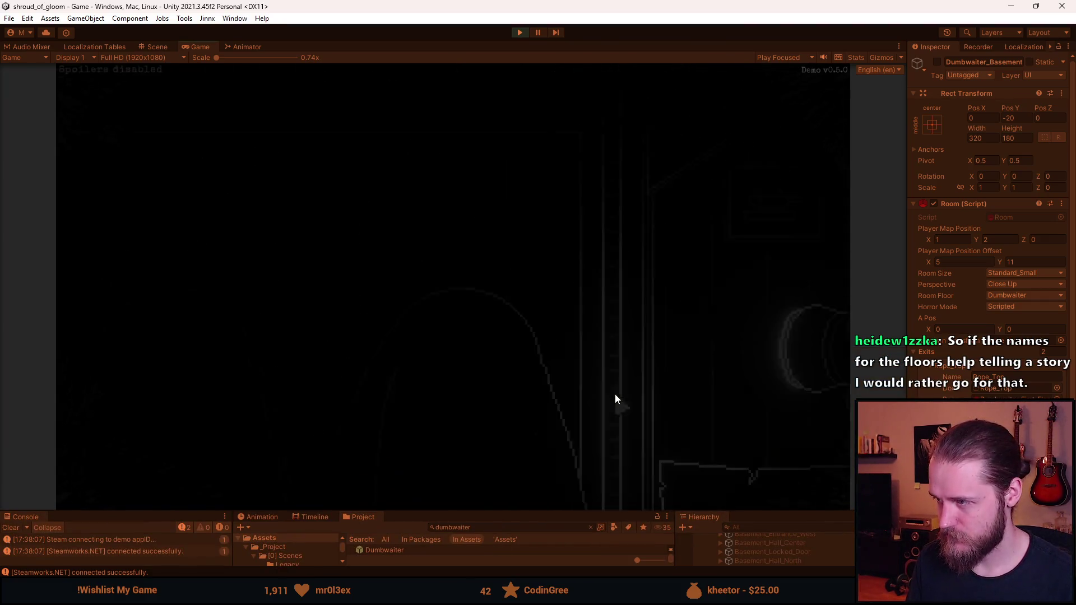
# Step: Use the dumbwaiter in the running game and step out into the kitchen
pyautogui.click(616, 378)
pyautogui.click(430, 332)
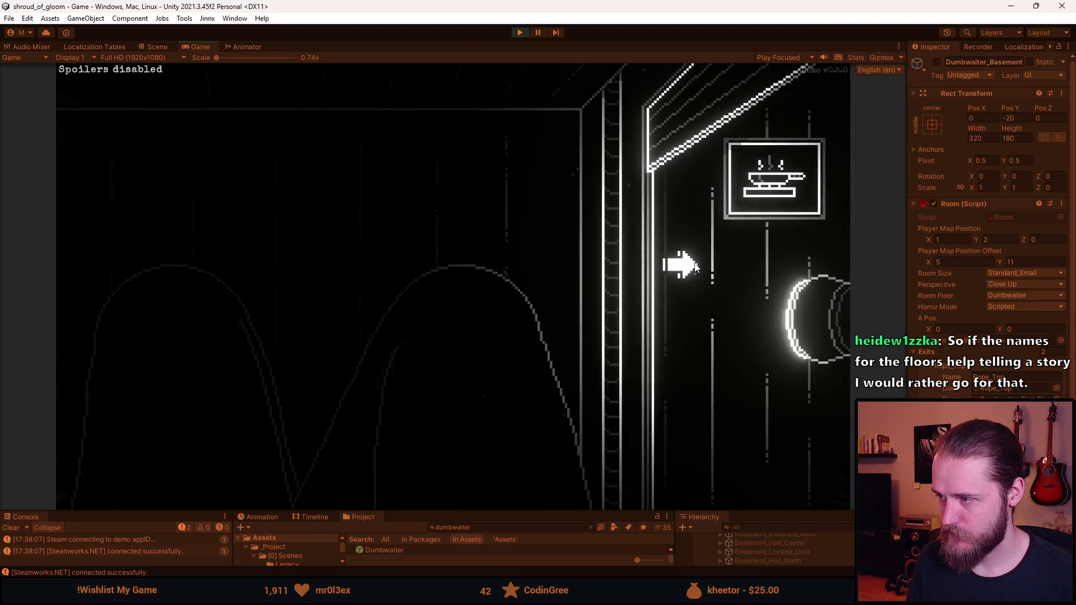
pyautogui.click(693, 275)
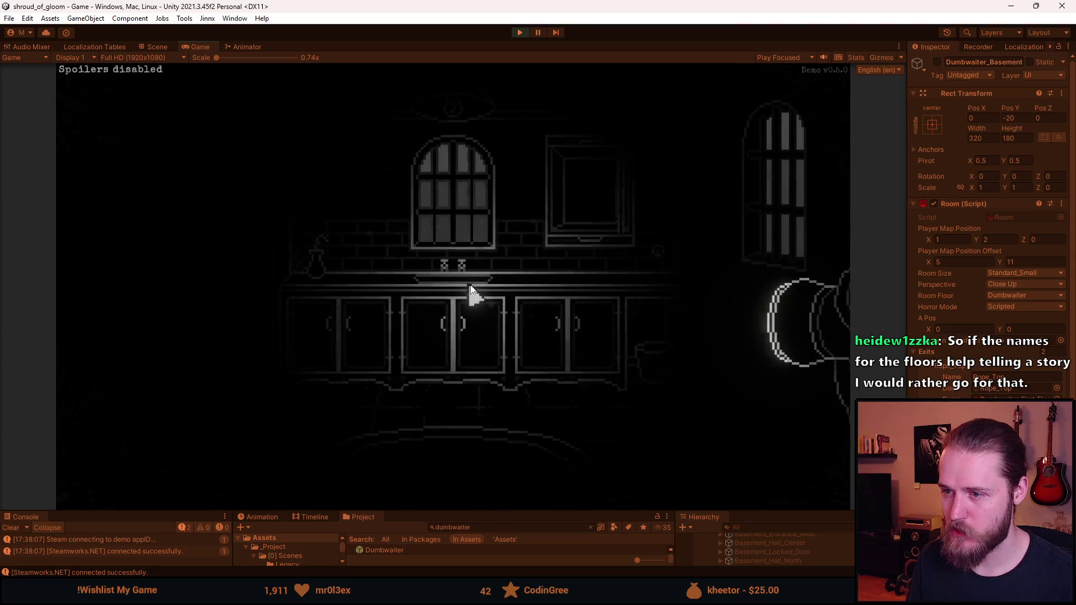
# Step: Toggle the floor map, walk into the TV room and back, and flip the map to Basement Floor
pyautogui.press('m')
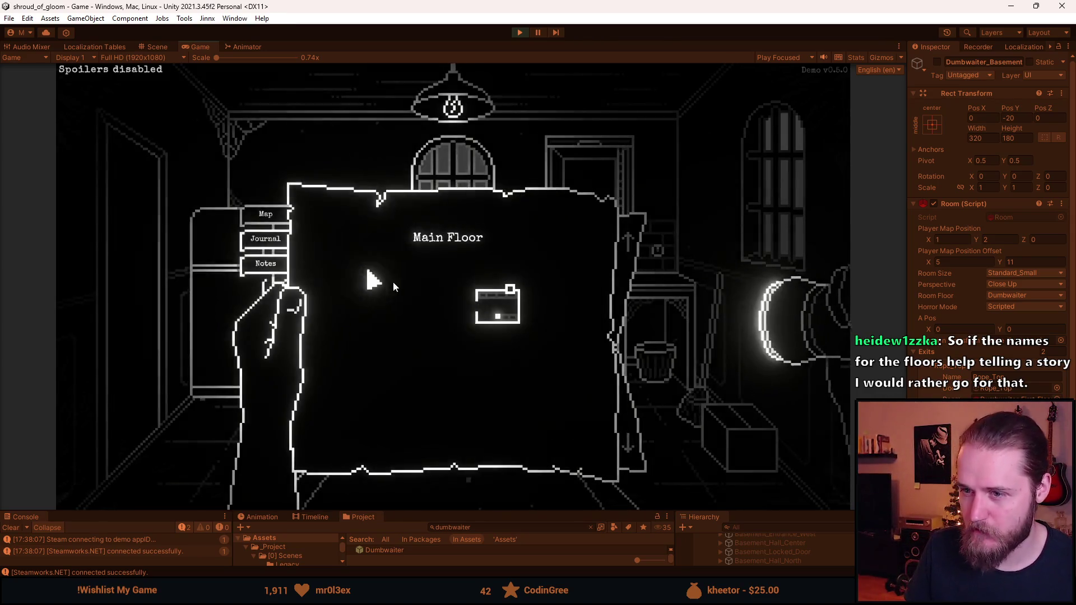
pyautogui.press('m')
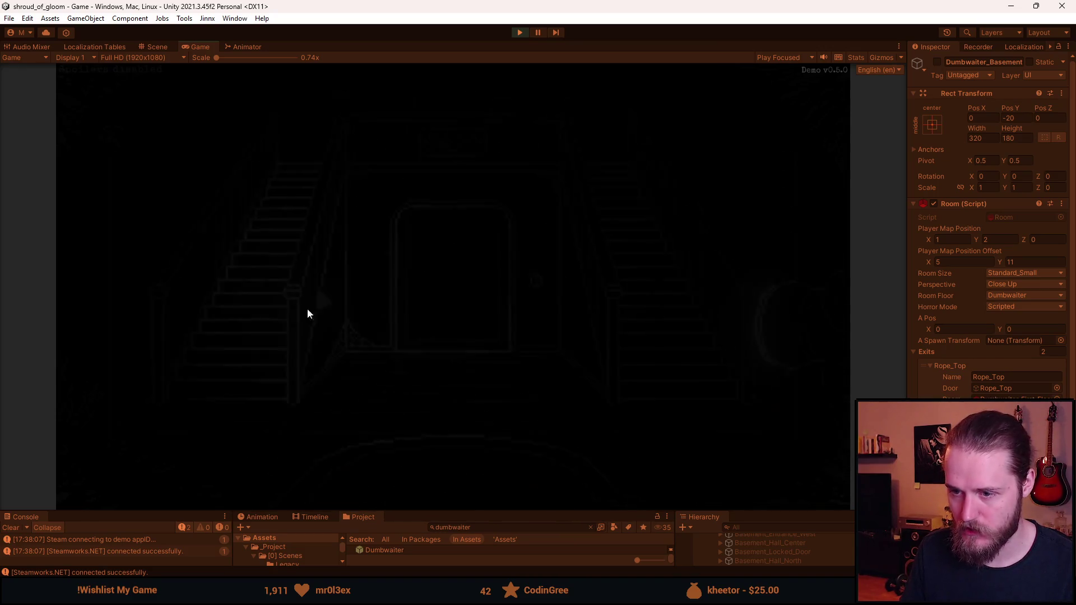
pyautogui.click(120, 336)
pyautogui.click(765, 242)
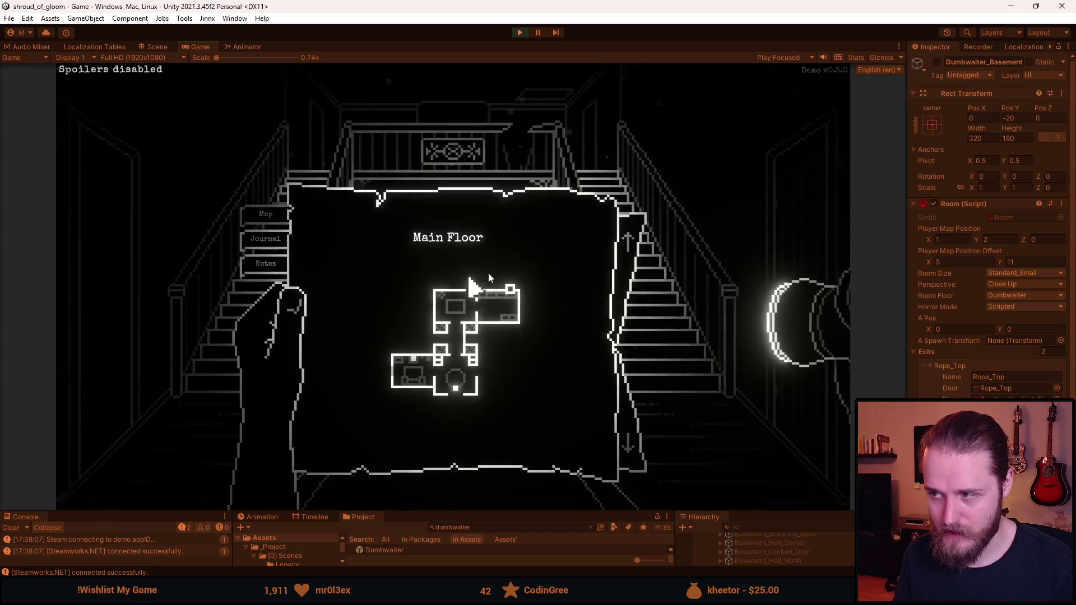
pyautogui.click(631, 437)
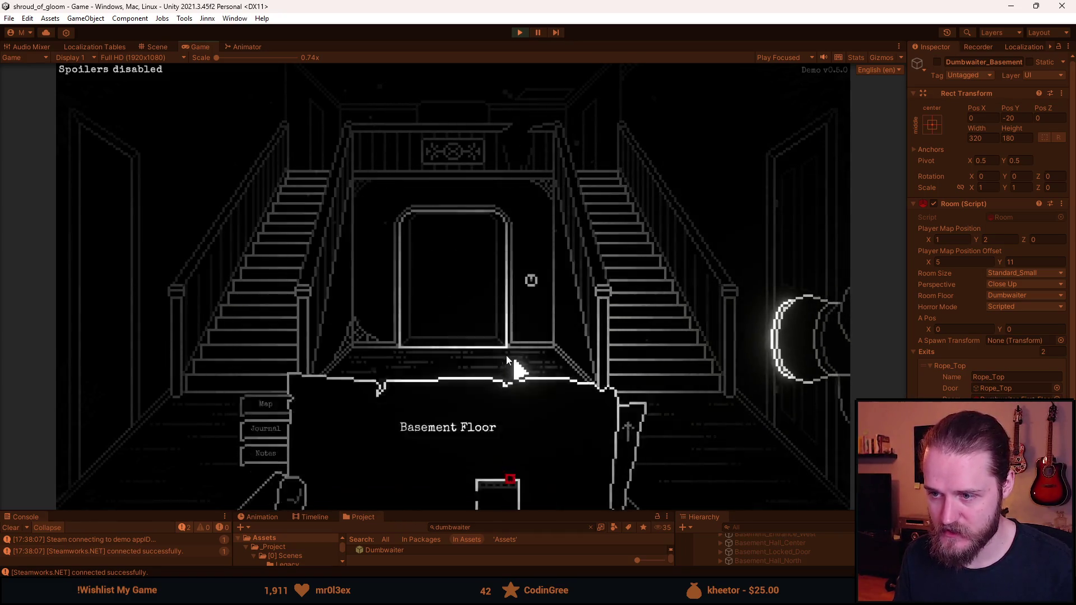
# Step: Close the map, climb the stairs, and check the Upper Floor map
pyautogui.click(621, 272)
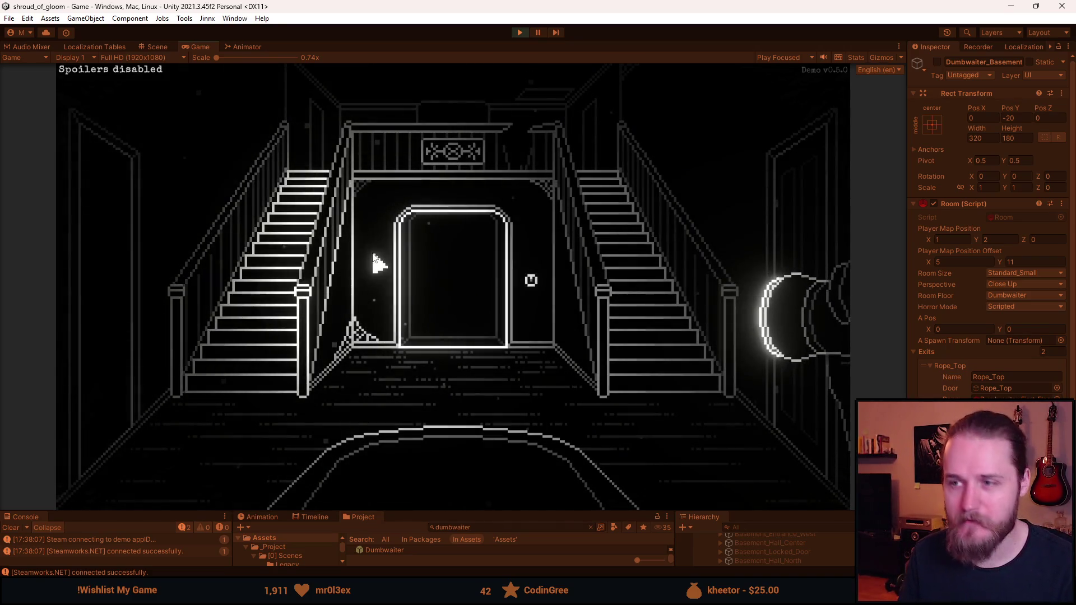
pyautogui.click(292, 224)
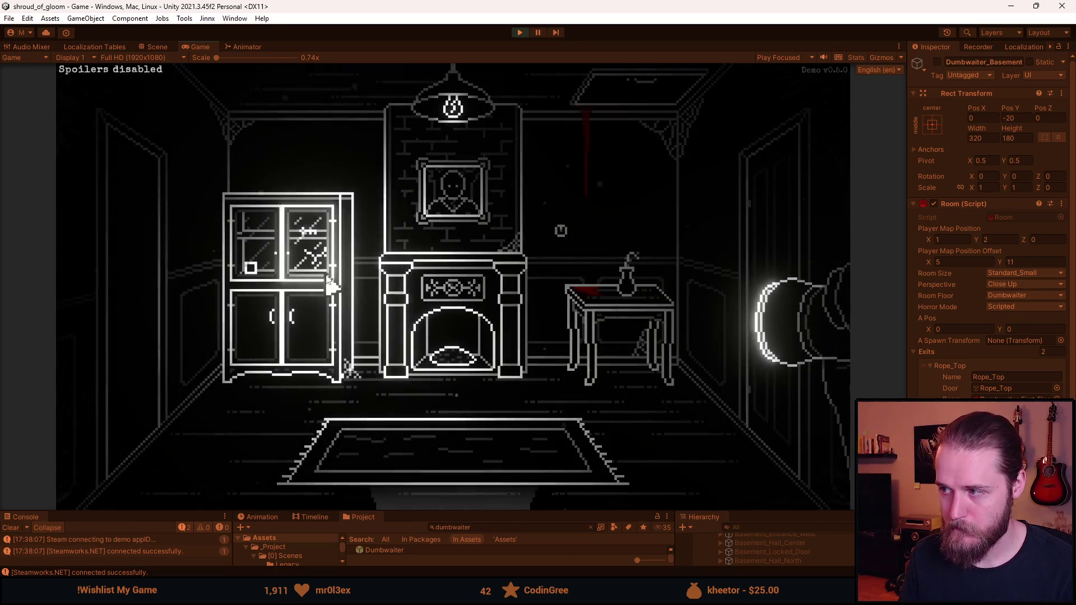
pyautogui.press('Tab')
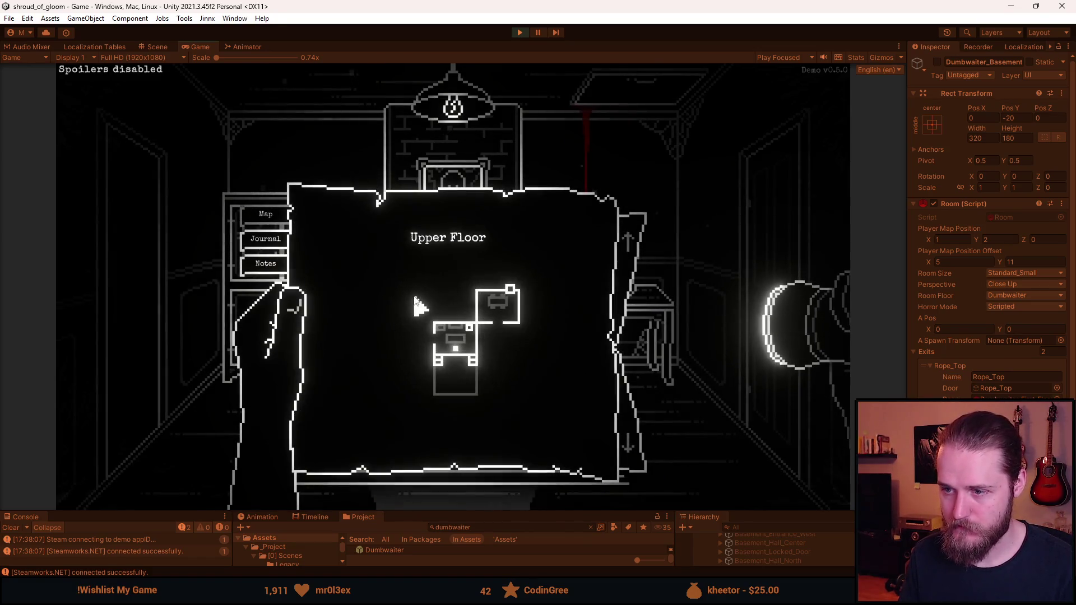
pyautogui.press('Tab')
# Step: Go back down to the staircase hall and check the Main Floor map
pyautogui.click(479, 461)
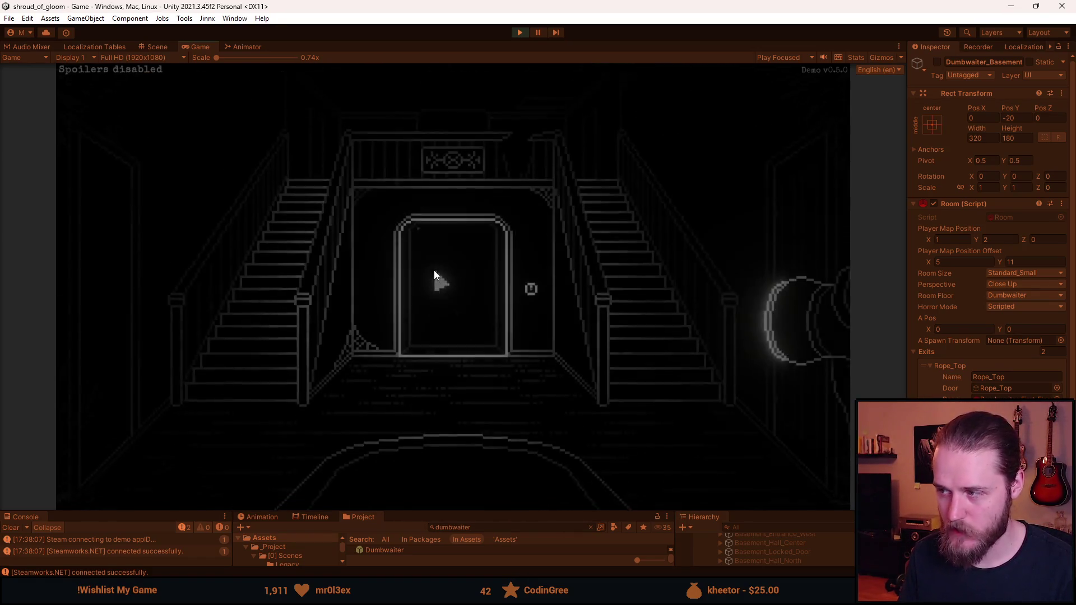
pyautogui.press('Tab')
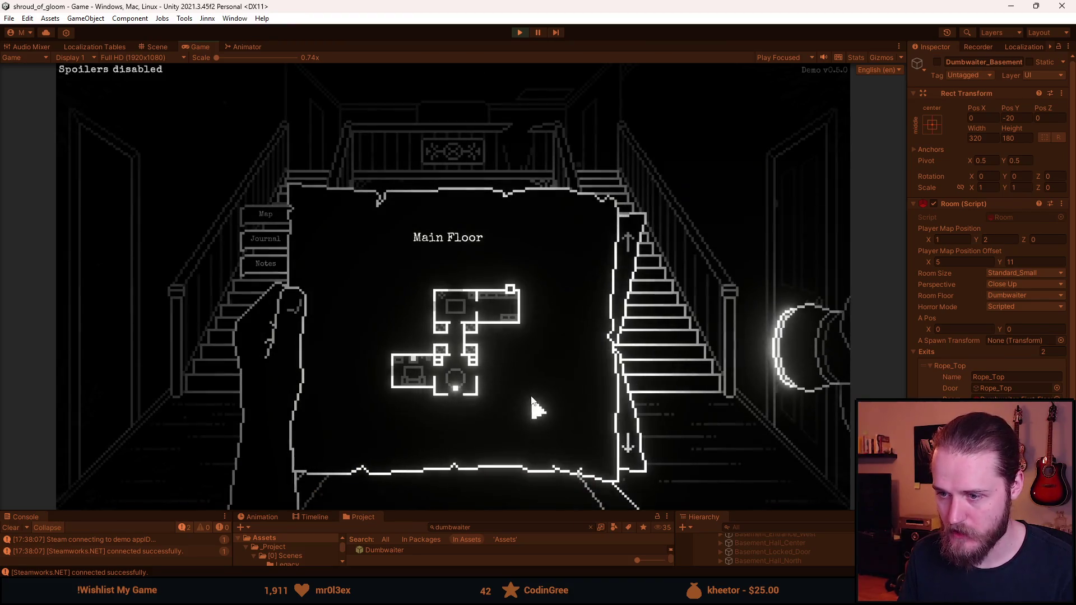
pyautogui.press('Tab')
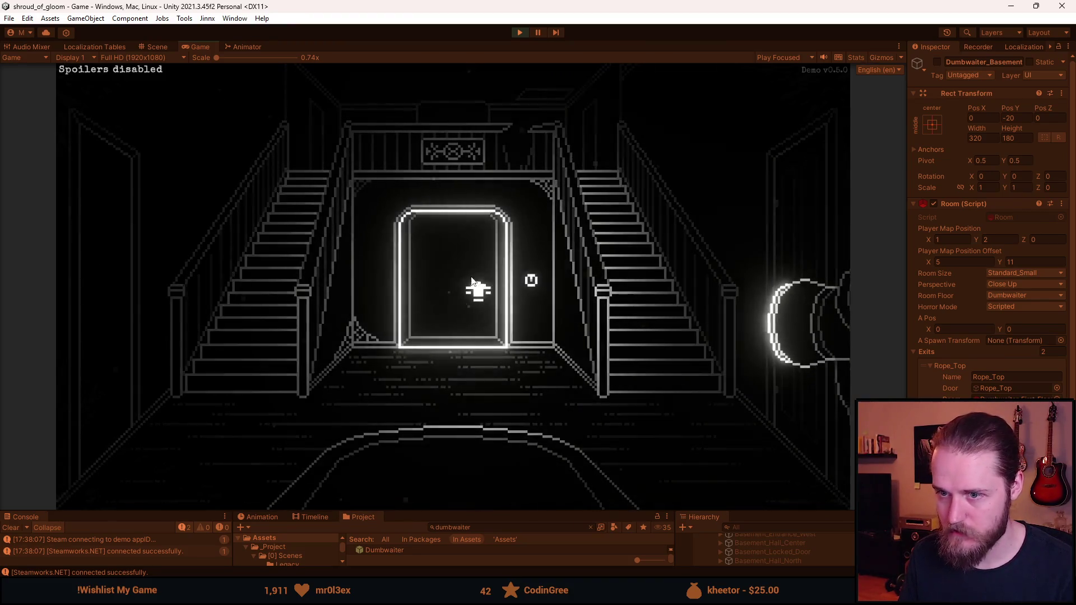
# Step: Walk through the table room and kitchen into the dumbwaiter, then exit to the dining room
pyautogui.click(447, 295)
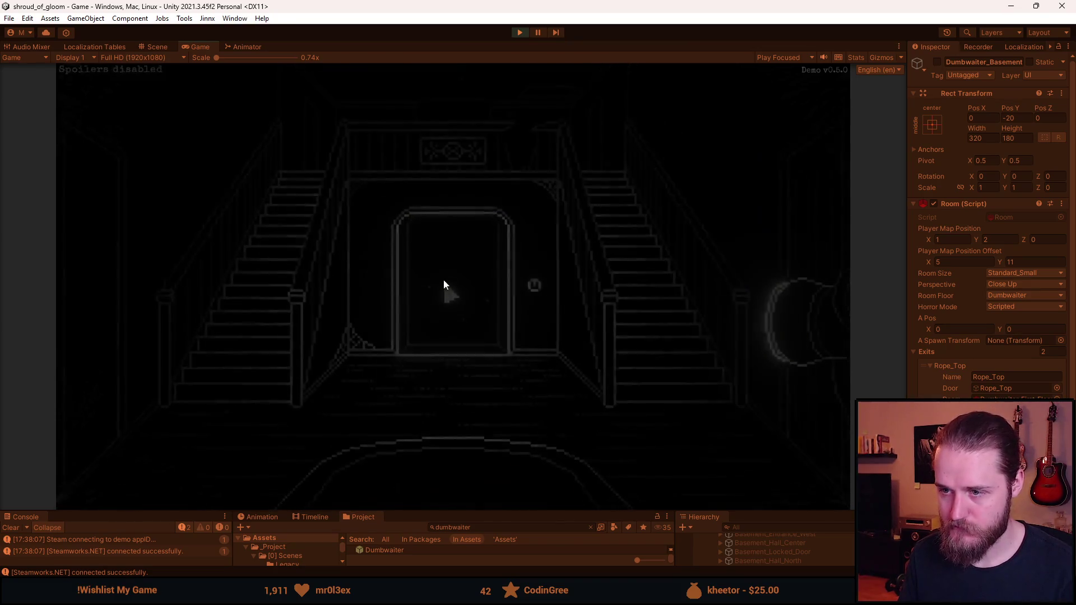
pyautogui.click(757, 258)
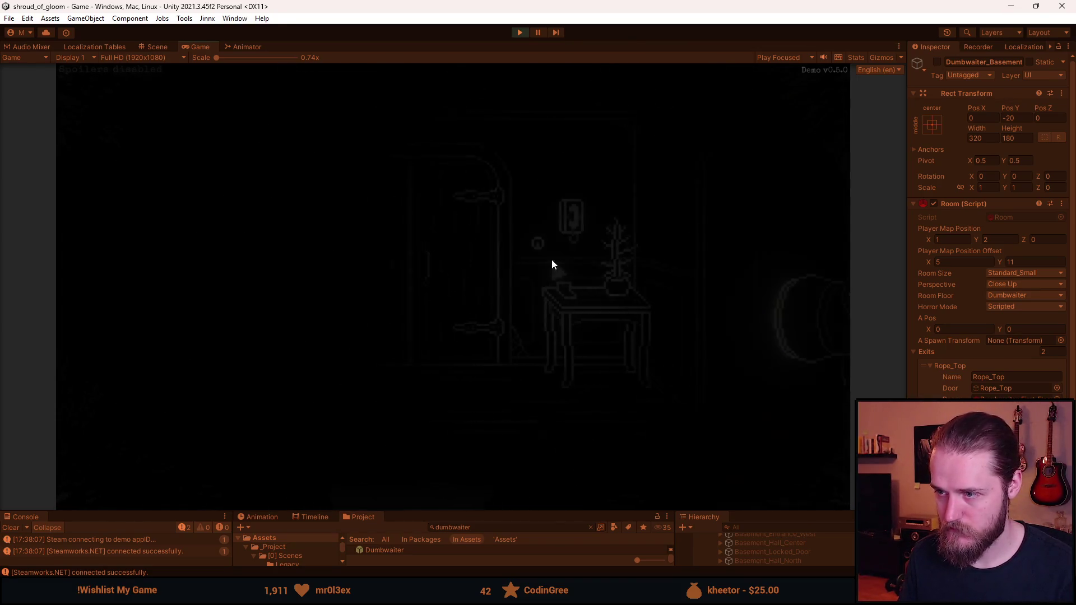
pyautogui.click(599, 220)
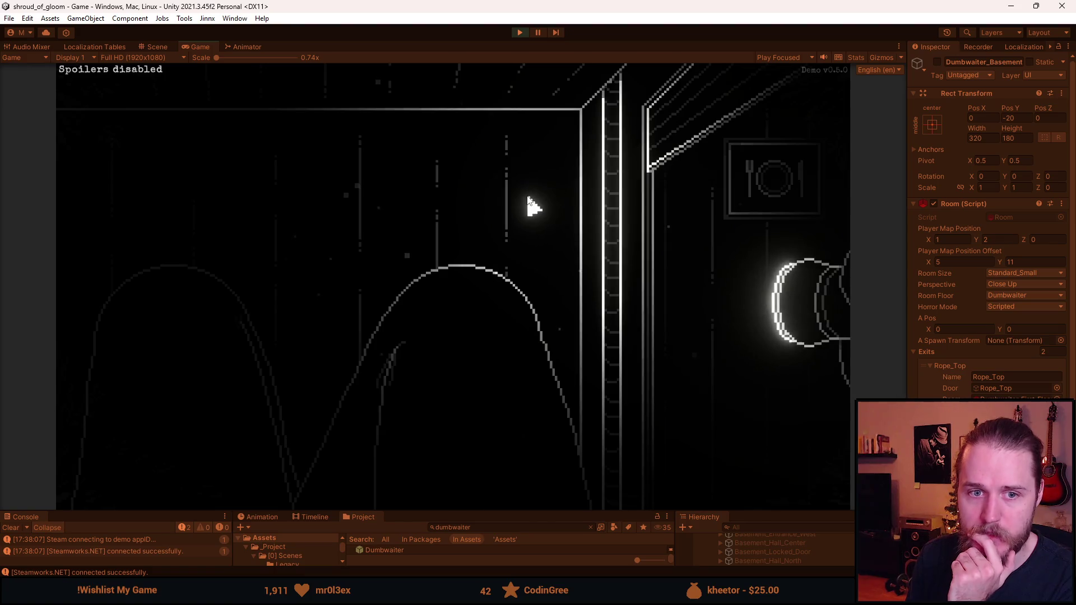
pyautogui.click(577, 153)
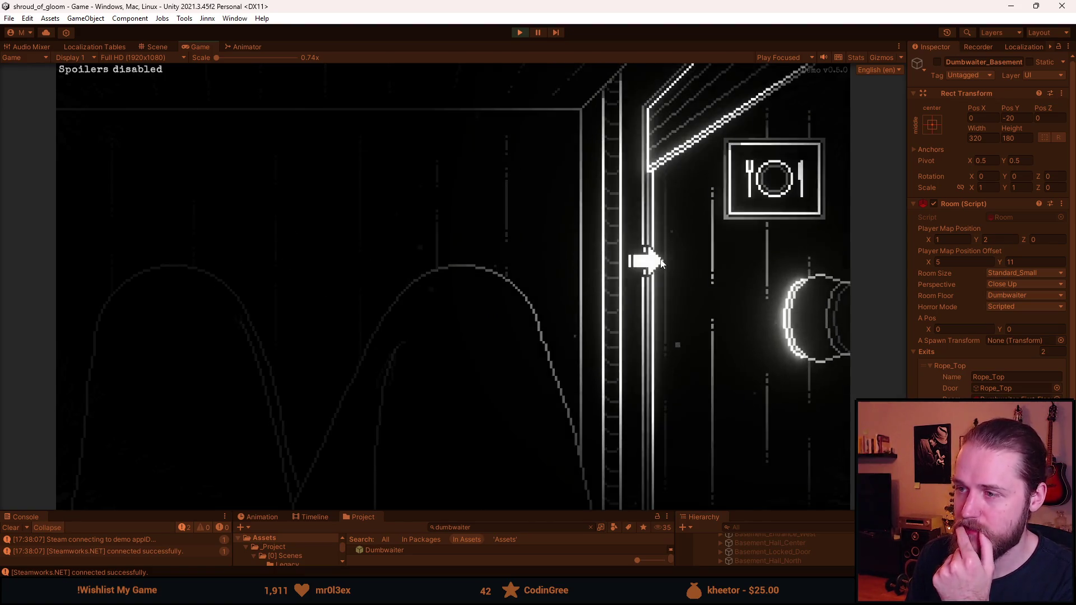
# Step: Re-enter the dumbwaiter and ride it down, up, and back down to the kitchen floor
pyautogui.click(571, 185)
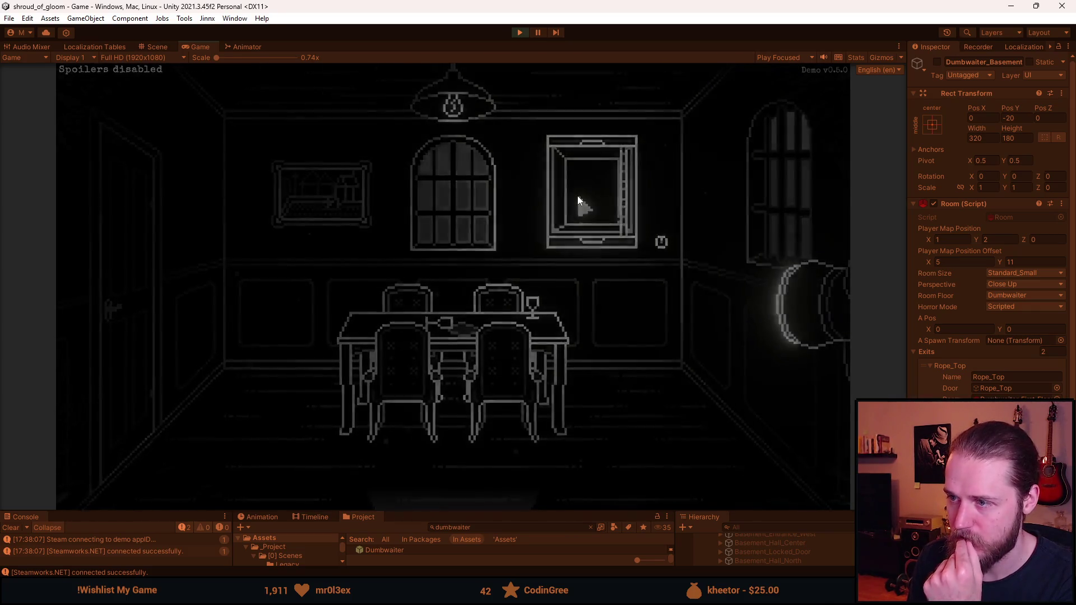
pyautogui.click(607, 370)
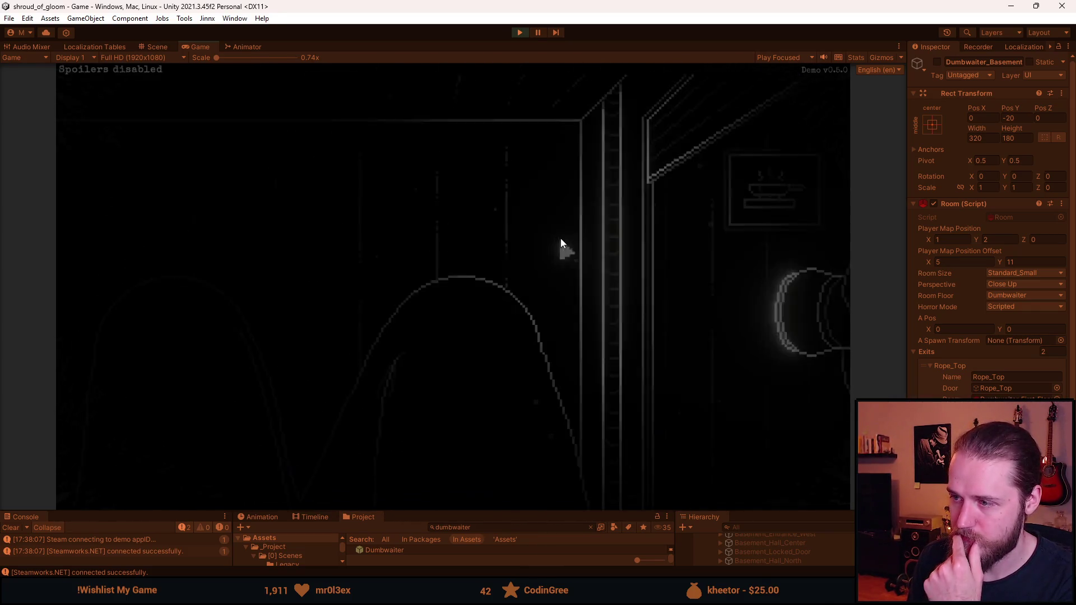
pyautogui.click(612, 356)
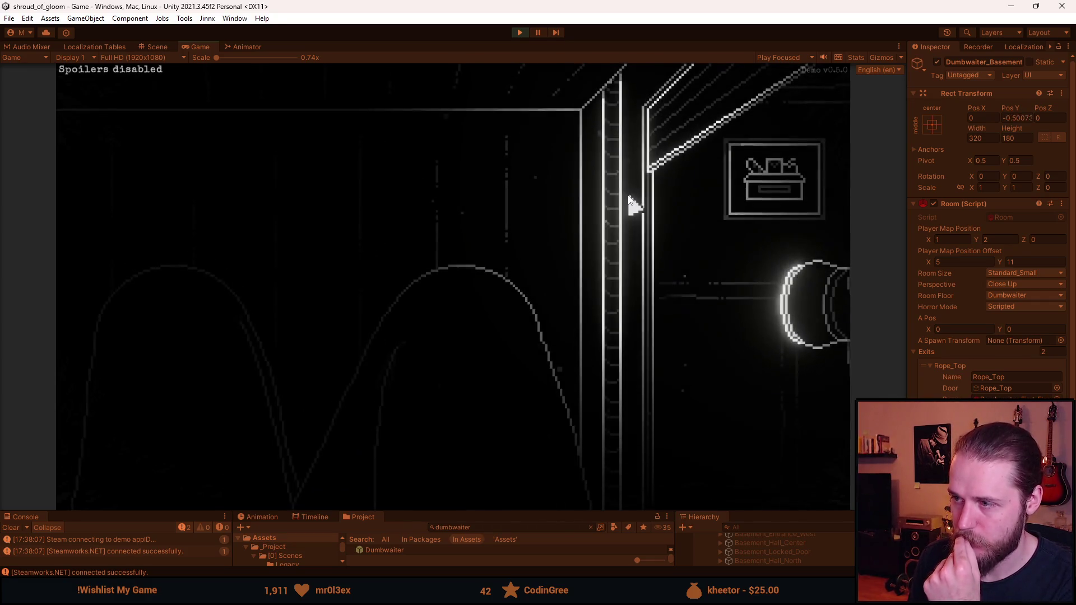
pyautogui.click(612, 189)
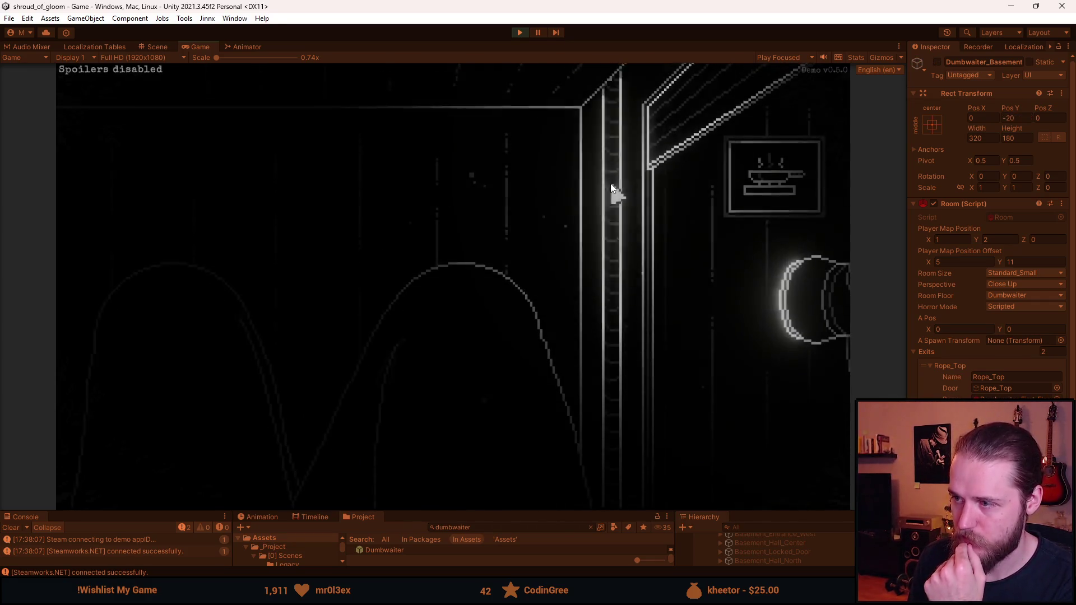
pyautogui.click(611, 188)
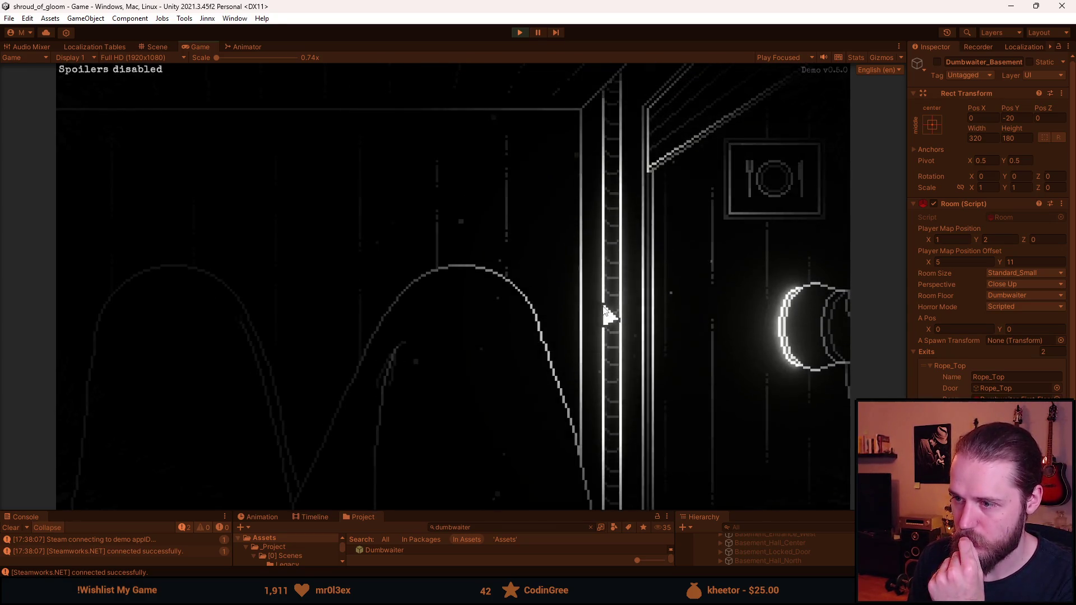
pyautogui.click(616, 344)
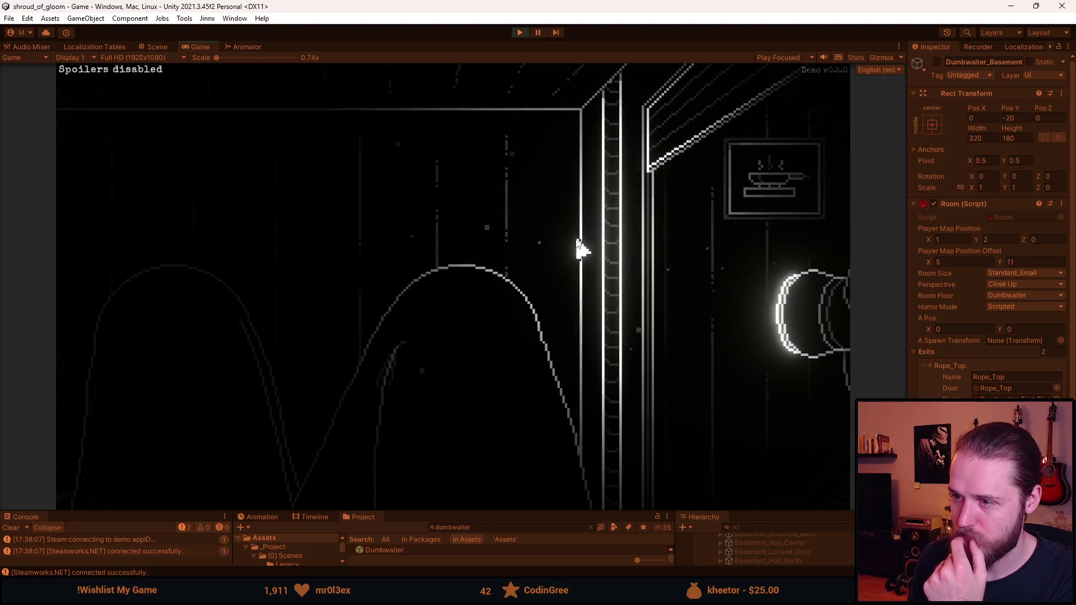
# Step: Step out into the kitchen and walk through the hallway to the staircase hall
pyautogui.click(697, 238)
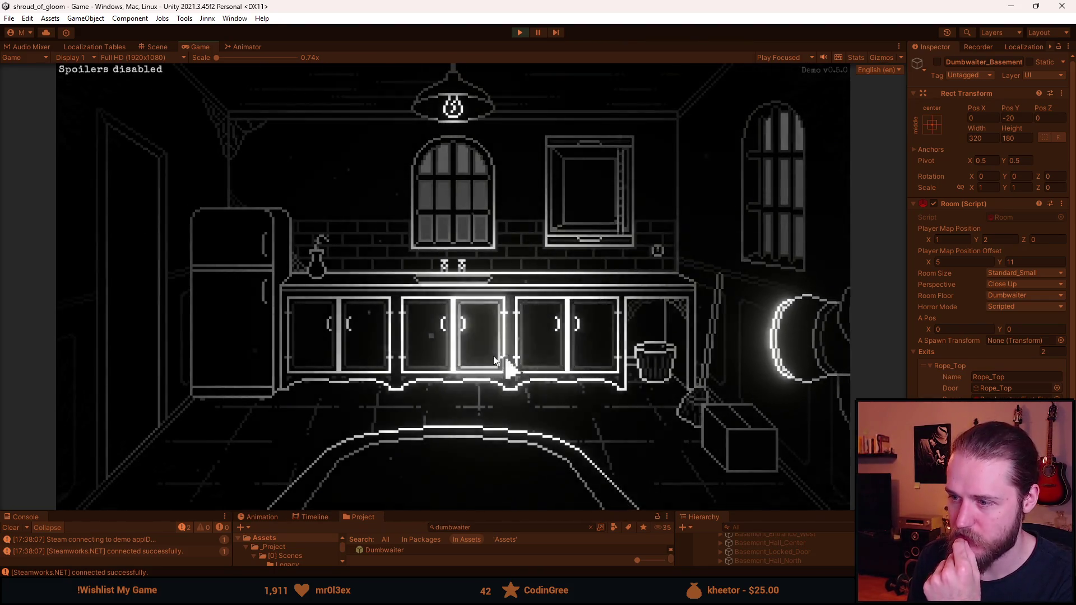
pyautogui.click(159, 360)
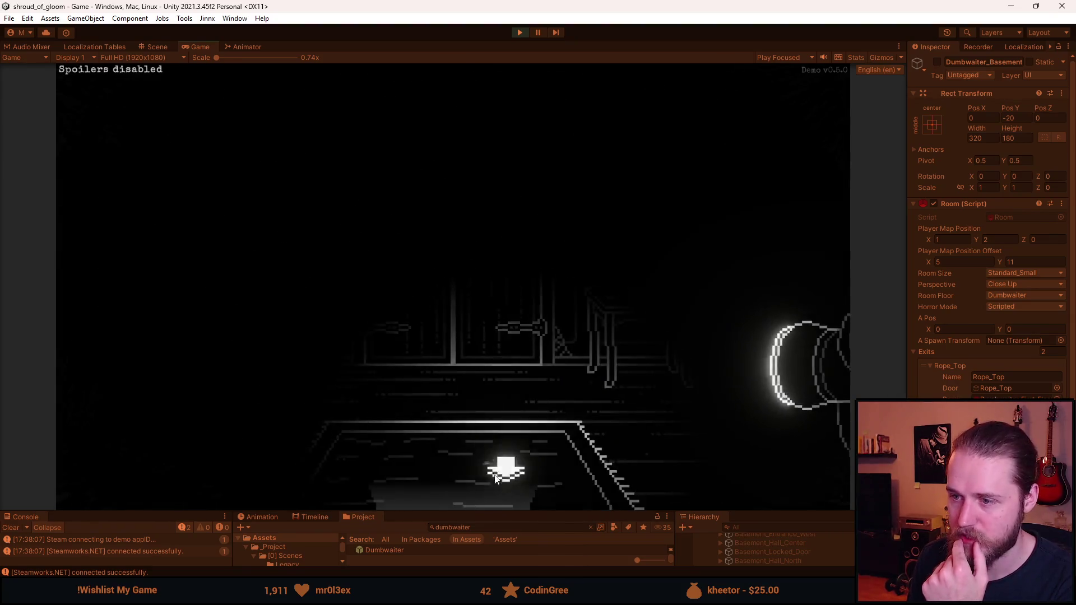
pyautogui.click(542, 294)
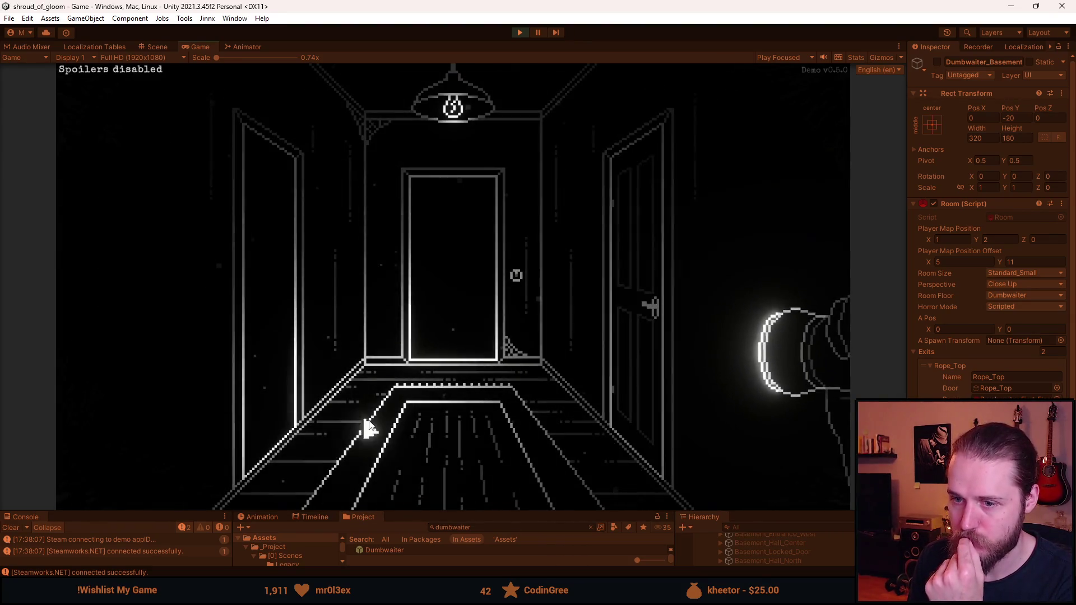
pyautogui.click(416, 483)
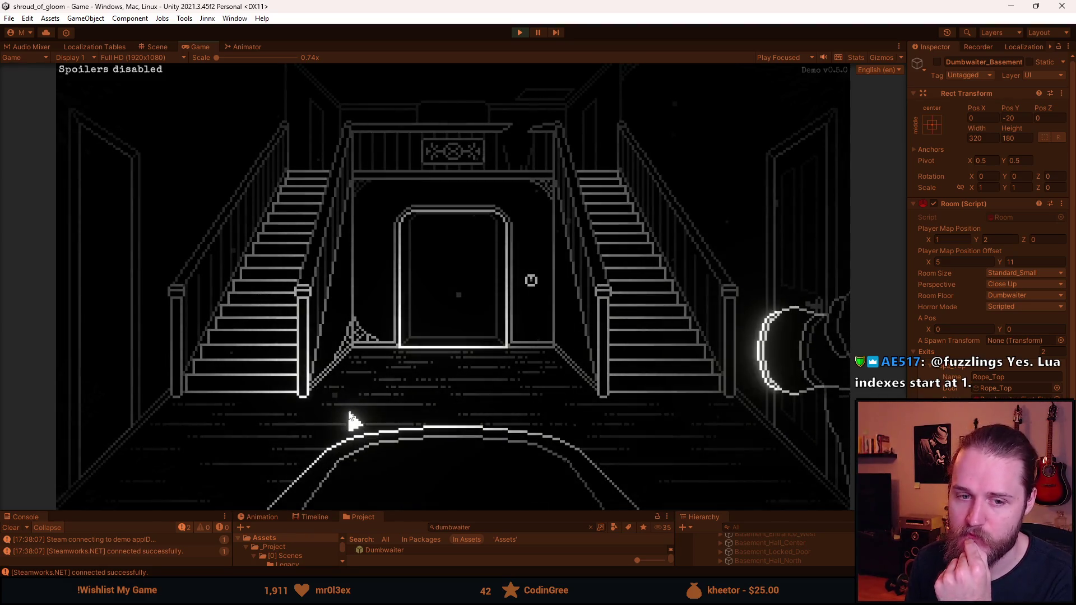
# Step: Take the left staircase, return to the hall, then go through the fireplace room into the piano room
pyautogui.click(283, 355)
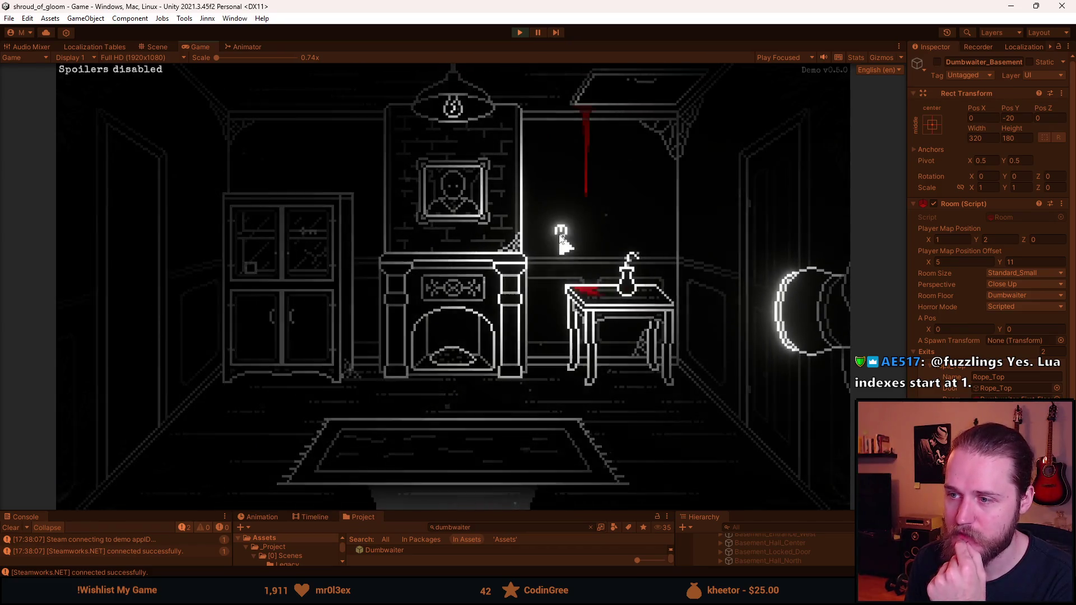
pyautogui.click(448, 438)
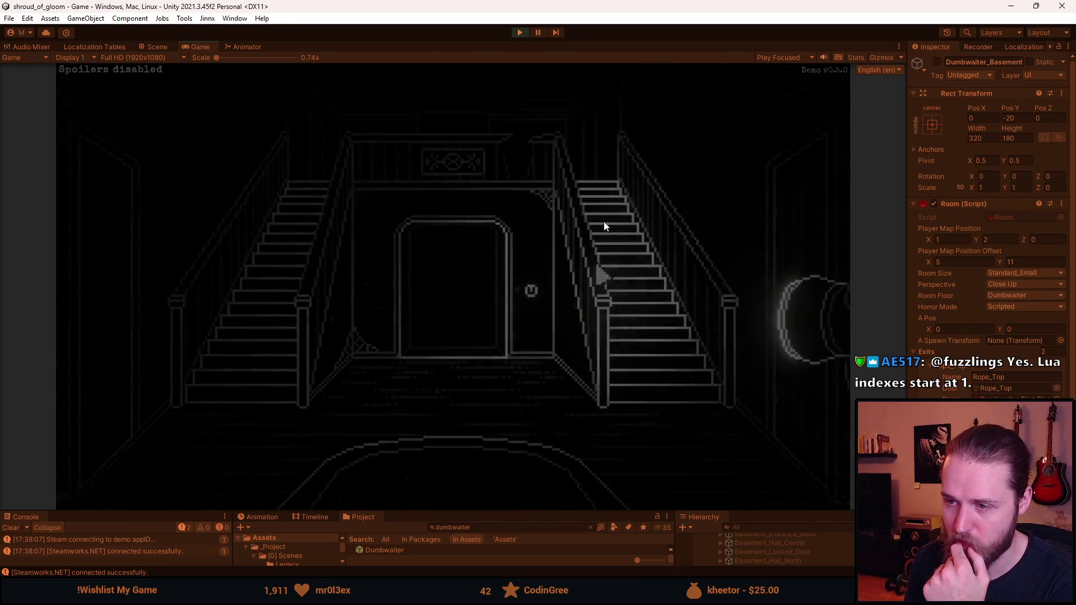
pyautogui.click(287, 286)
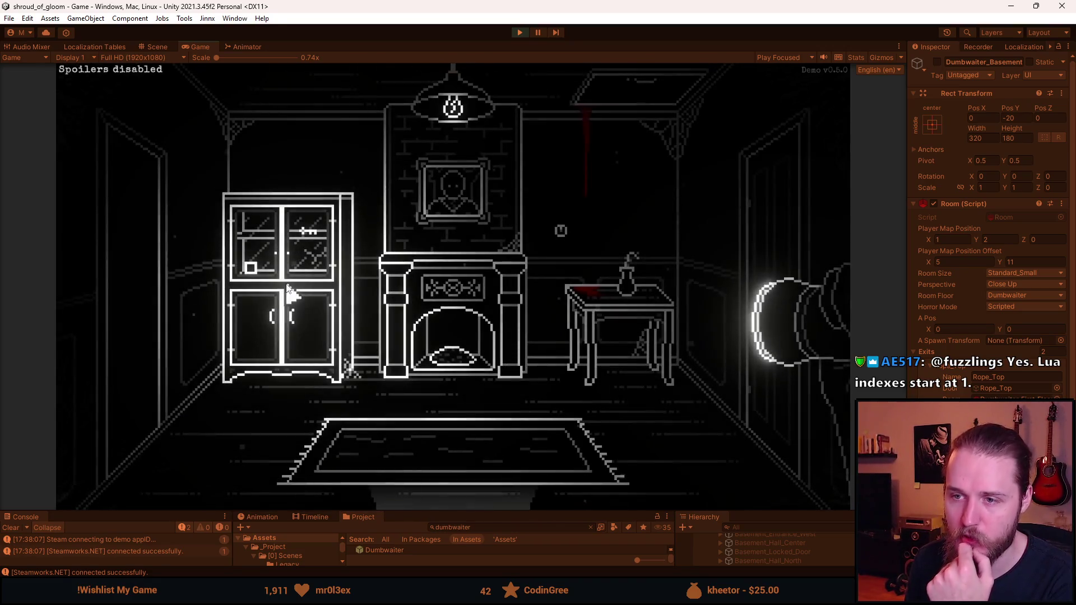
pyautogui.click(144, 228)
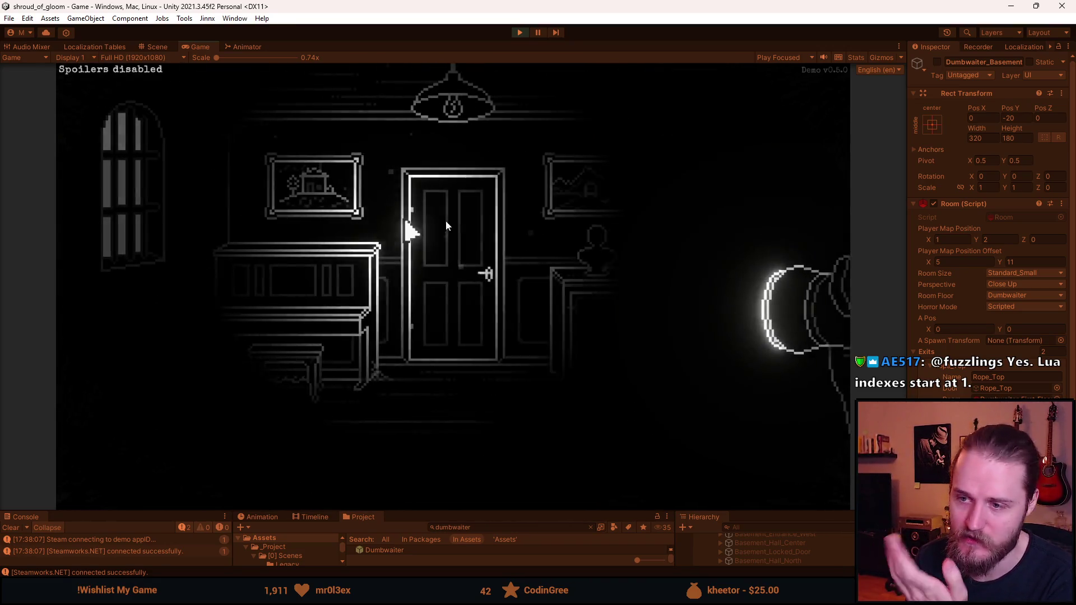
# Step: View the piano close-up, open the cabinet, try the floor hatch, then head to the TV room
pyautogui.click(353, 313)
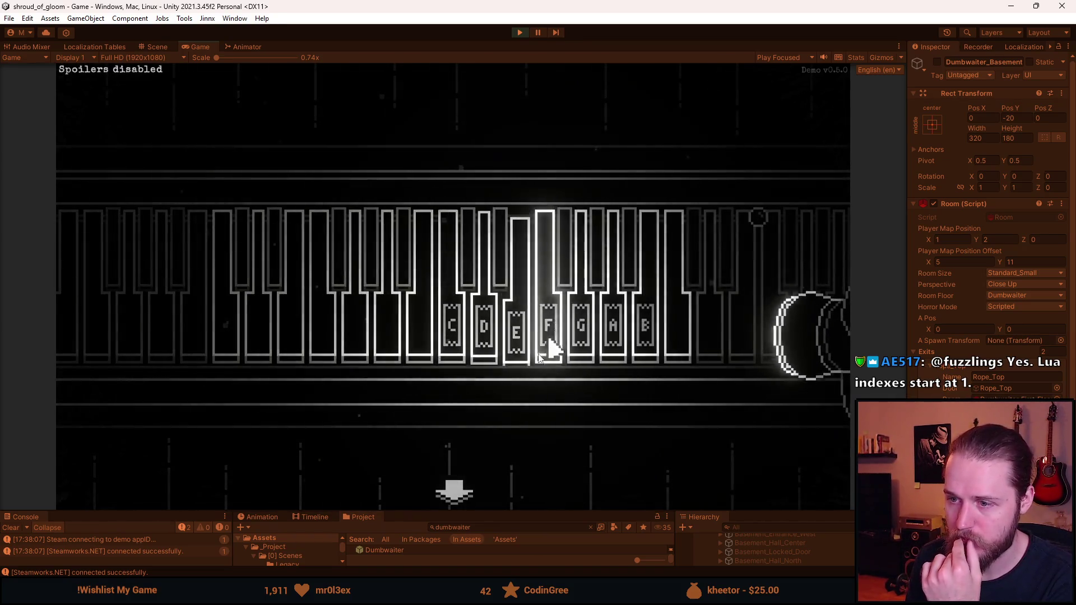
pyautogui.click(443, 491)
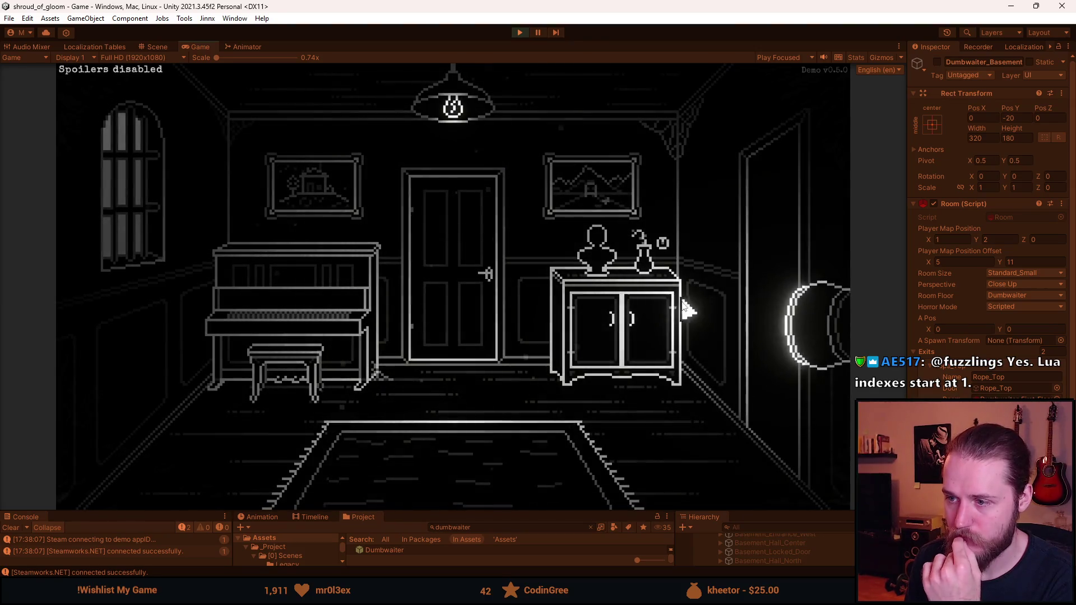
pyautogui.click(683, 303)
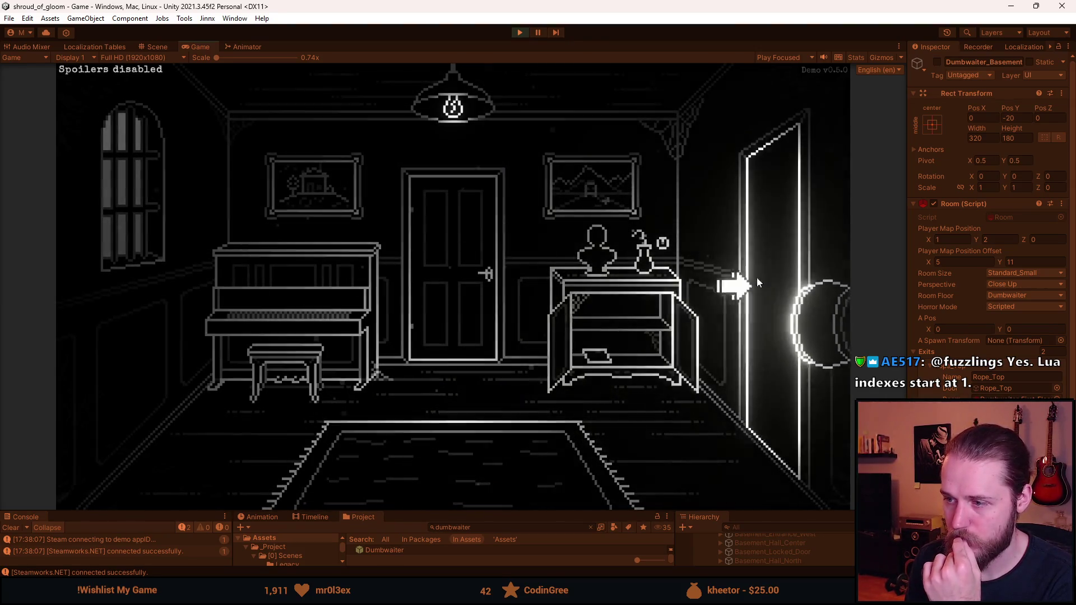
pyautogui.click(749, 285)
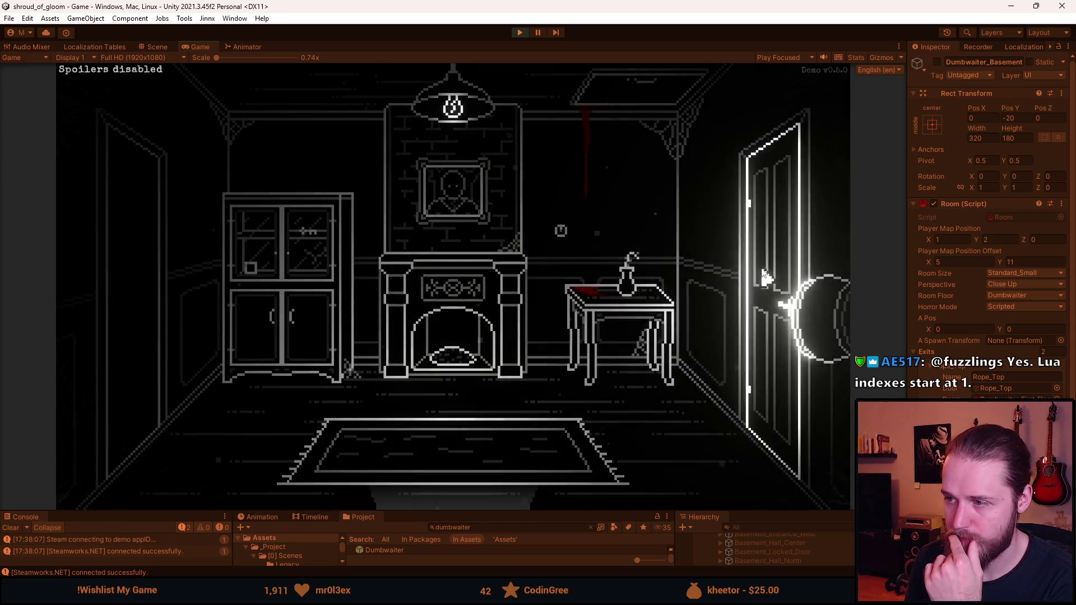
pyautogui.click(471, 465)
pyautogui.click(420, 264)
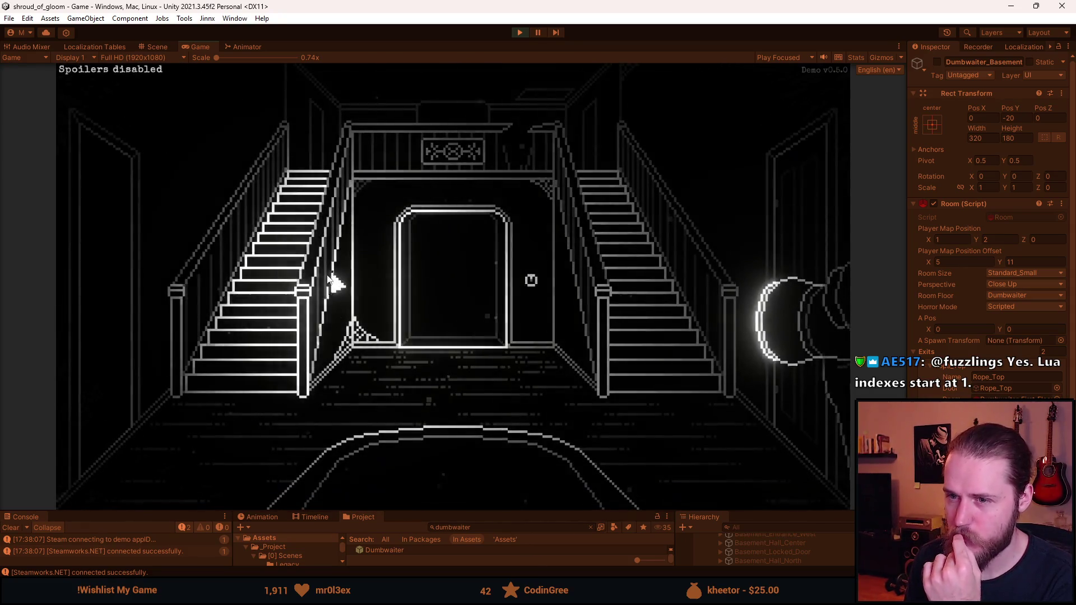
pyautogui.click(120, 290)
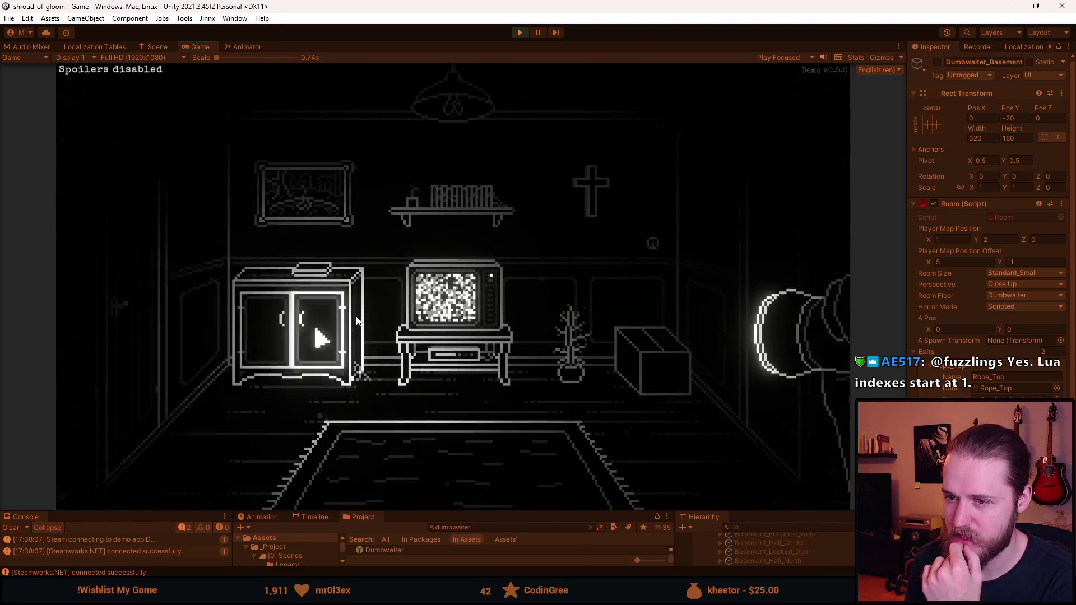
# Step: Walk from the TV room through the corridor and storeroom, then back through the hall's central doorway
pyautogui.click(740, 259)
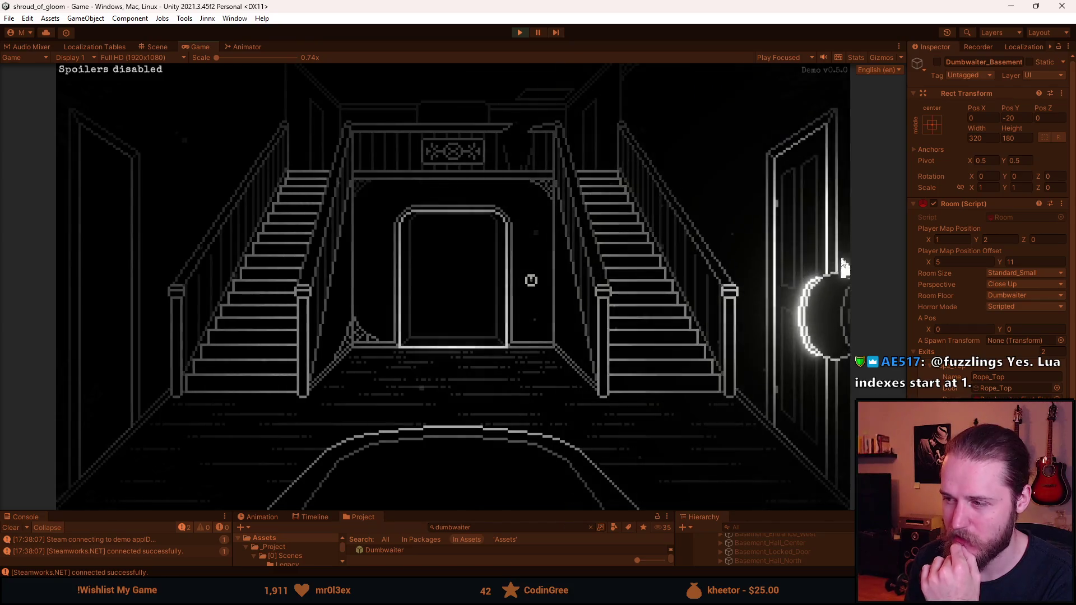
pyautogui.click(493, 320)
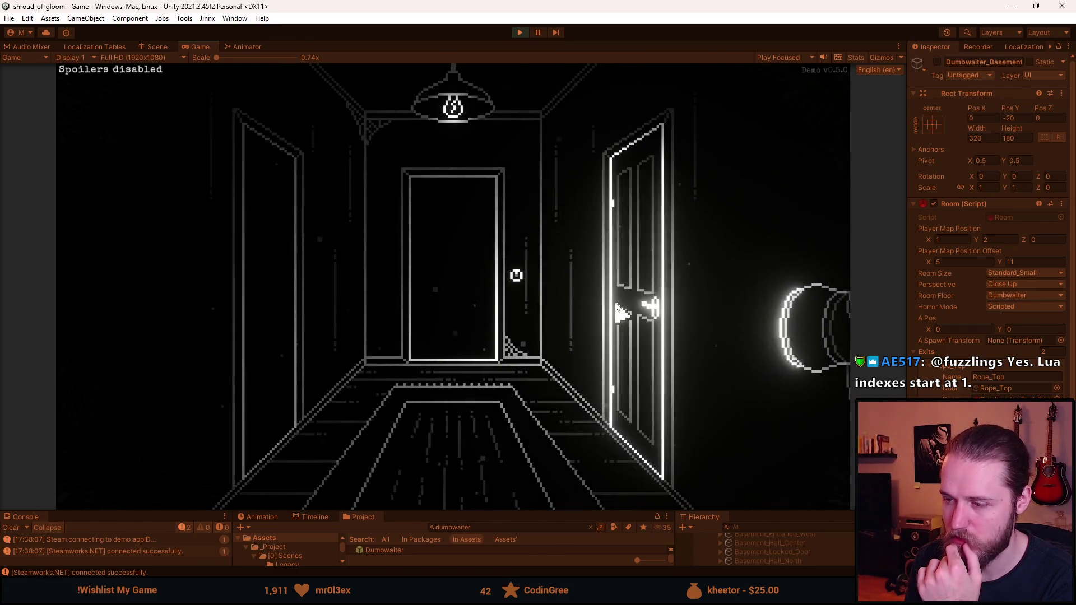
pyautogui.click(272, 300)
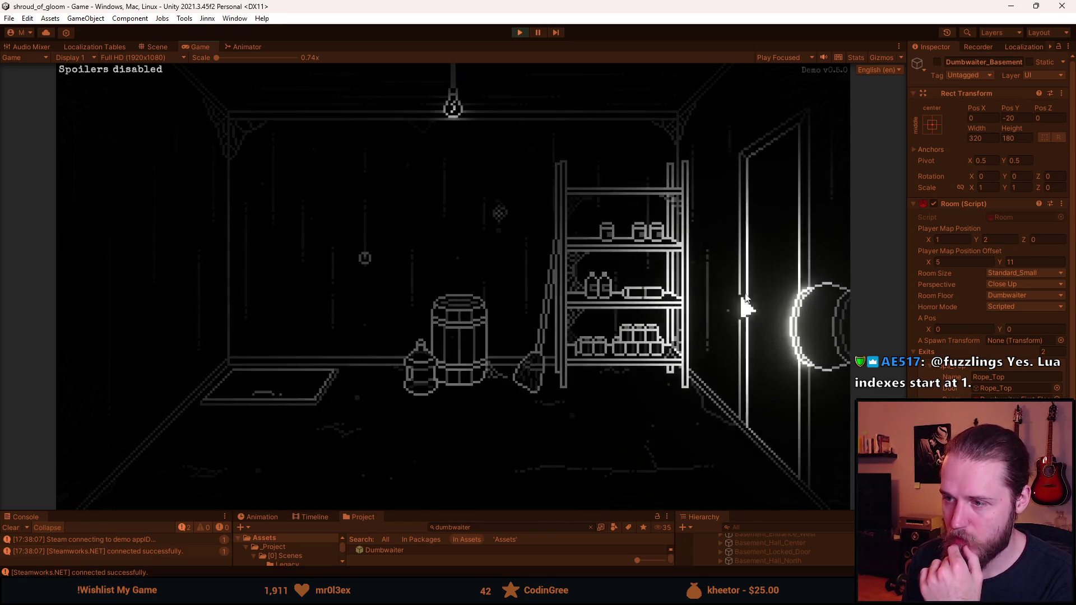
pyautogui.click(732, 308)
pyautogui.click(477, 290)
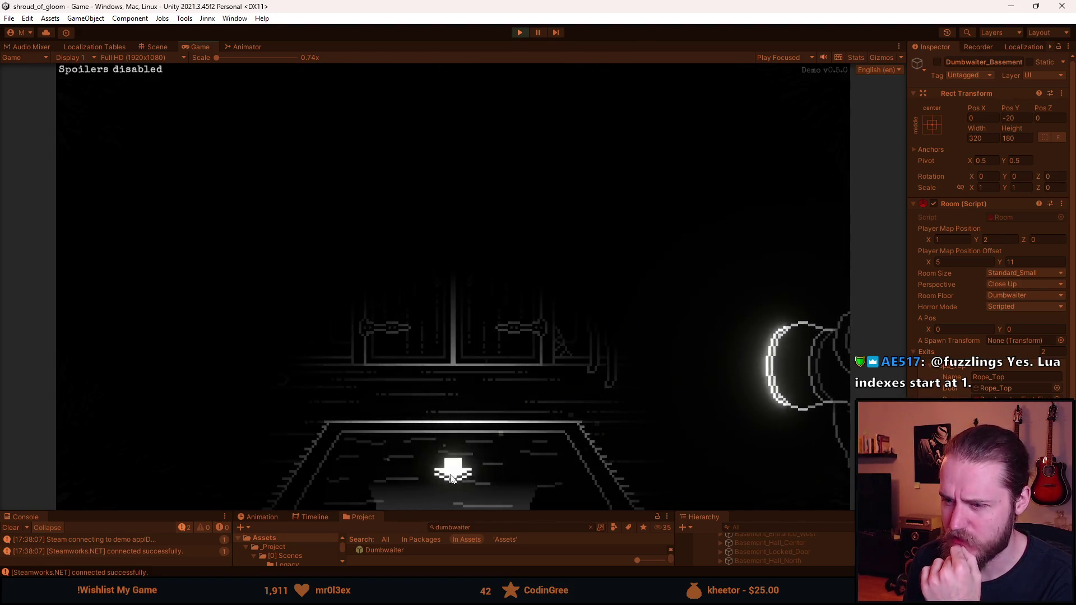
pyautogui.click(456, 489)
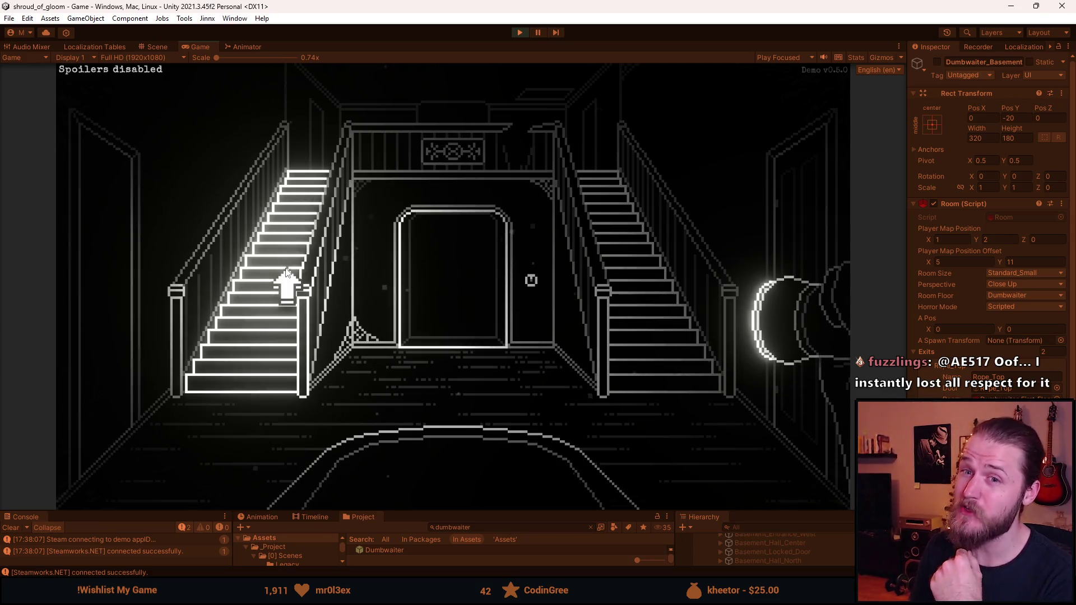
pyautogui.click(471, 309)
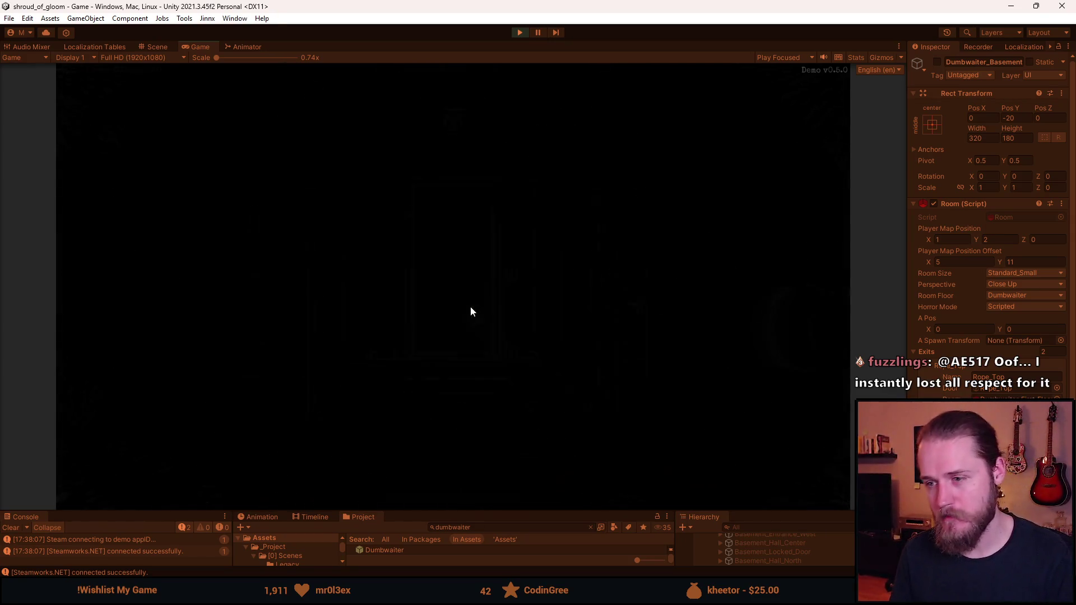
# Step: Enter the bathroom through the right-hand door, then open and close the sink cabinet
pyautogui.click(635, 289)
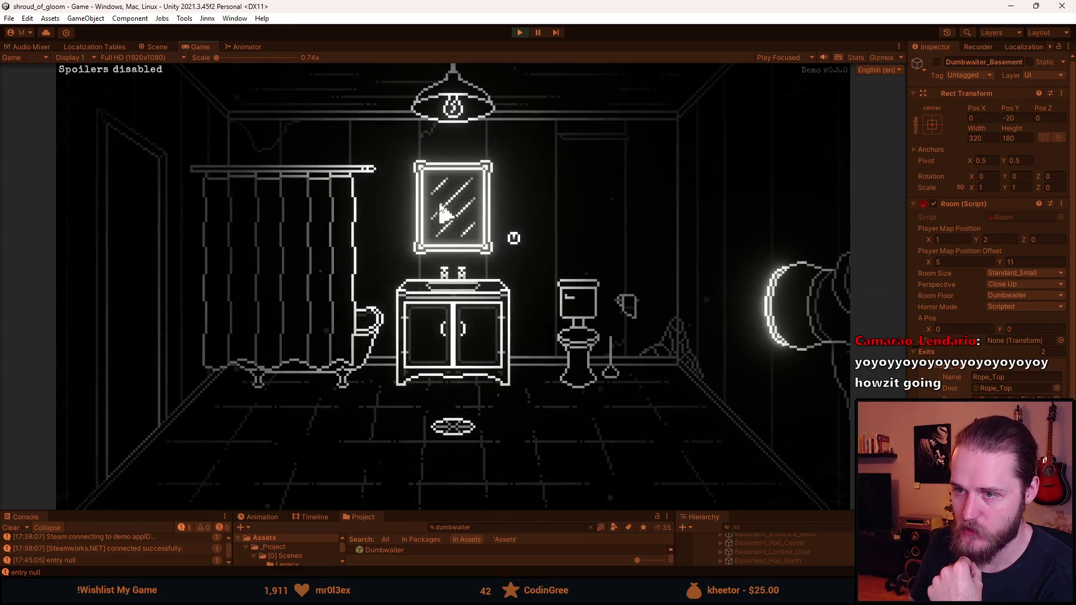
pyautogui.click(477, 347)
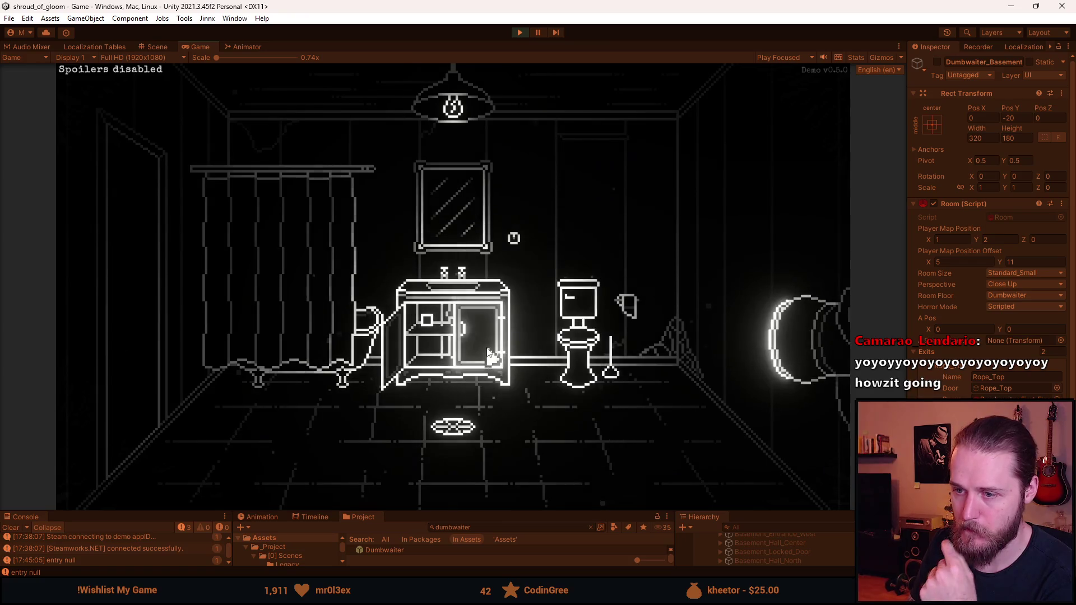
pyautogui.click(507, 381)
# Step: Walk from the bathroom via the stair hall to the fireplace and piano rooms, then down to the staircase hall
pyautogui.click(157, 287)
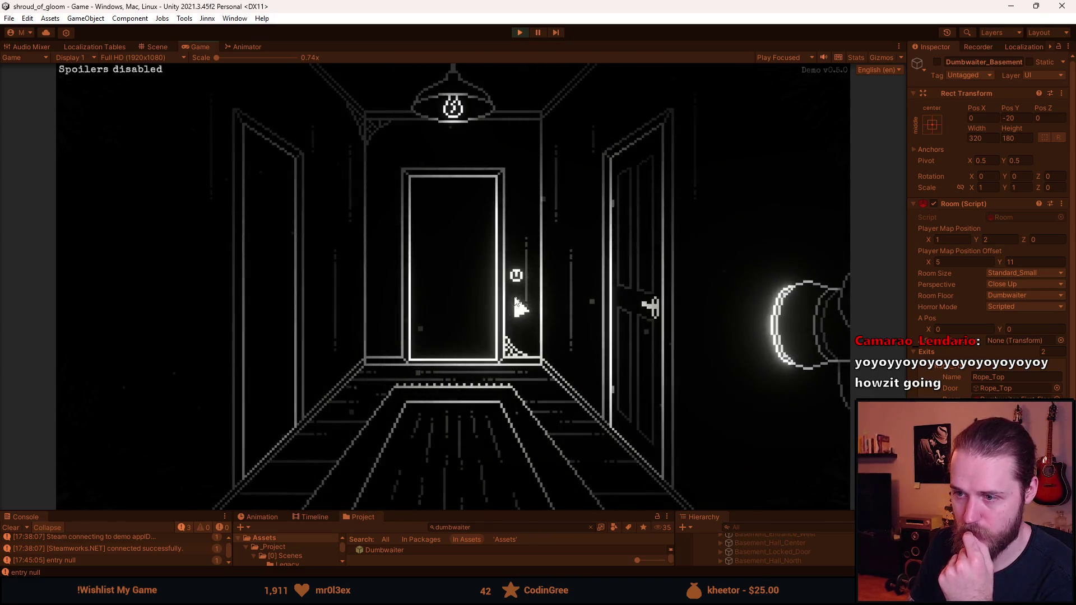
pyautogui.click(459, 351)
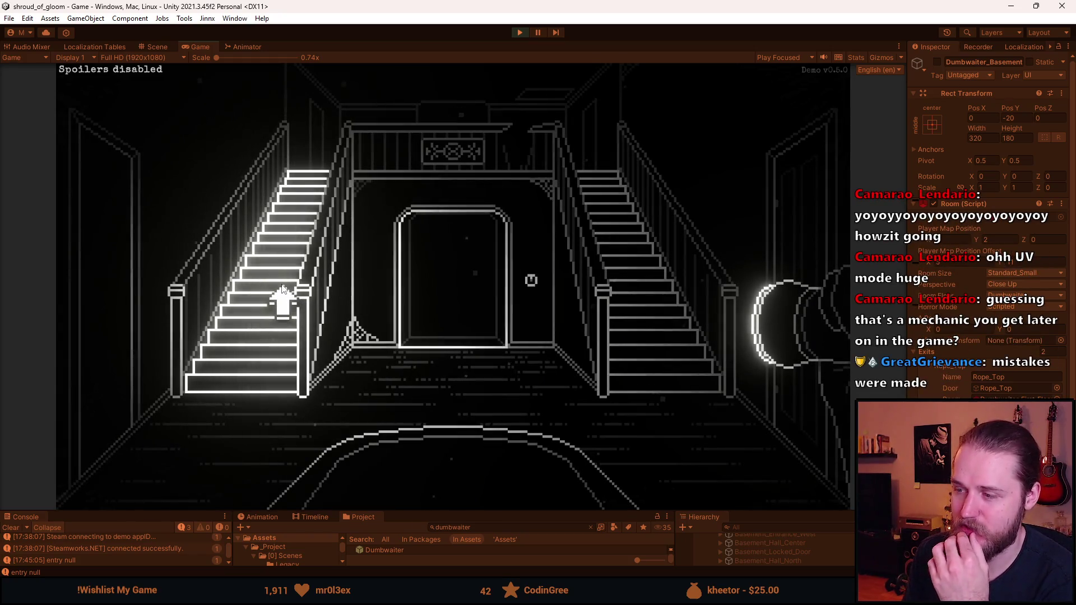
pyautogui.click(201, 363)
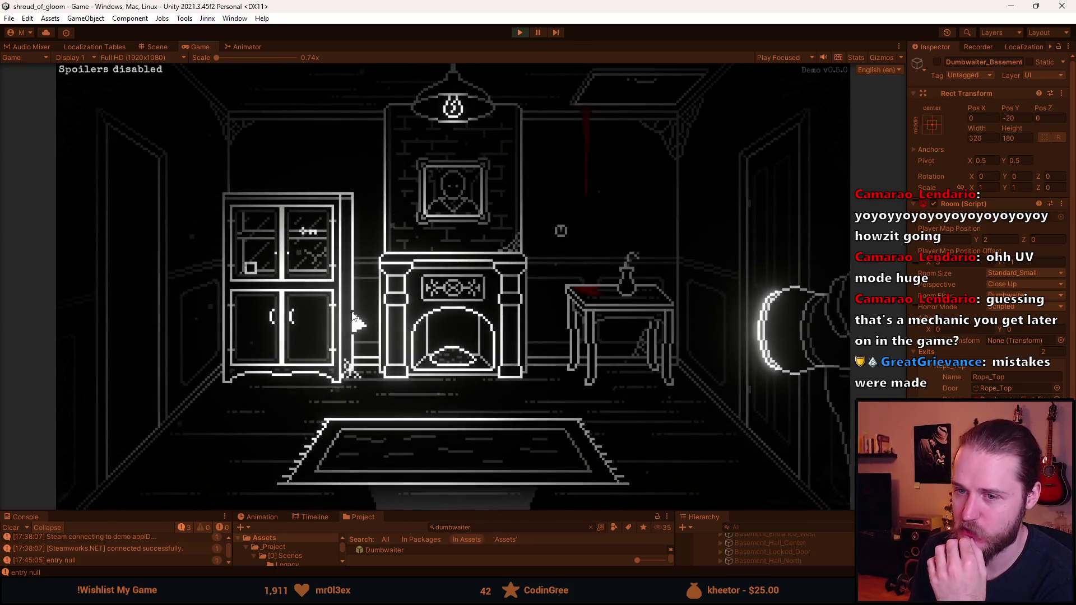
pyautogui.click(164, 293)
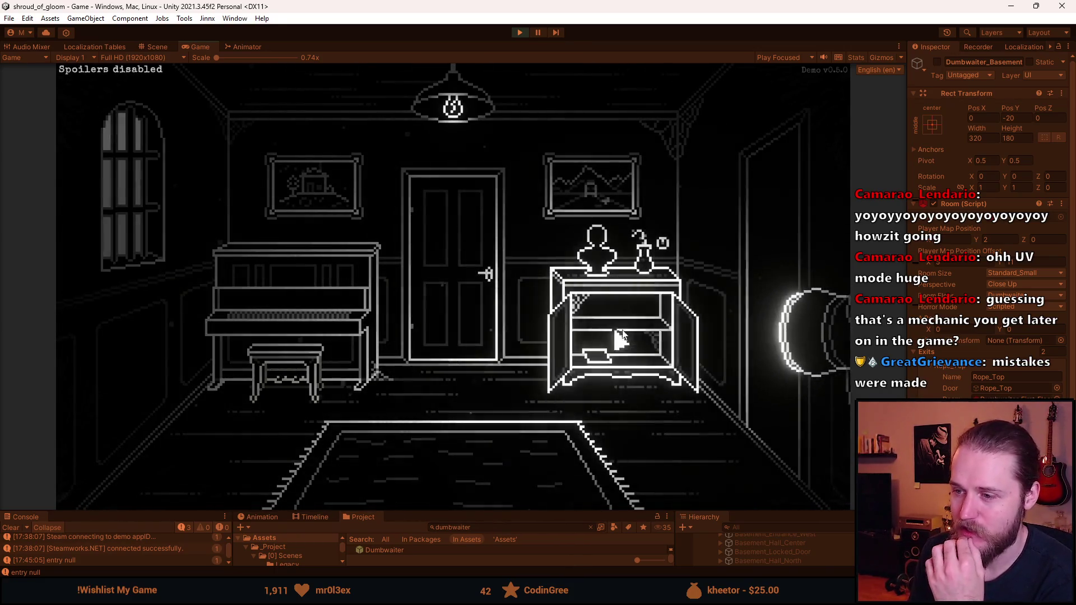
pyautogui.click(751, 269)
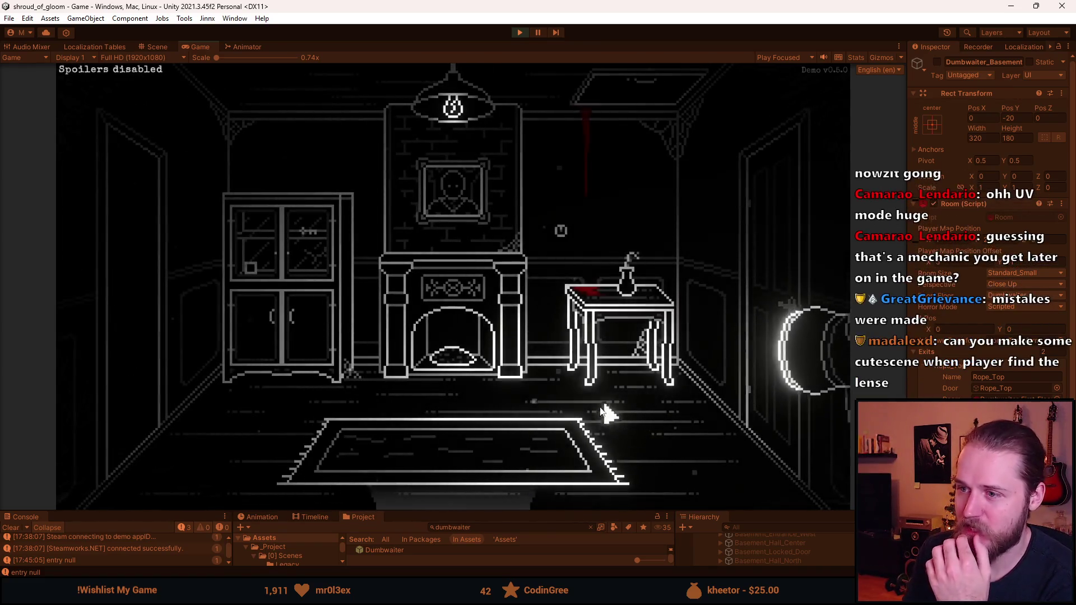
pyautogui.click(466, 481)
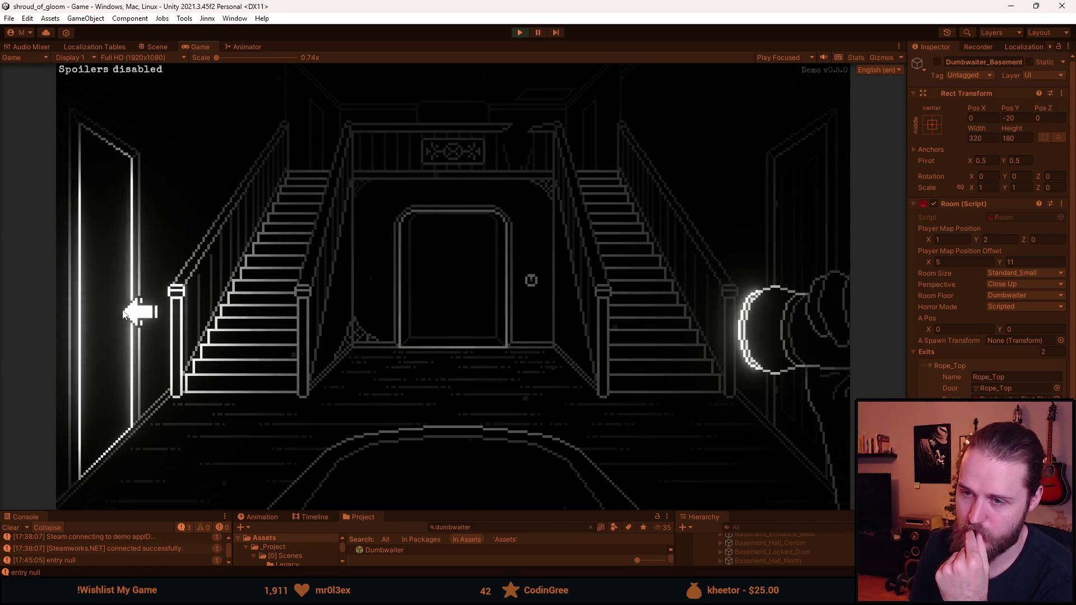
# Step: Go into the bathroom and back, then through the hall's left door to inspect the dumbwaiter hatch close-up and back out
pyautogui.click(510, 301)
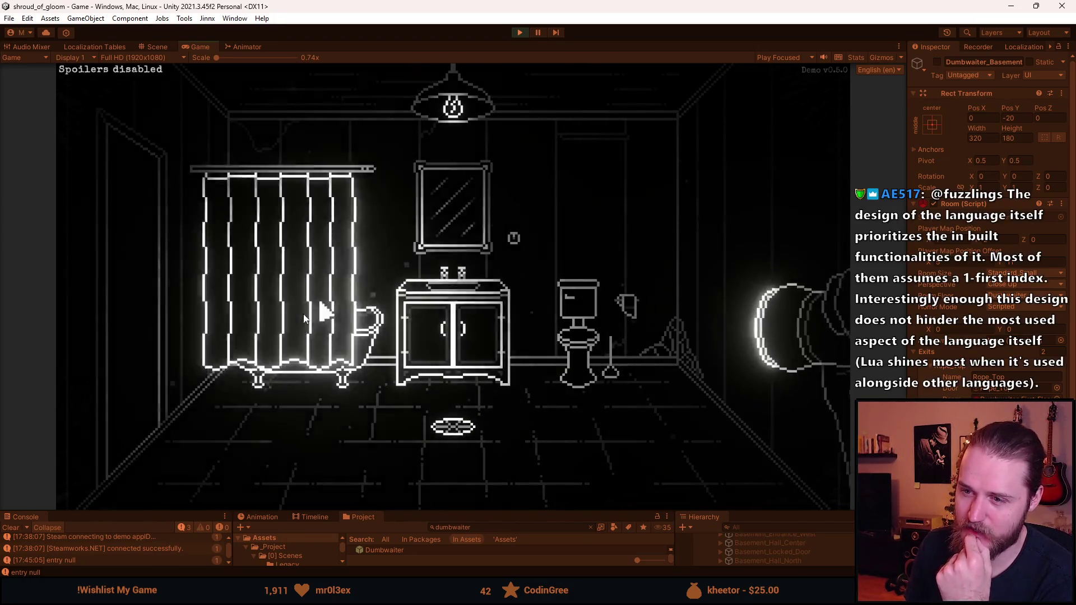
pyautogui.click(442, 364)
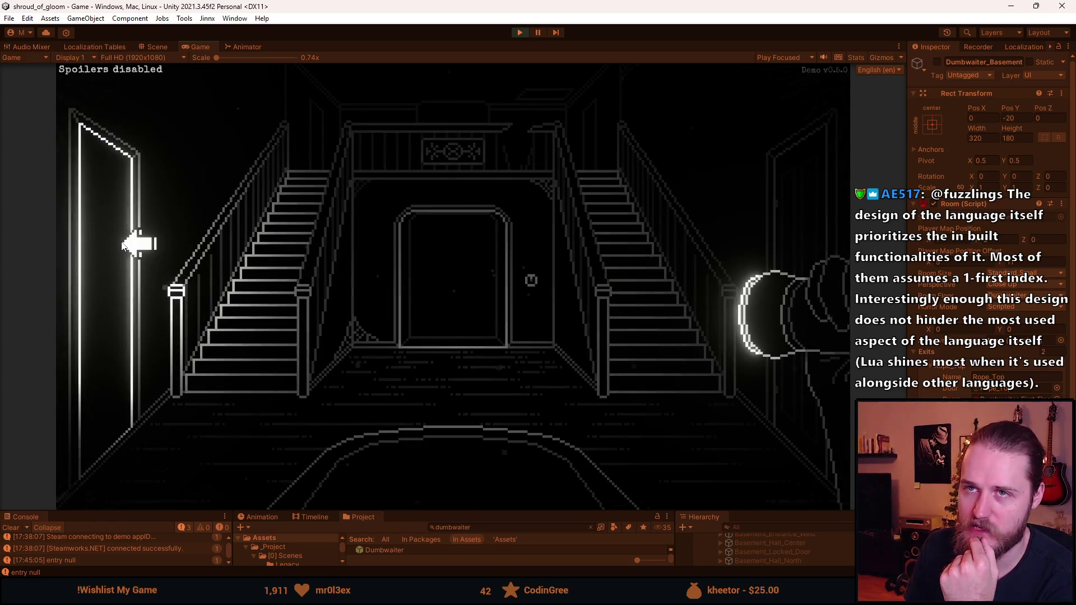
pyautogui.click(125, 247)
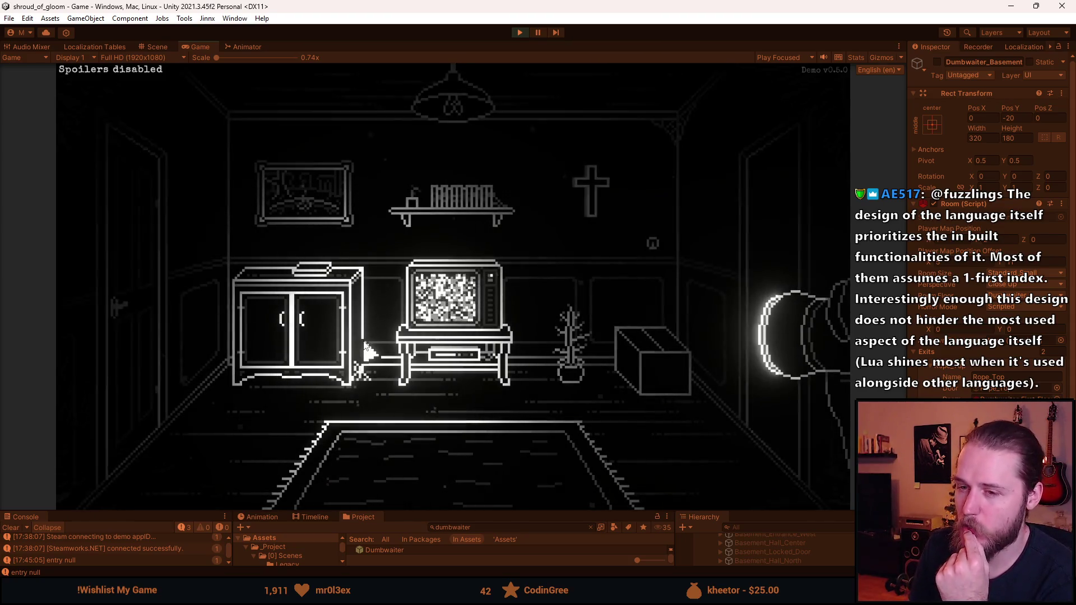
pyautogui.click(315, 273)
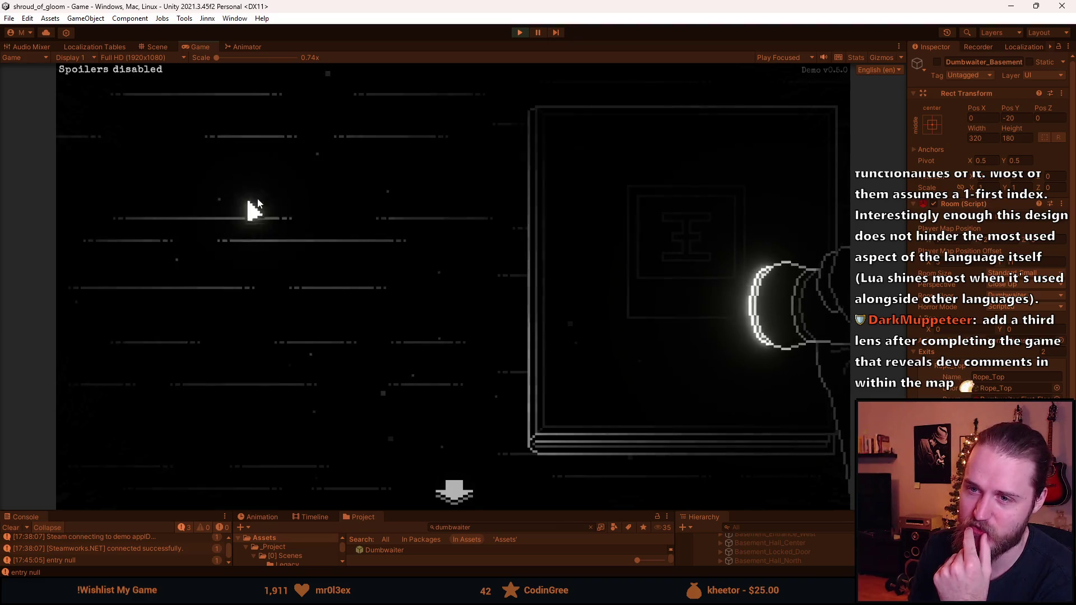
pyautogui.click(453, 492)
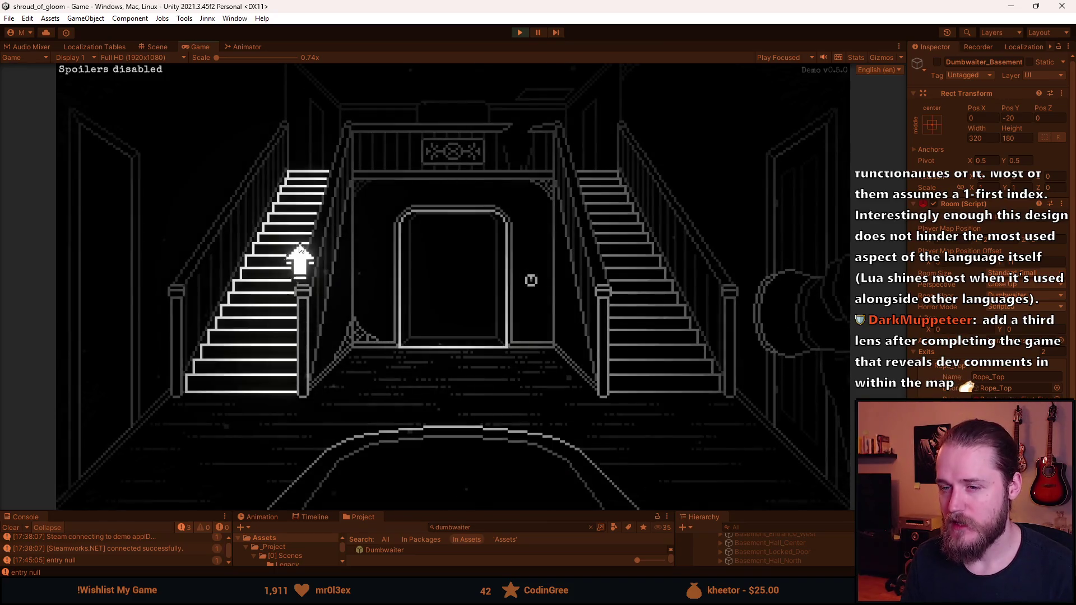
# Step: Walk from the fireplace room to the piano room and back, then through the staircase hall into the TV room
pyautogui.click(299, 251)
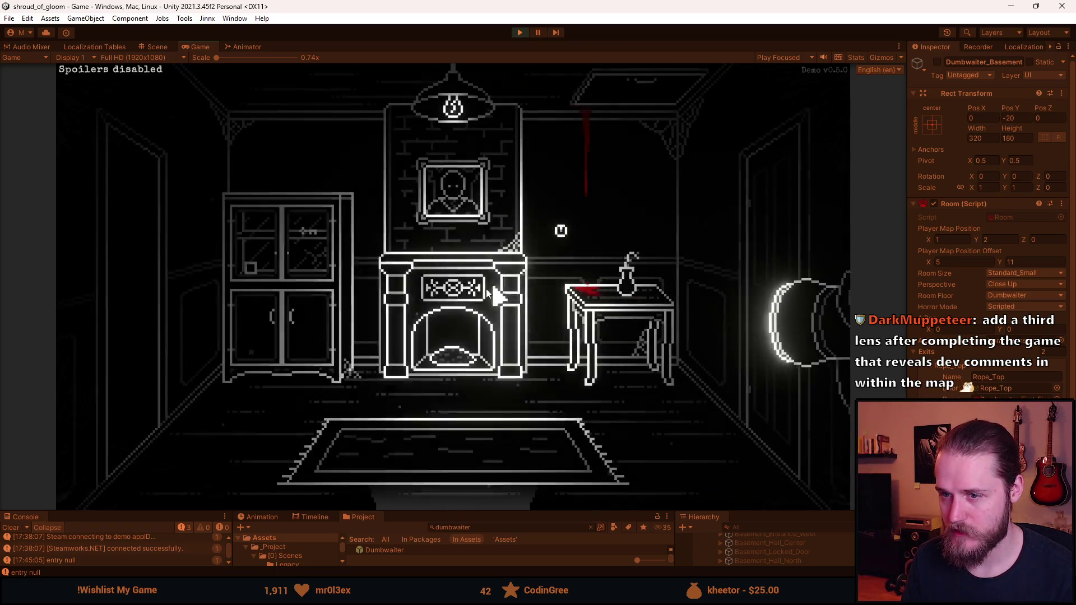
pyautogui.click(158, 353)
pyautogui.click(422, 342)
pyautogui.click(470, 402)
pyautogui.click(128, 421)
# Step: In the workbench basement, turn on the light and examine the shelf chest, then return via the TV room to the staircase hall
pyautogui.click(150, 292)
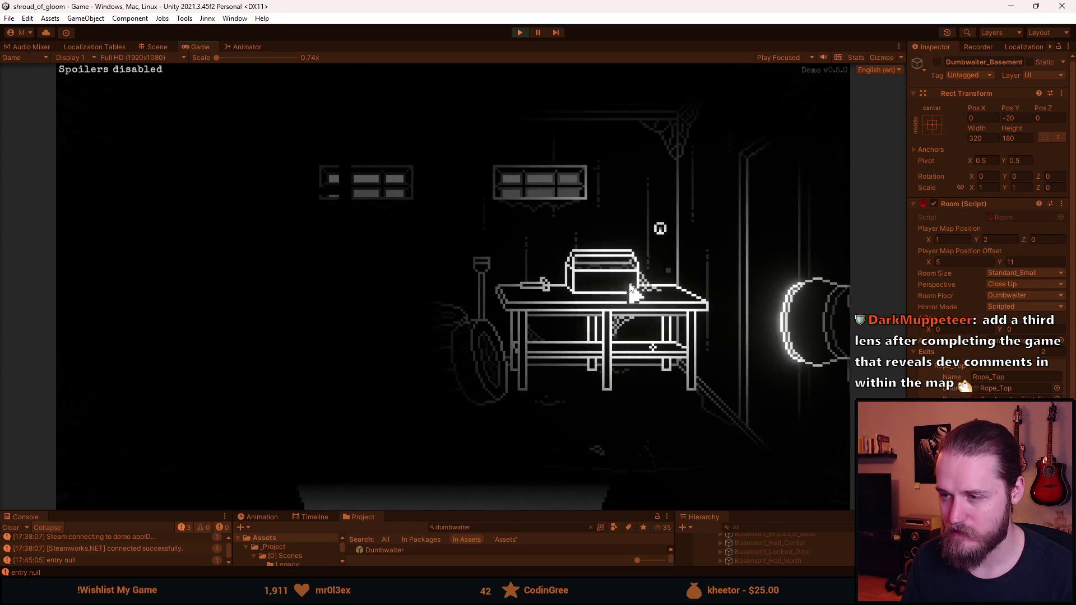
pyautogui.click(660, 229)
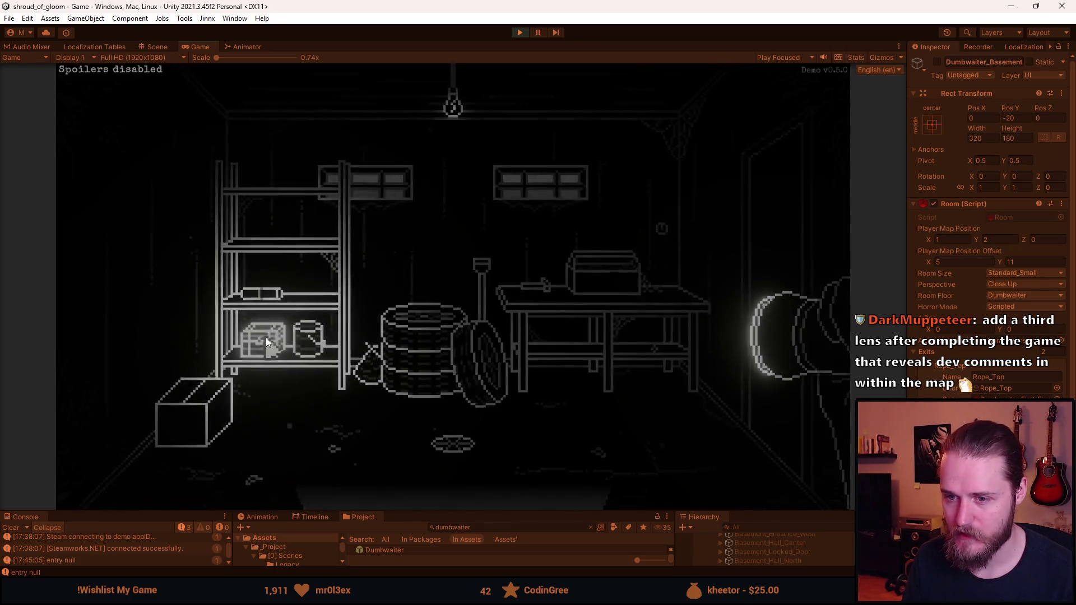
pyautogui.click(266, 337)
pyautogui.click(476, 484)
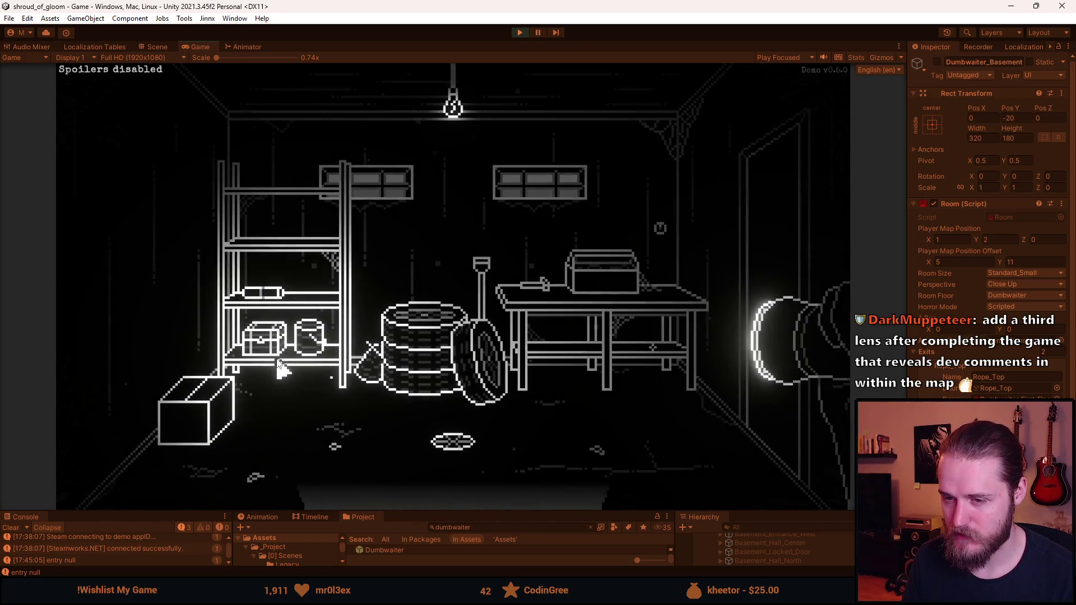
pyautogui.click(752, 264)
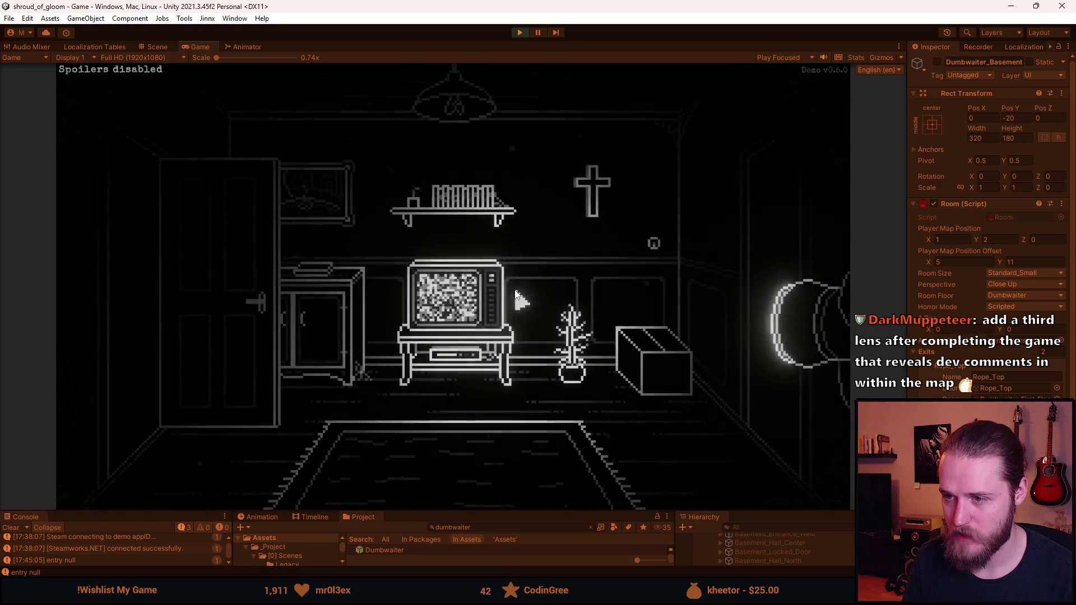
pyautogui.click(753, 238)
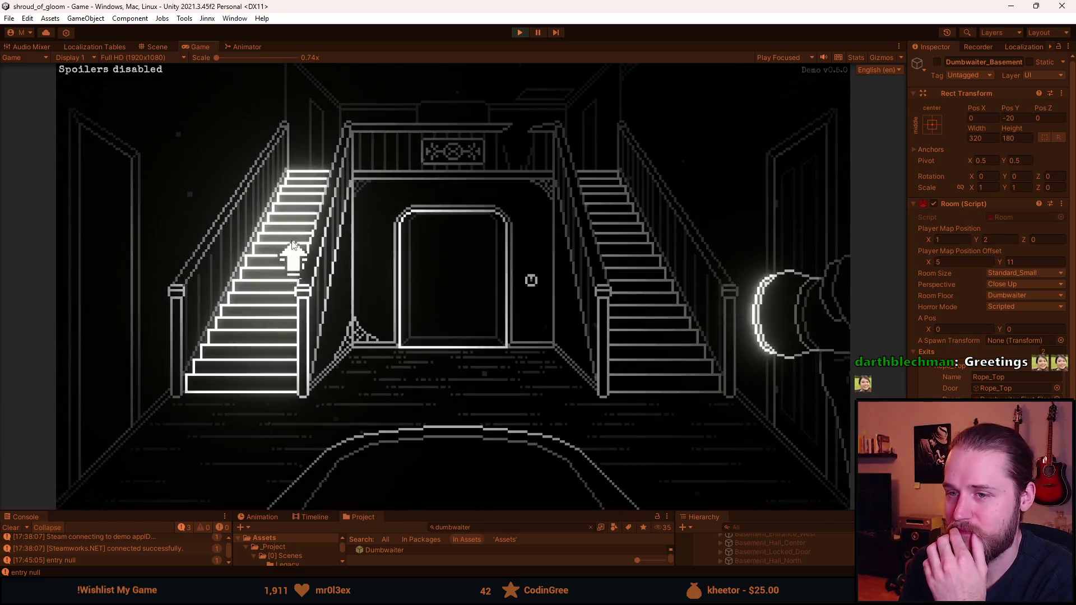
# Step: Loop from the hall through the fireplace room to the piano room and back to the staircase hall
pyautogui.click(293, 252)
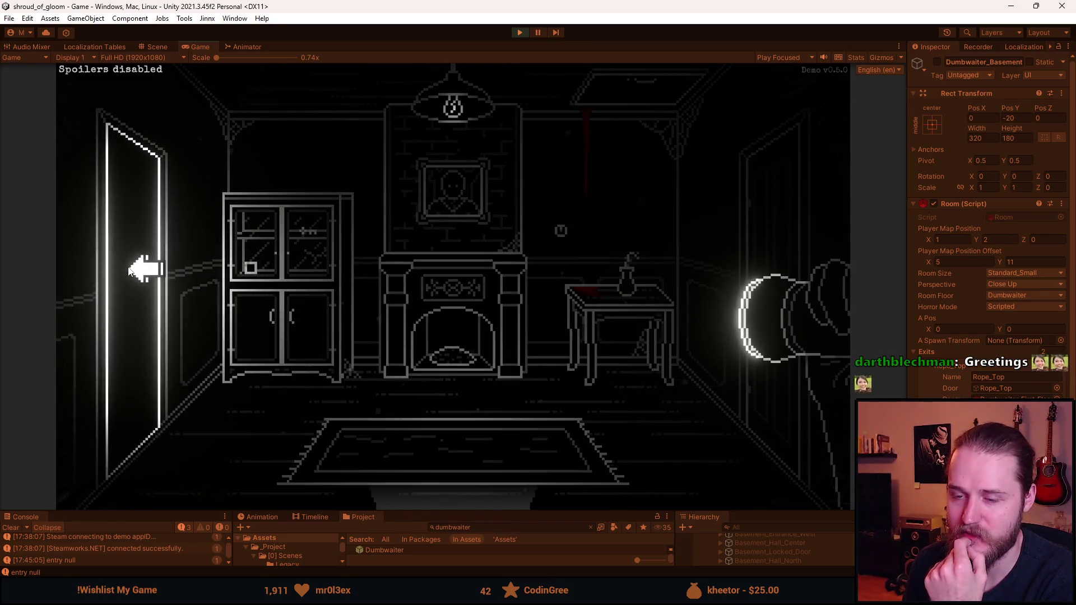
pyautogui.click(162, 247)
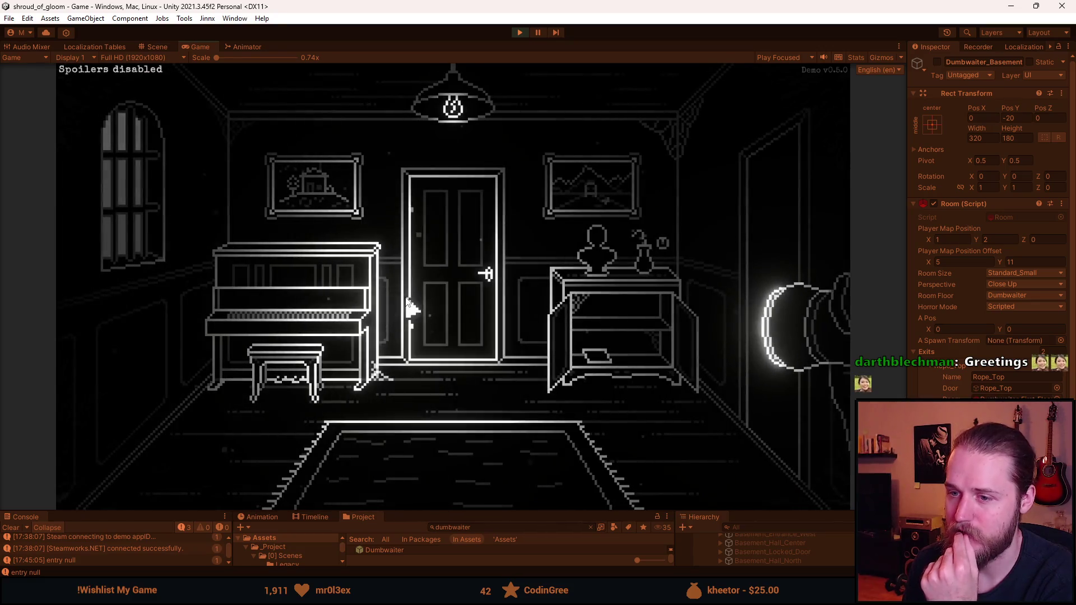
pyautogui.click(787, 255)
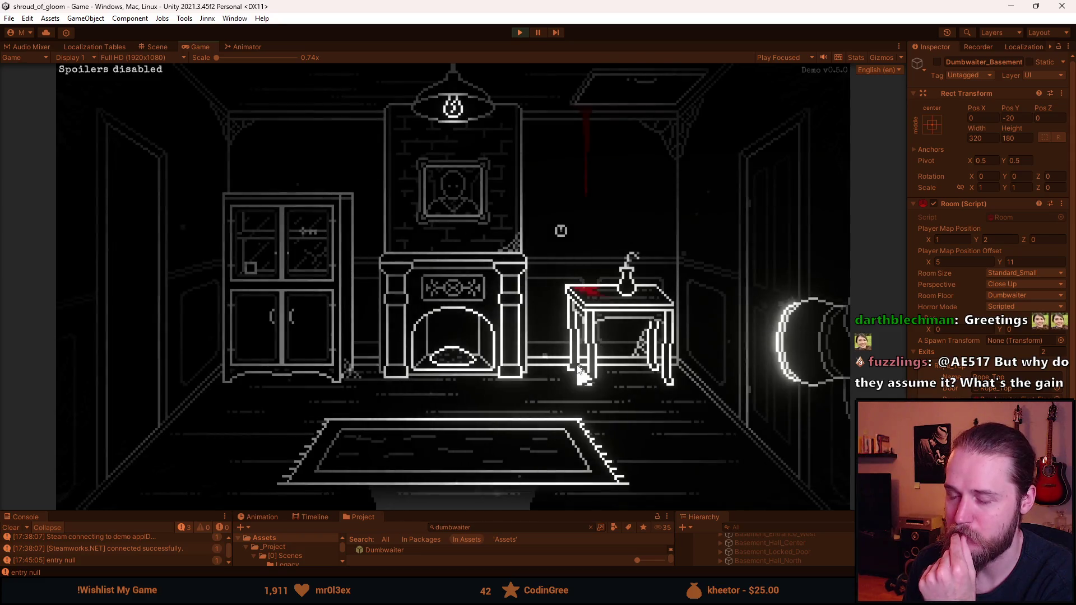
pyautogui.click(456, 473)
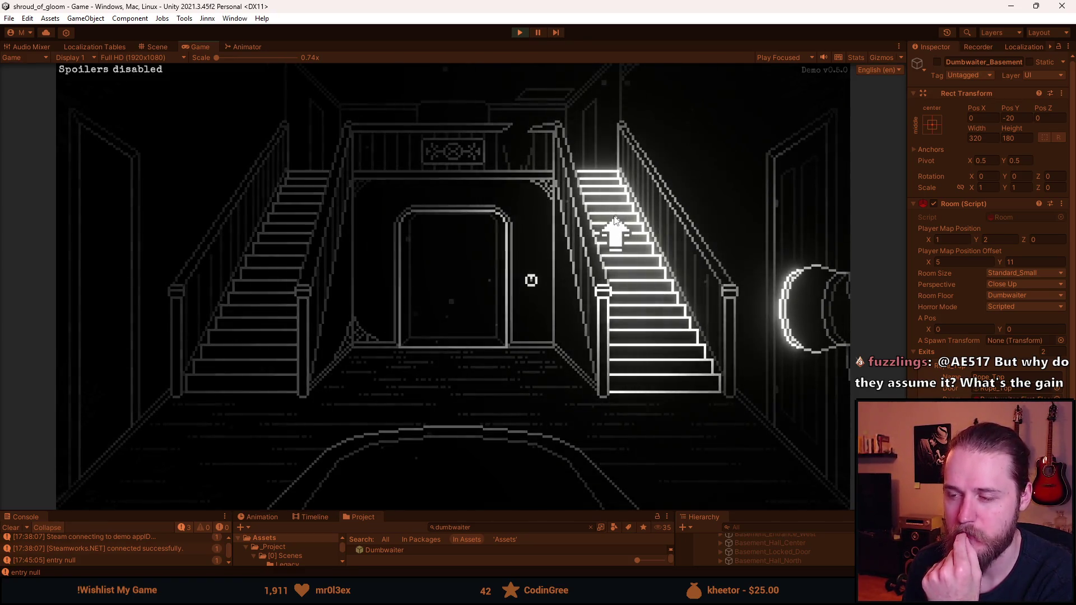
# Step: Climb the right staircase and return, then visit the TV room and storage basement before heading back to the hall
pyautogui.click(615, 232)
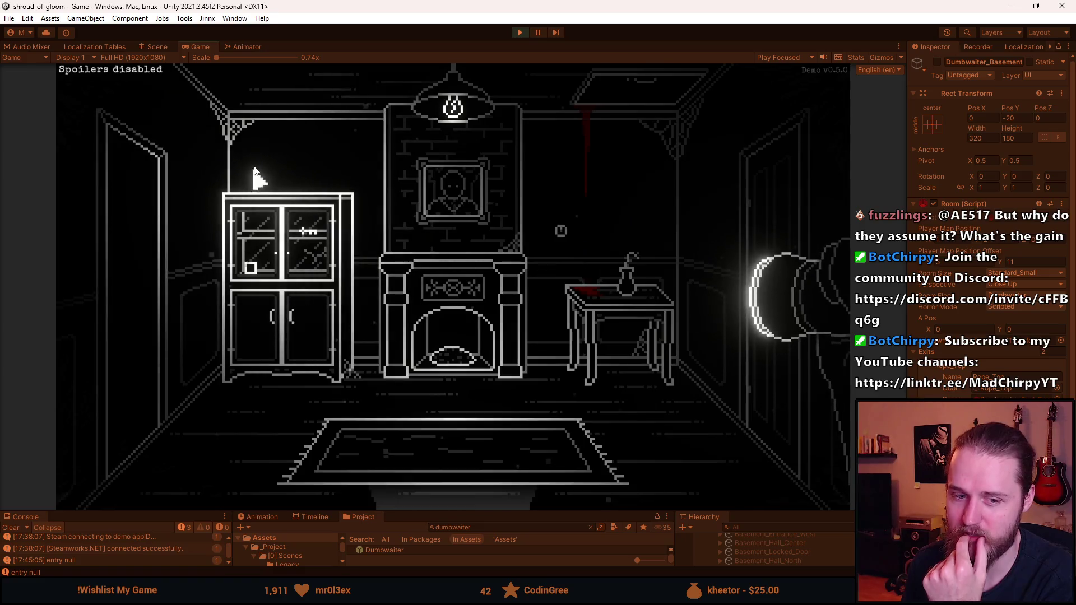
pyautogui.click(516, 499)
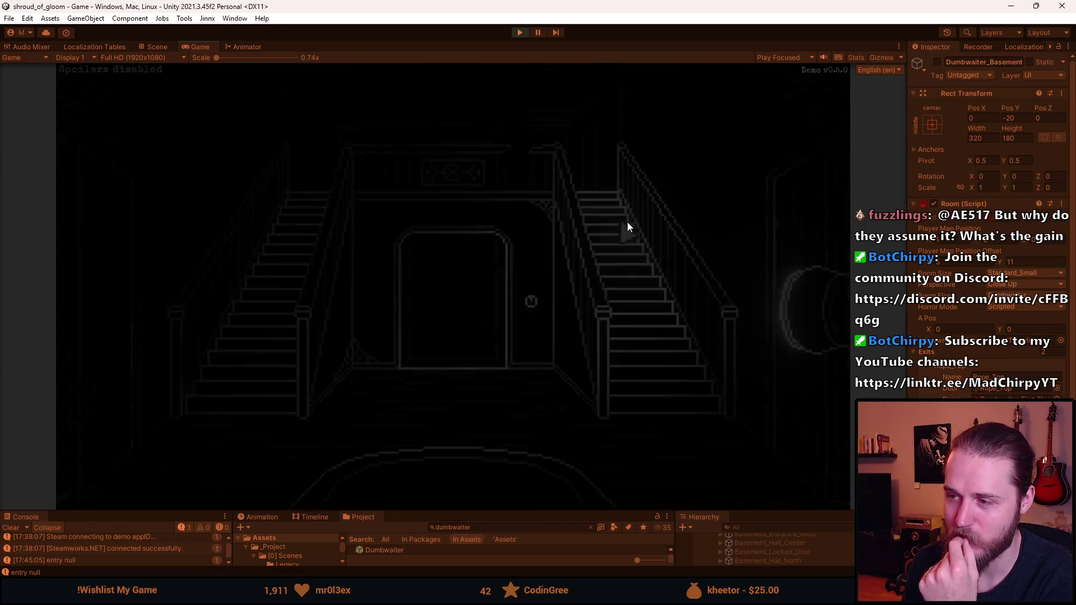
pyautogui.click(120, 319)
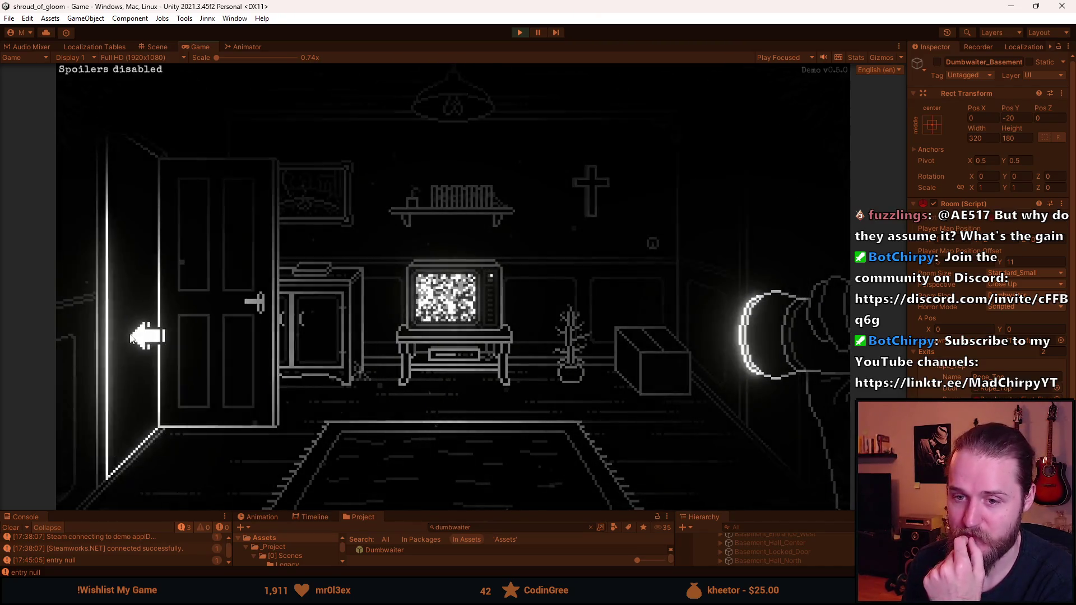
pyautogui.click(144, 337)
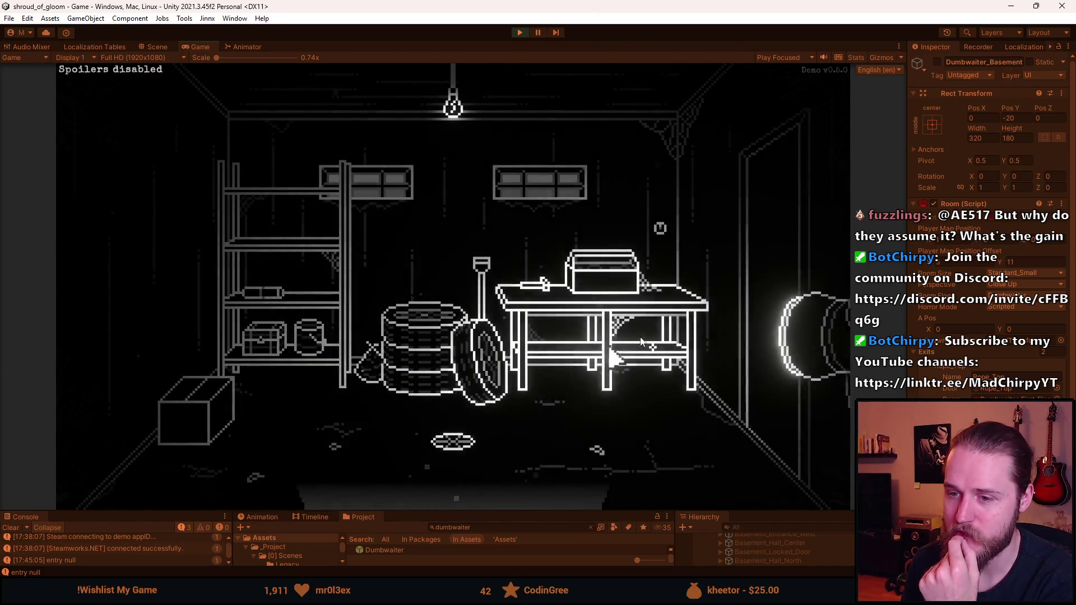
pyautogui.click(791, 275)
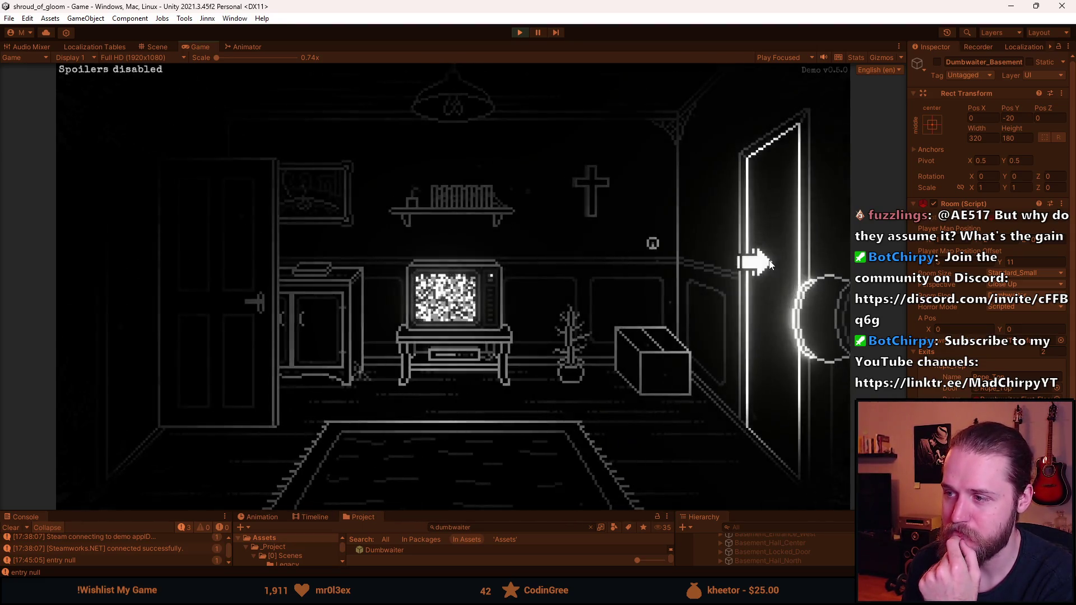
pyautogui.click(741, 277)
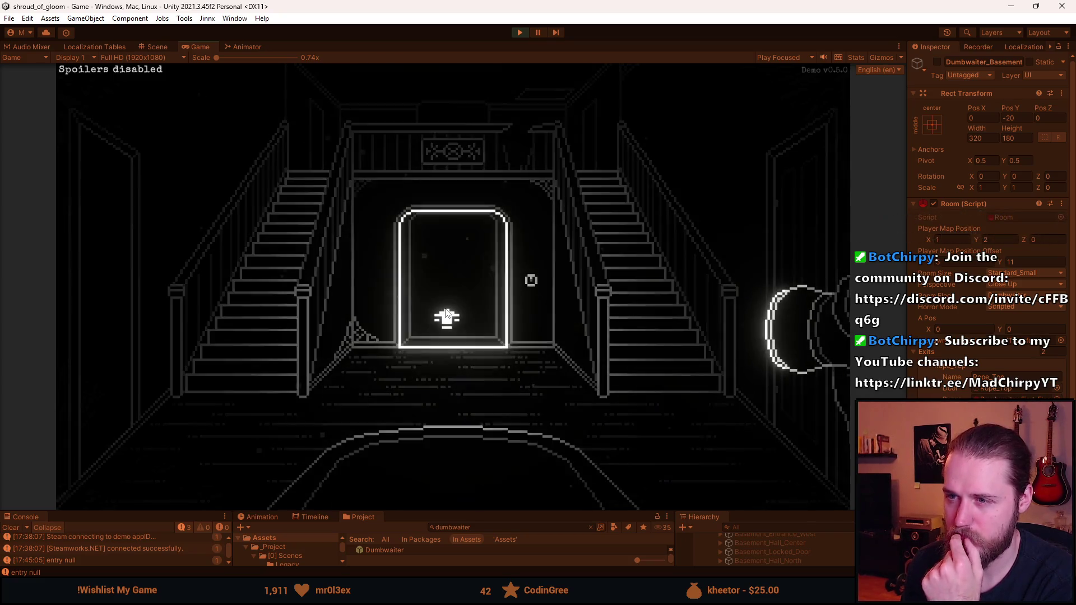
# Step: Revisit the fireplace and piano rooms, return to the staircase hall, and pause the game with Escape
pyautogui.click(289, 265)
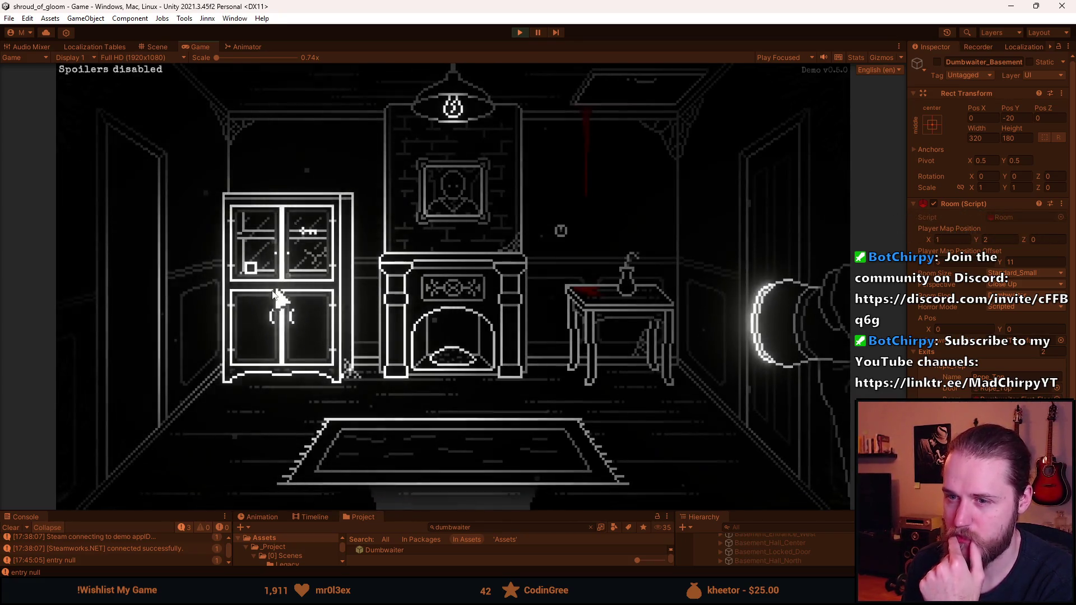
pyautogui.click(138, 339)
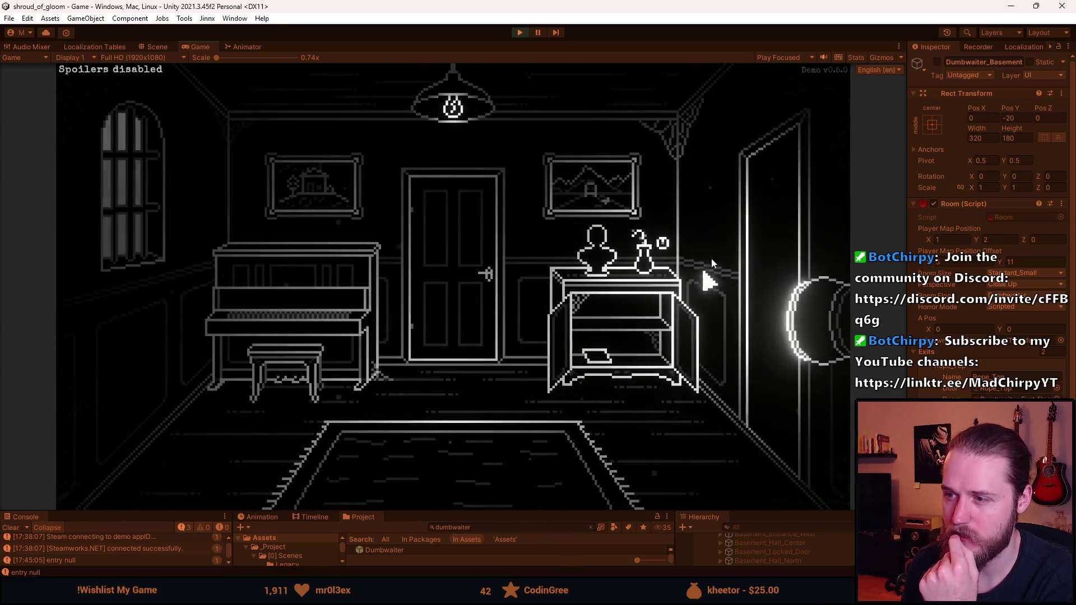
pyautogui.click(760, 238)
pyautogui.click(464, 499)
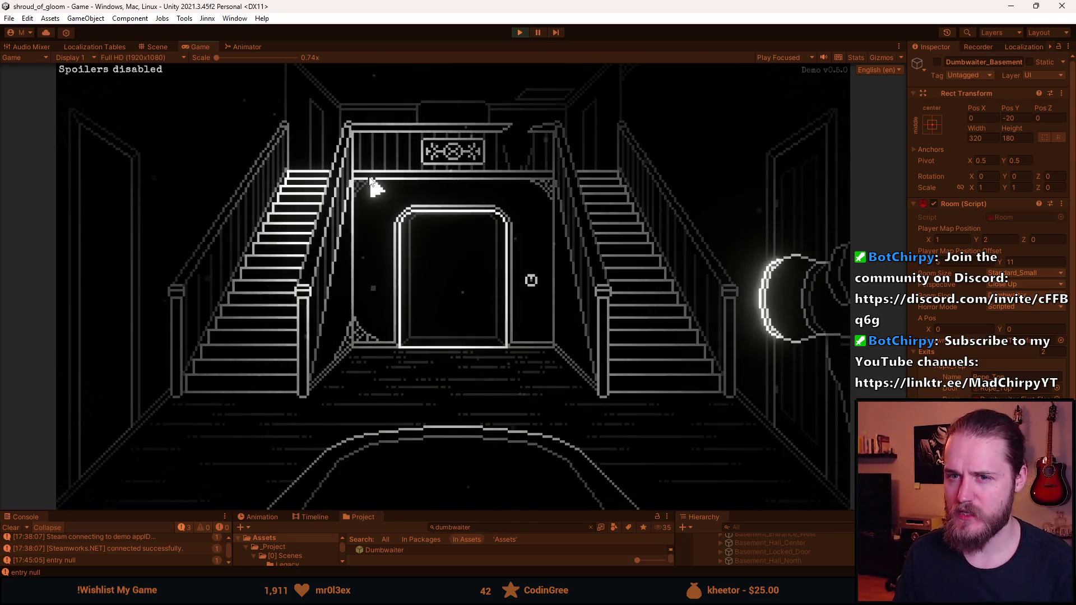
pyautogui.press('Escape')
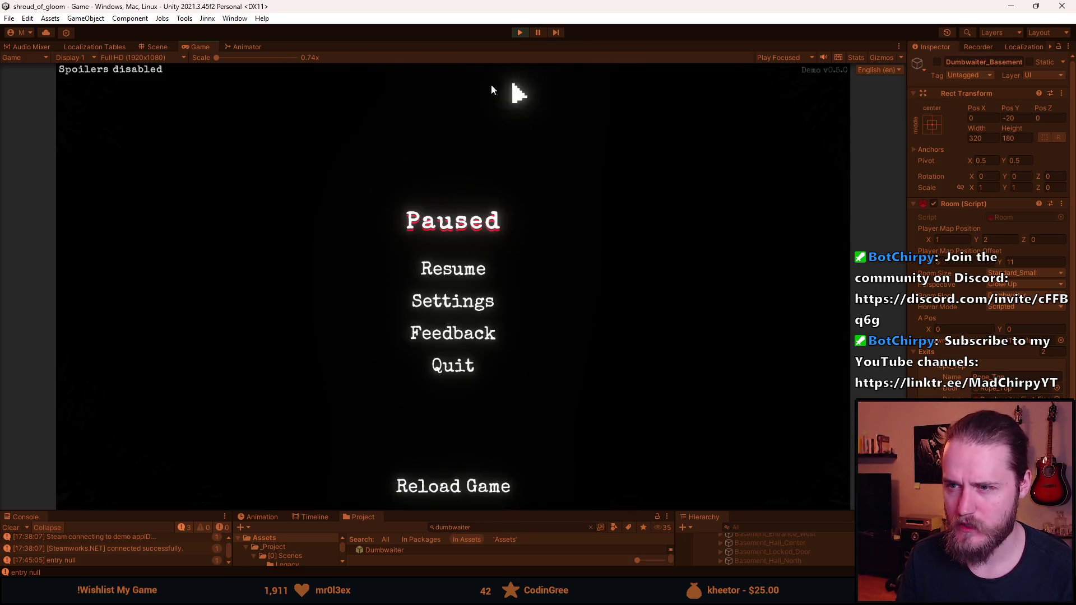
# Step: Stop Play mode, enlarge the lower panels, and clear the Console log
pyautogui.click(521, 33)
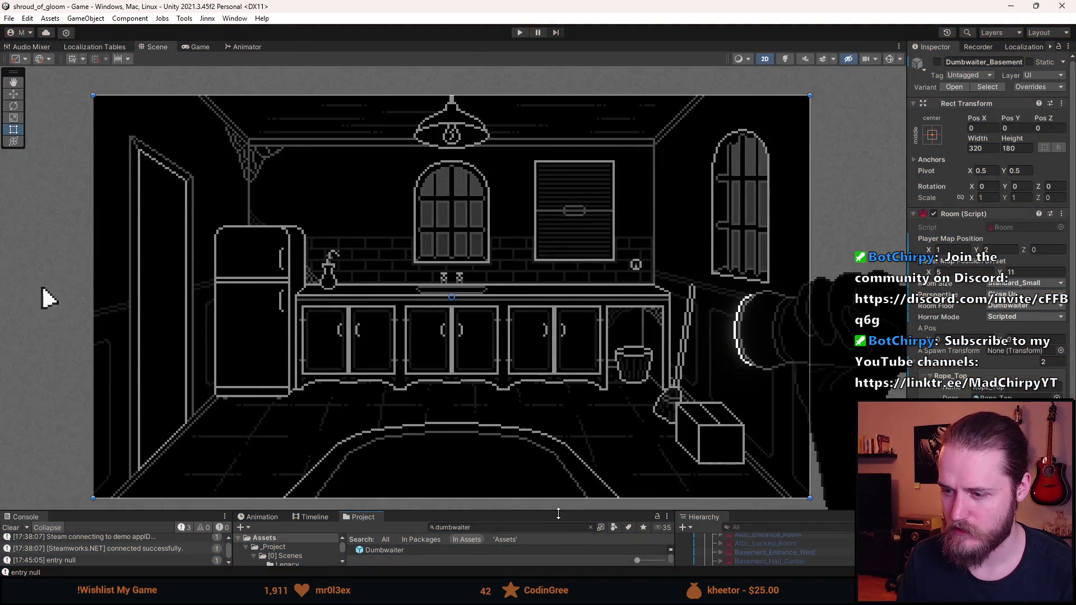
pyautogui.moveTo(558, 514)
pyautogui.mouseDown()
pyautogui.moveTo(548, 428)
pyautogui.moveTo(520, 386)
pyautogui.mouseUp()
pyautogui.click(11, 393)
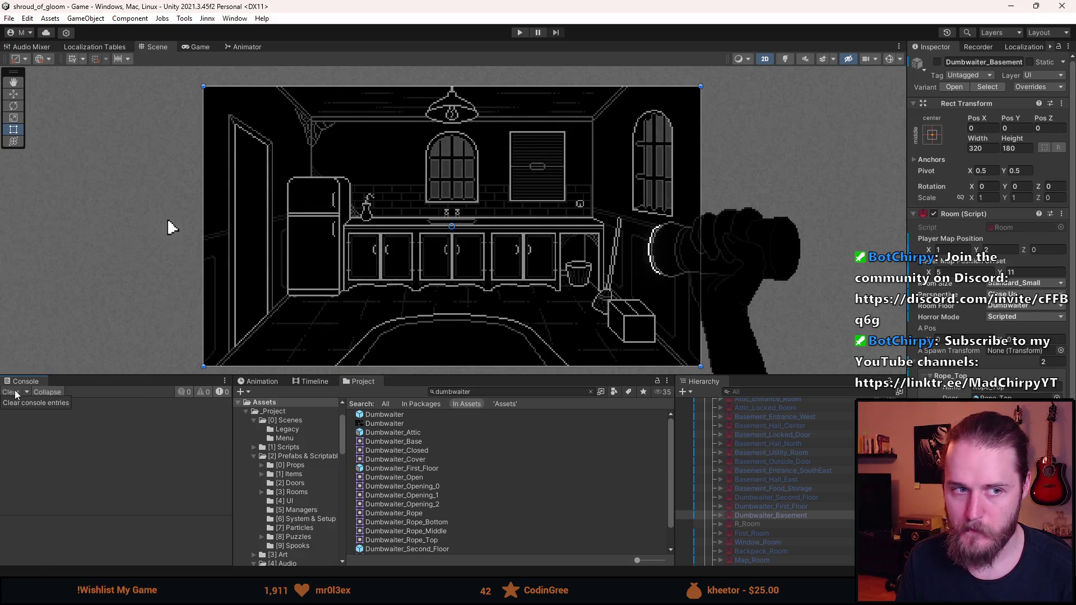
pyautogui.scroll(15, 788, 475)
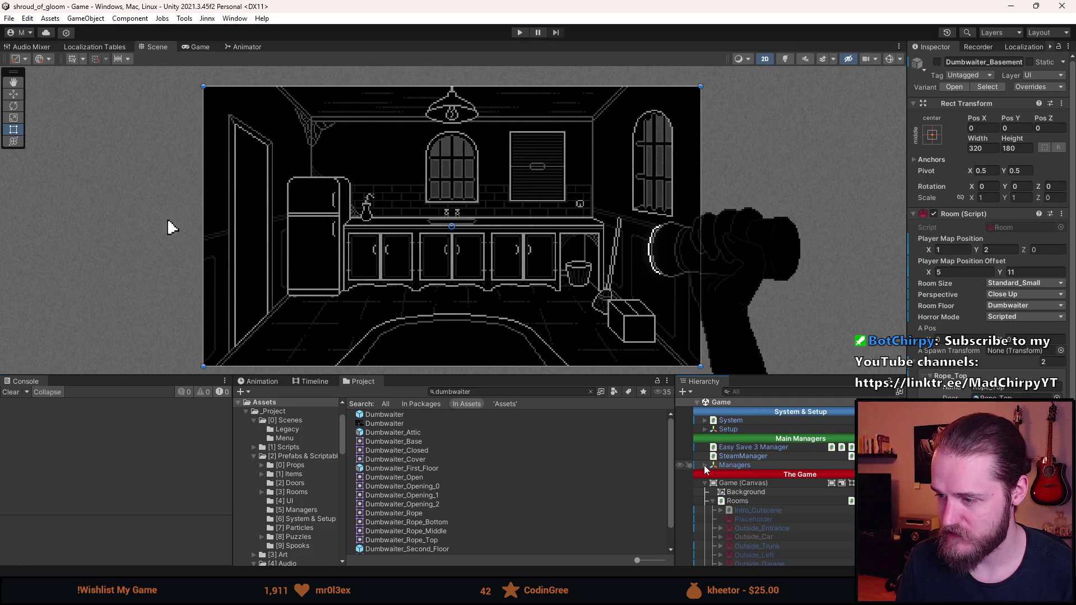
# Step: Expand Managers, inspect SteamManager and Easy Save 3 Manager, and open its SaveManager script in the code editor
pyautogui.click(704, 465)
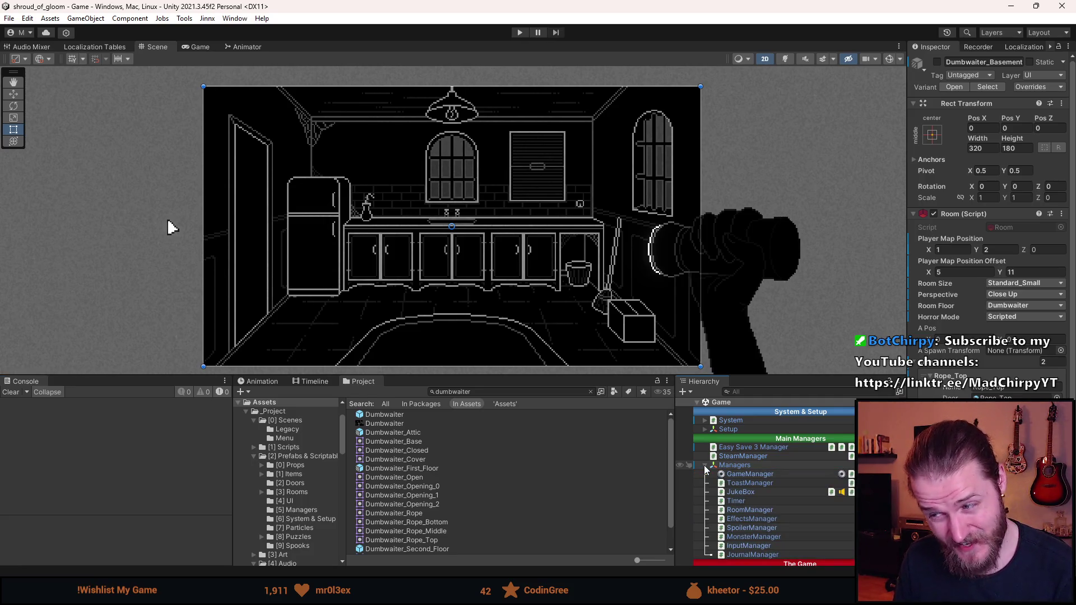
pyautogui.click(755, 456)
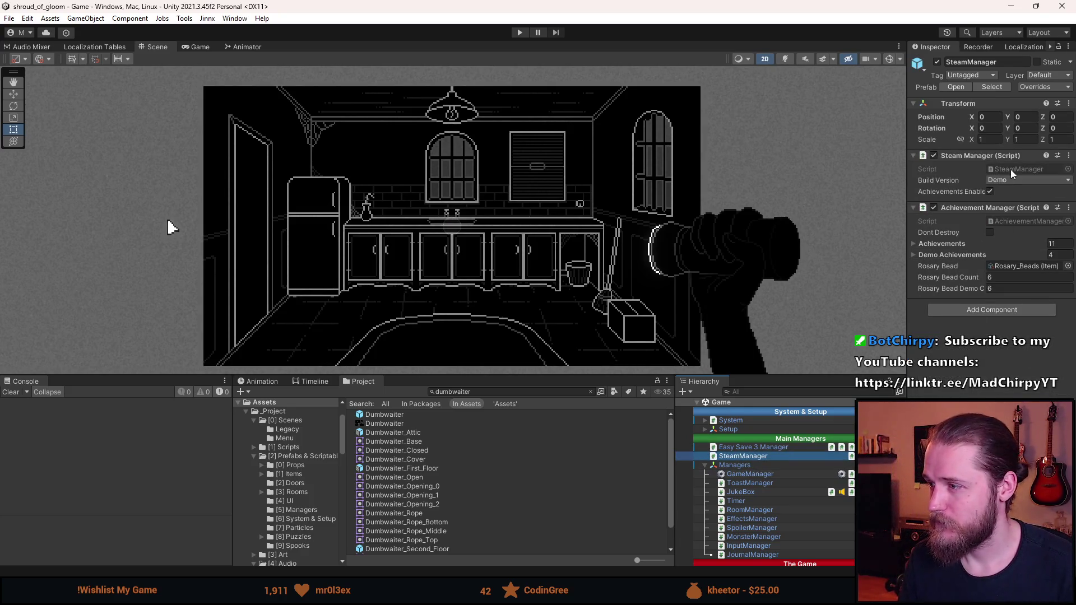
pyautogui.click(752, 449)
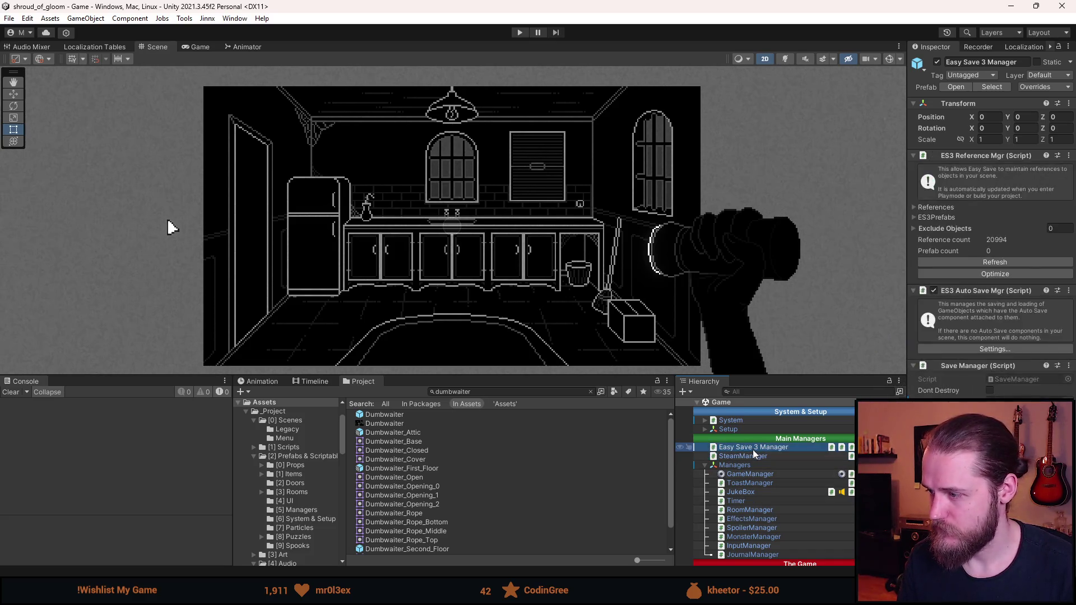
pyautogui.click(1027, 381)
pyautogui.doubleClick(1027, 381)
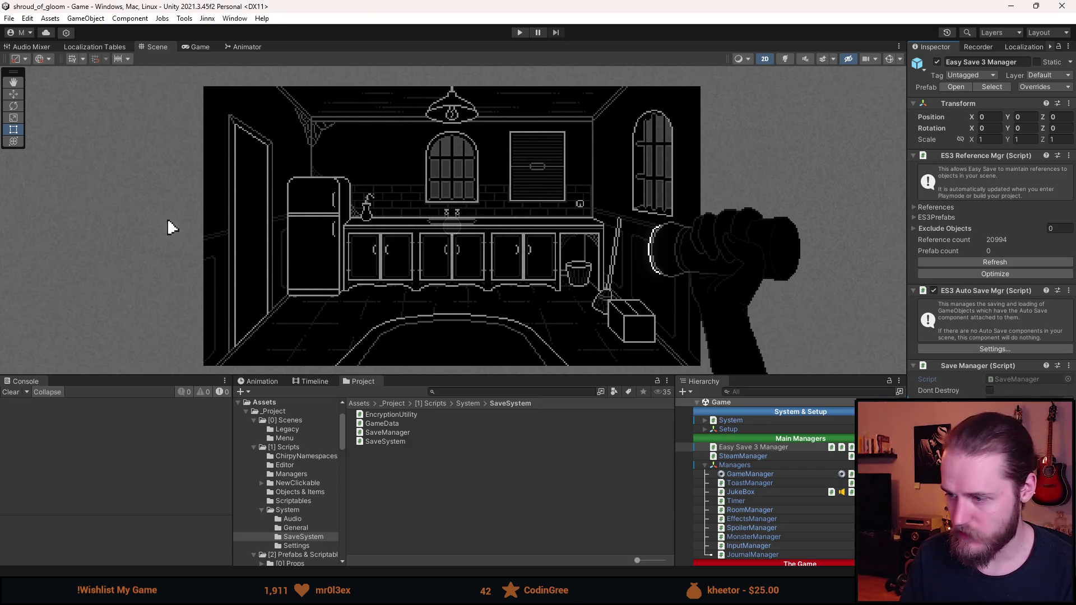
# Step: Expand the System group, select the Settings object to view its components, then collapse System
pyautogui.click(705, 420)
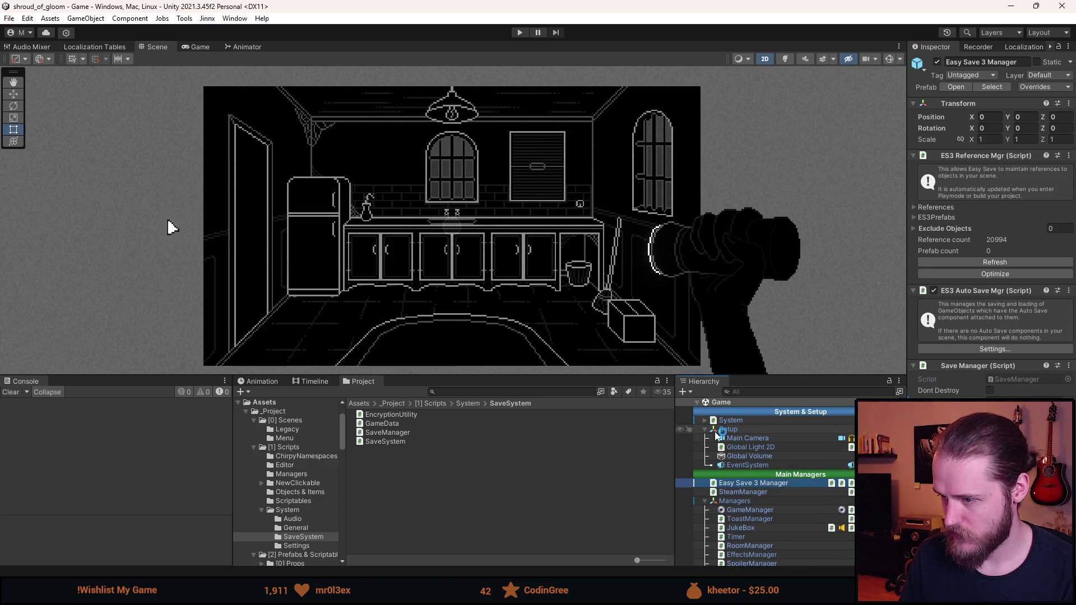
pyautogui.click(738, 438)
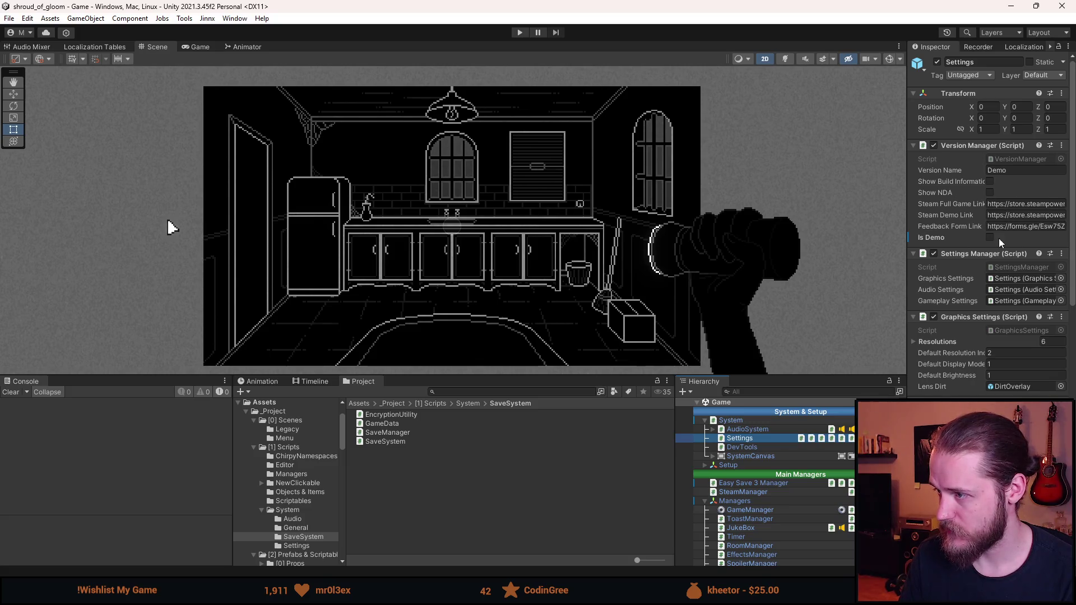
pyautogui.click(706, 421)
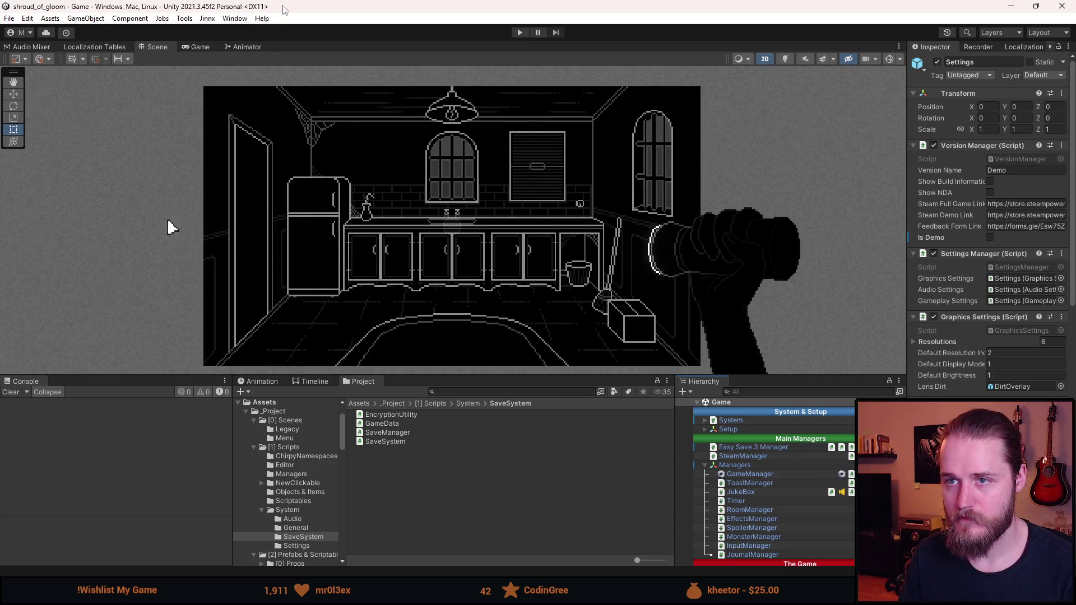
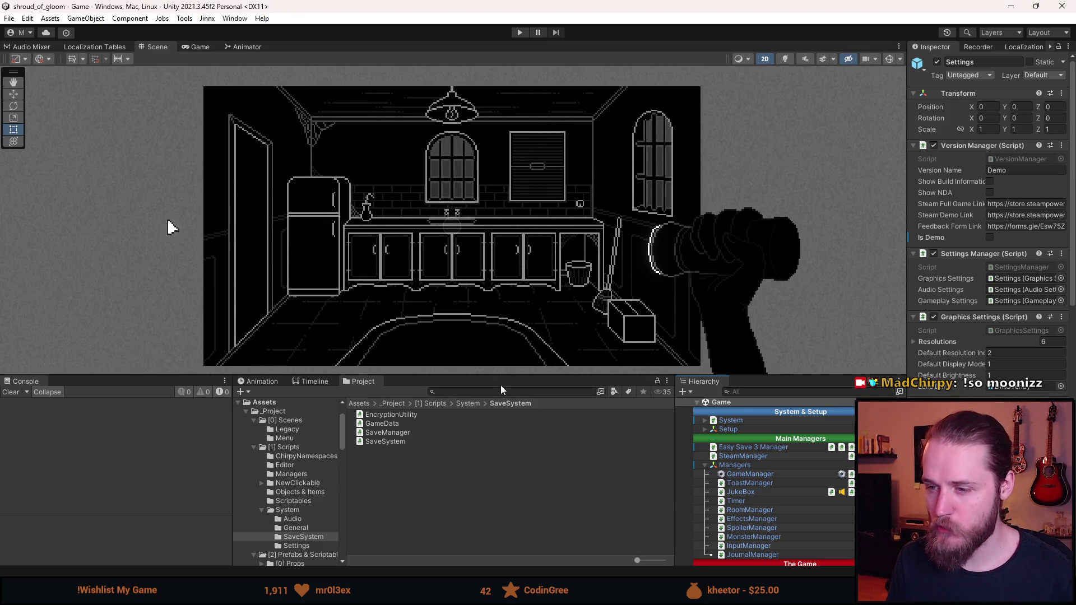
# Step: Start the game in Play mode and enlarge the Game view
pyautogui.moveTo(501, 375); pyautogui.dragTo(499, 492)
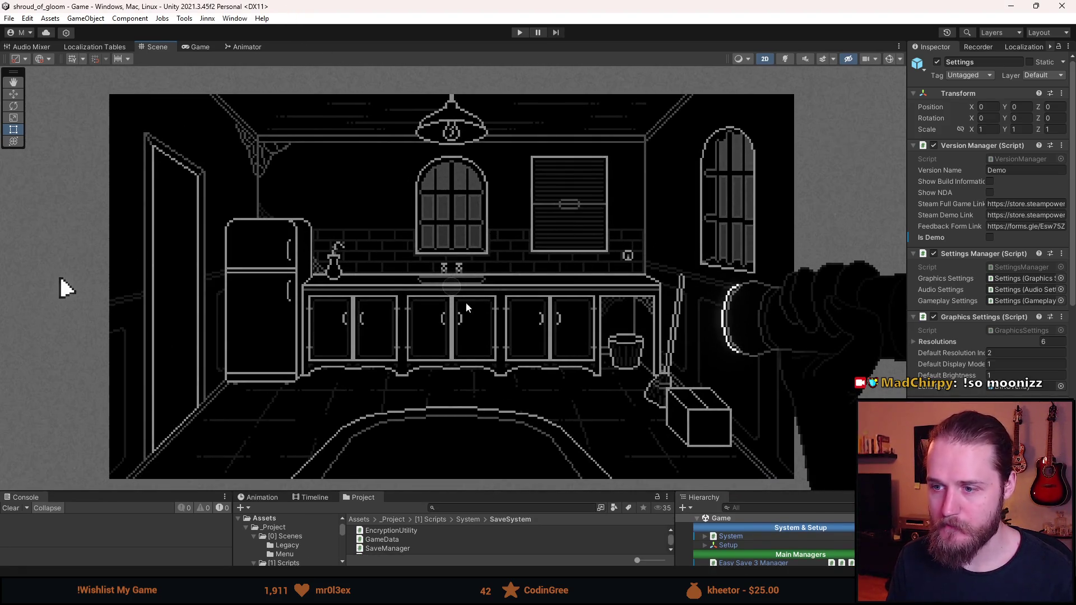
pyautogui.moveTo(475, 489); pyautogui.dragTo(462, 374)
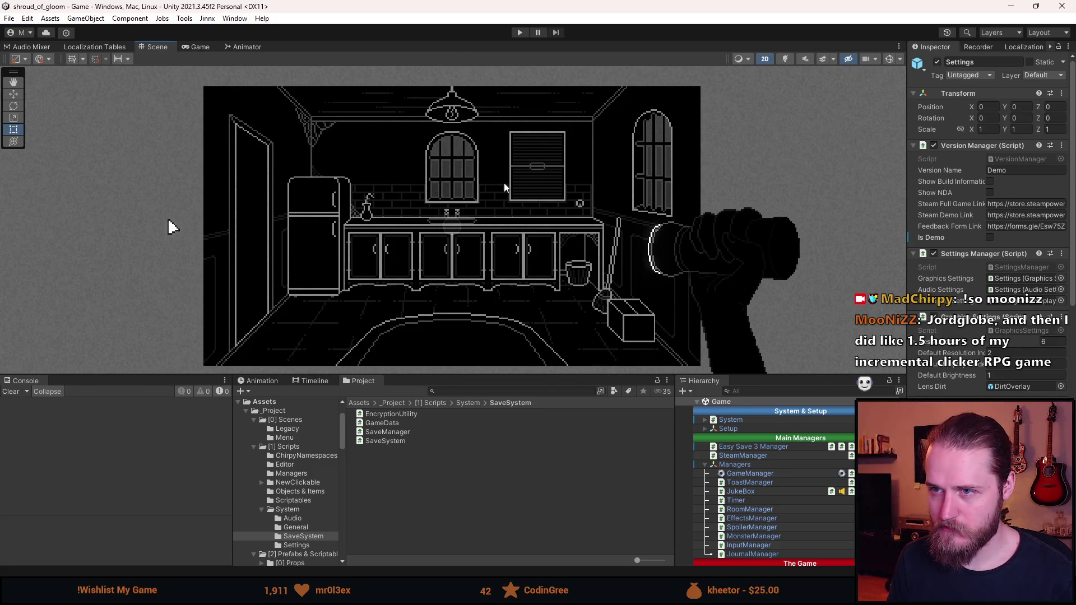
pyautogui.scroll(-3, 816, 494)
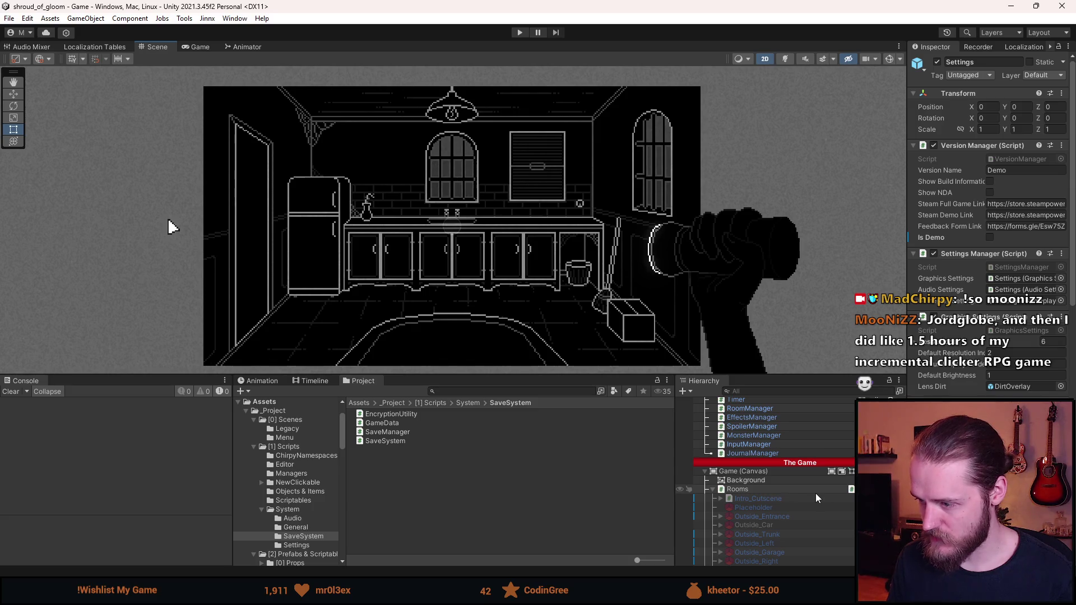
pyautogui.click(518, 33)
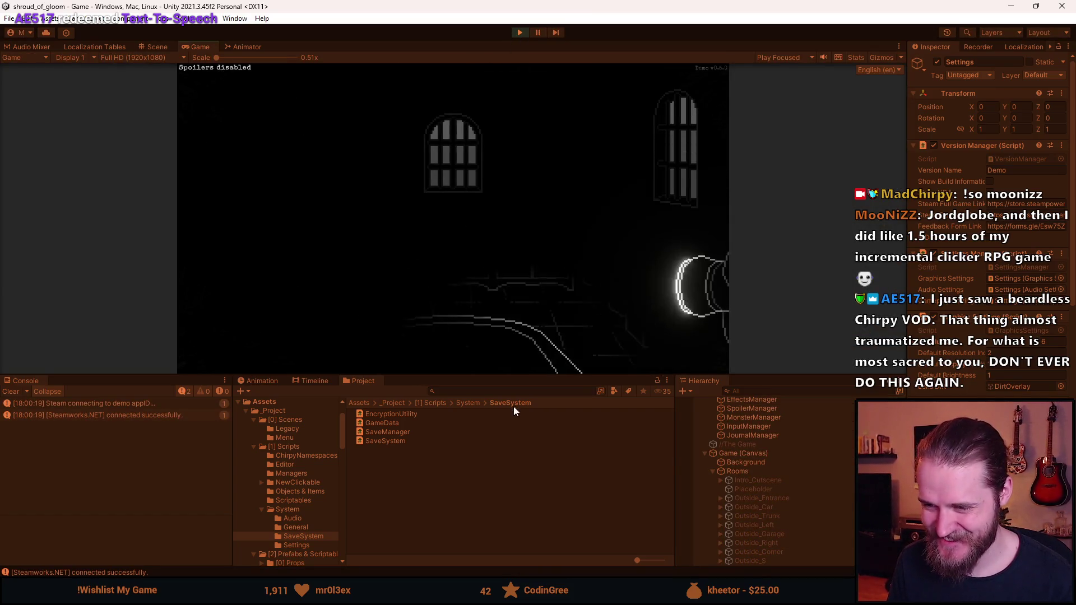
pyautogui.moveTo(526, 376); pyautogui.dragTo(513, 511)
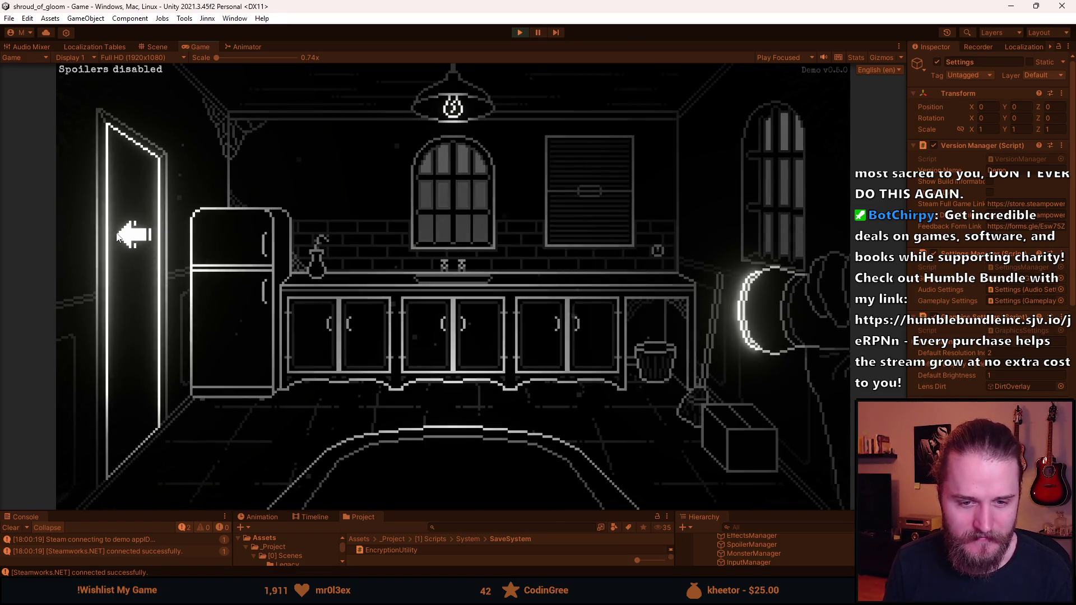
# Step: Walk from the kitchen through the double doors into the hall and collect the Light Bulb
pyautogui.click(118, 236)
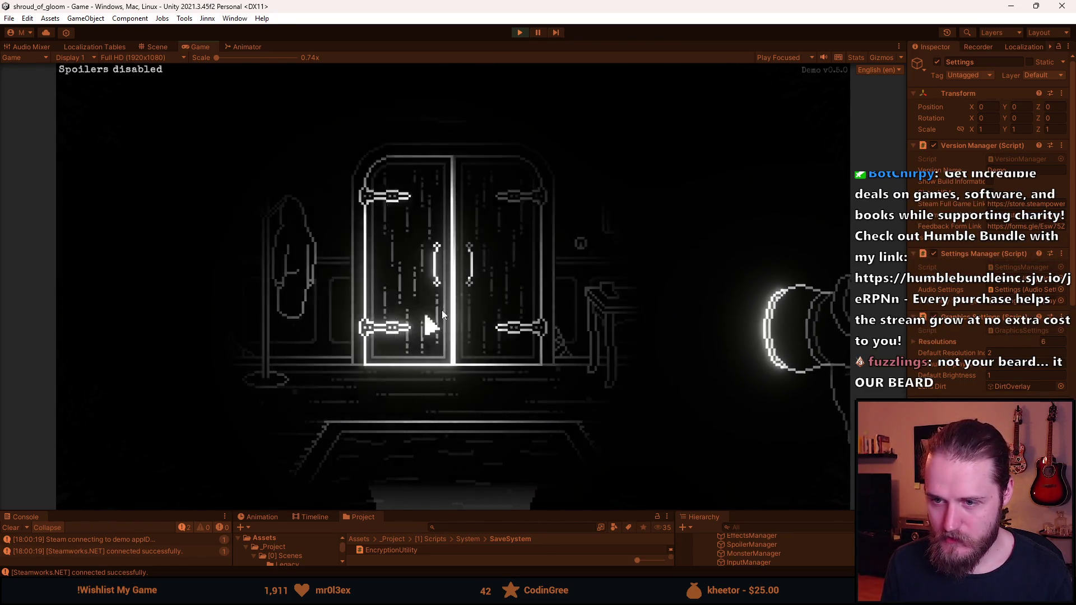
pyautogui.click(429, 276)
pyautogui.click(429, 275)
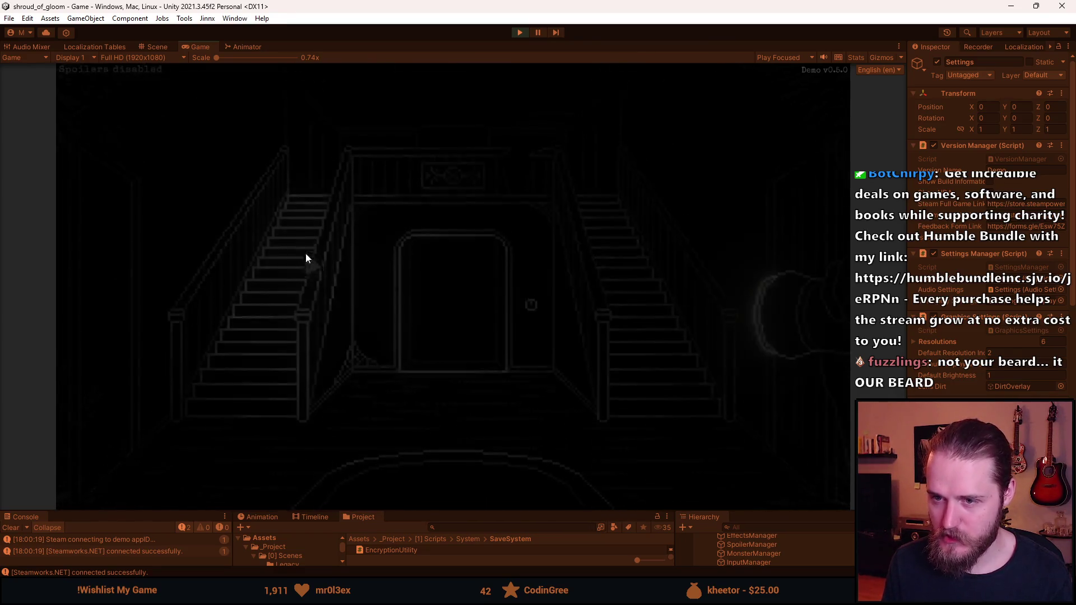
pyautogui.click(141, 303)
# Step: Toggle the developer tools menu, return to the staircase hall, then pause and choose Quit
pyautogui.press('F1')
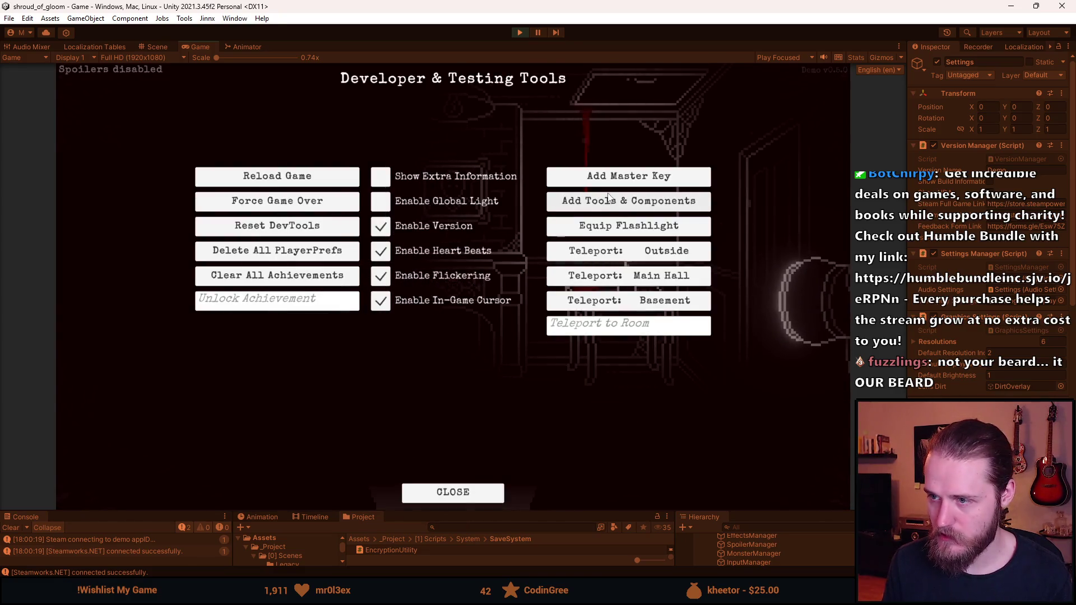
pyautogui.click(609, 197)
pyautogui.click(149, 283)
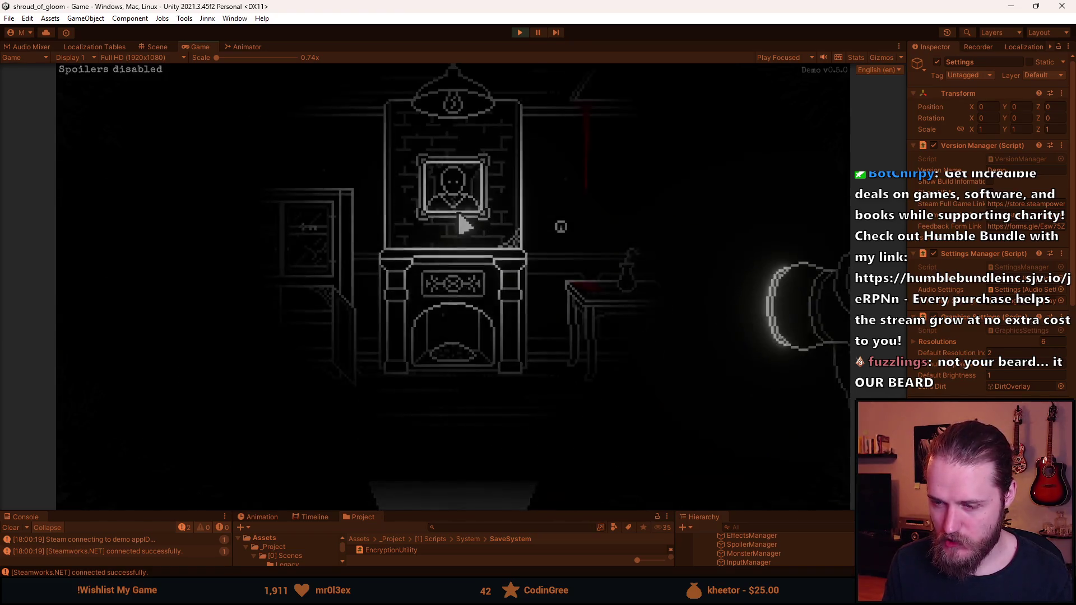
pyautogui.click(465, 225)
pyautogui.press('Escape')
pyautogui.click(475, 367)
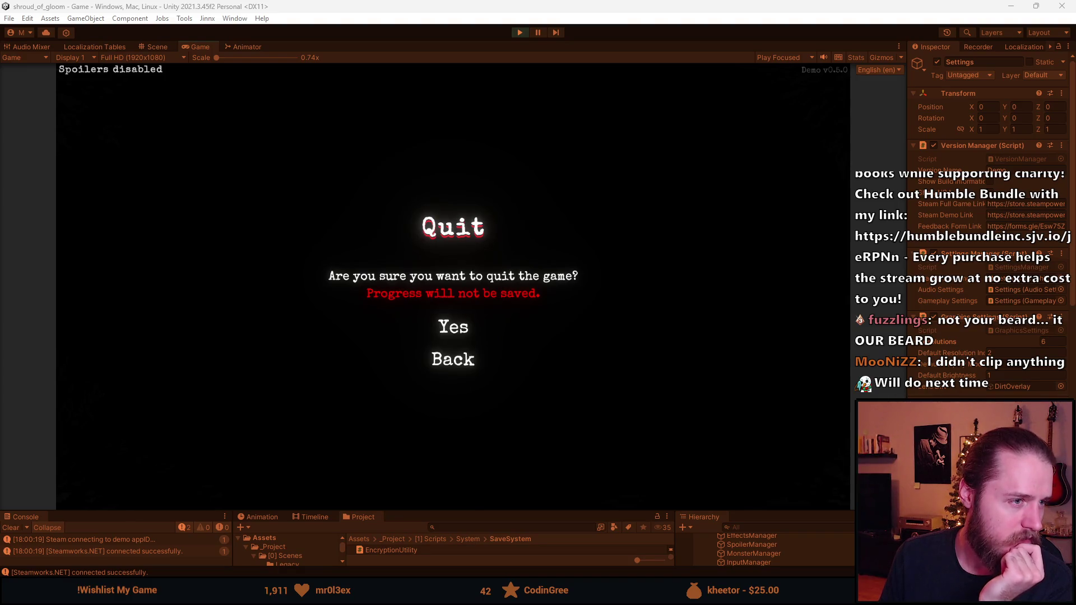
# Step: Quit to the main menu, view the credits, and turn the music volume down to minimum
pyautogui.click(457, 327)
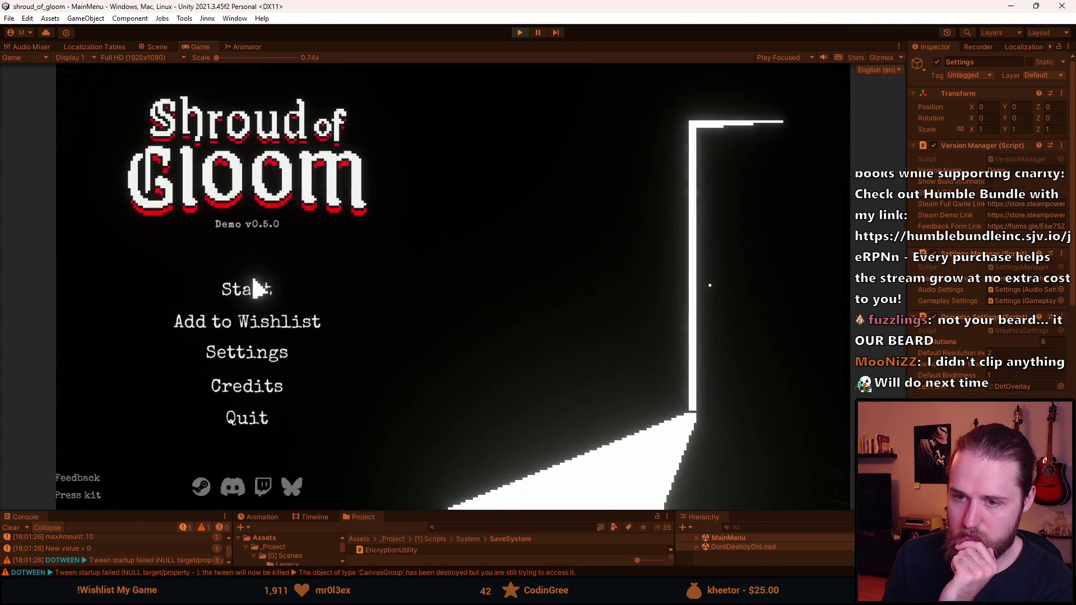
pyautogui.click(279, 384)
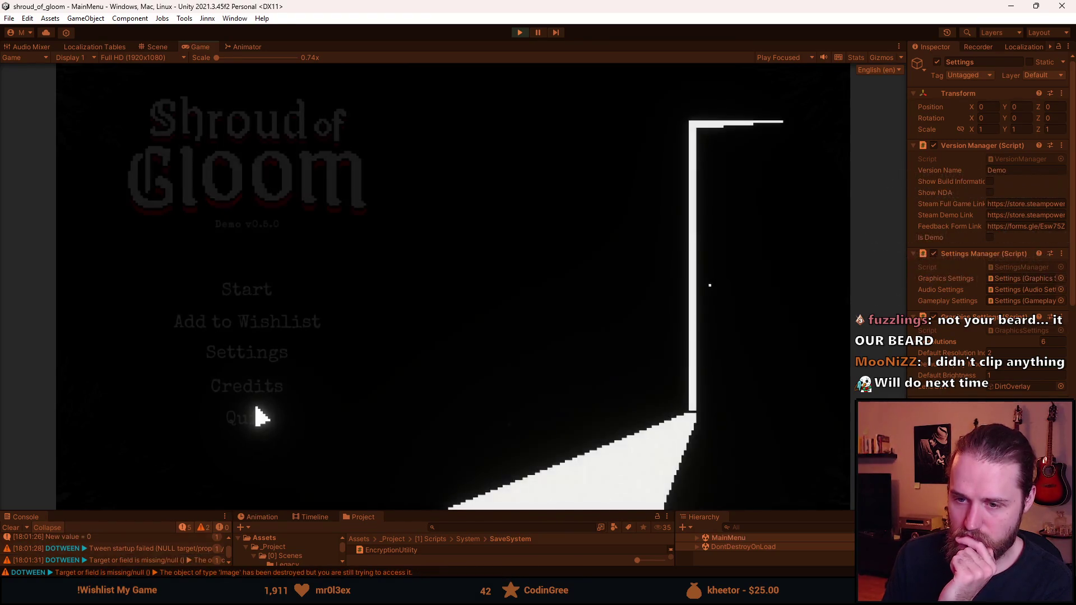
pyautogui.click(252, 352)
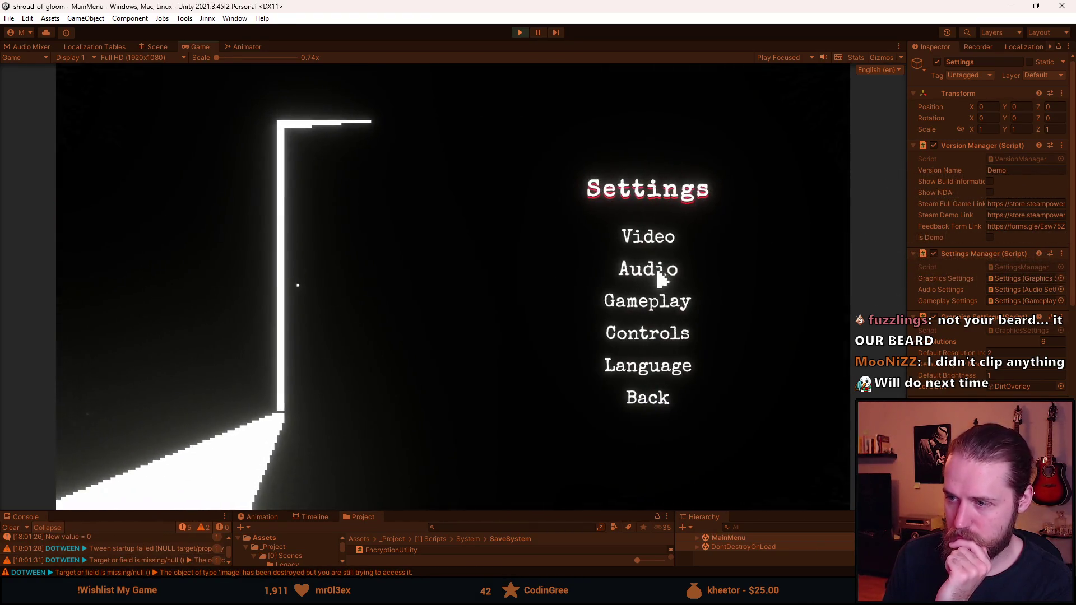
pyautogui.click(662, 278)
pyautogui.moveTo(697, 247); pyautogui.dragTo(707, 247)
pyautogui.moveTo(707, 317); pyautogui.dragTo(614, 357)
pyautogui.click(646, 385)
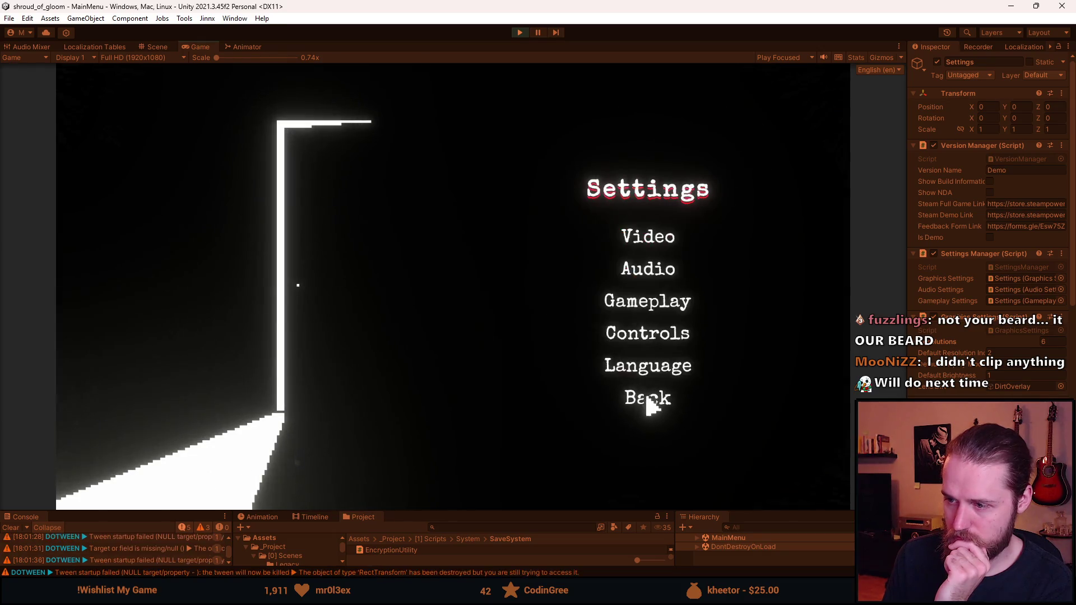
# Step: Return to the main menu and load the Slot 1 save
pyautogui.click(648, 399)
pyautogui.click(249, 297)
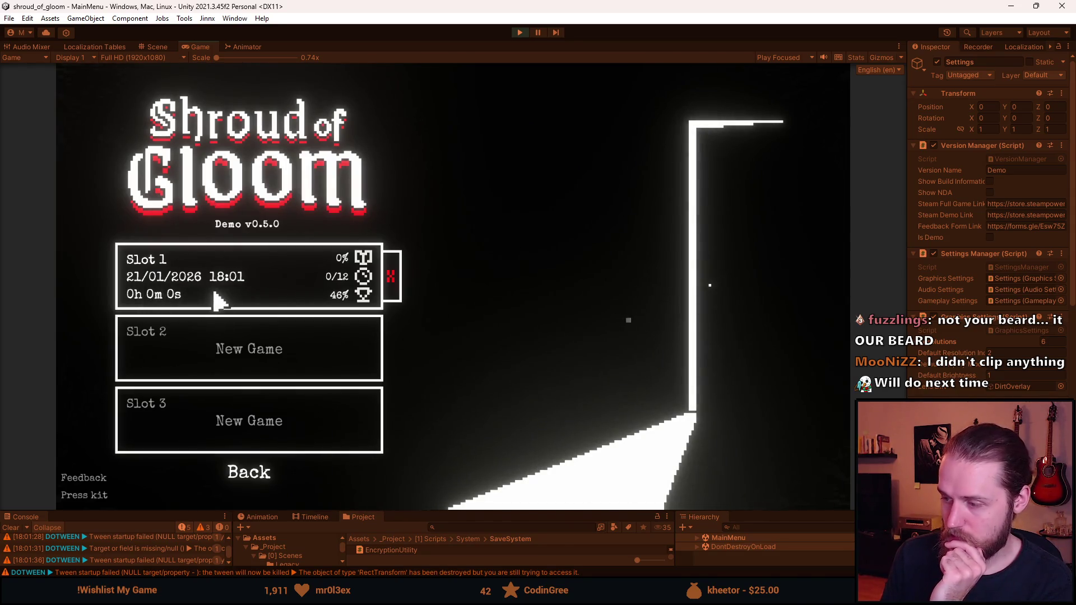
pyautogui.click(245, 291)
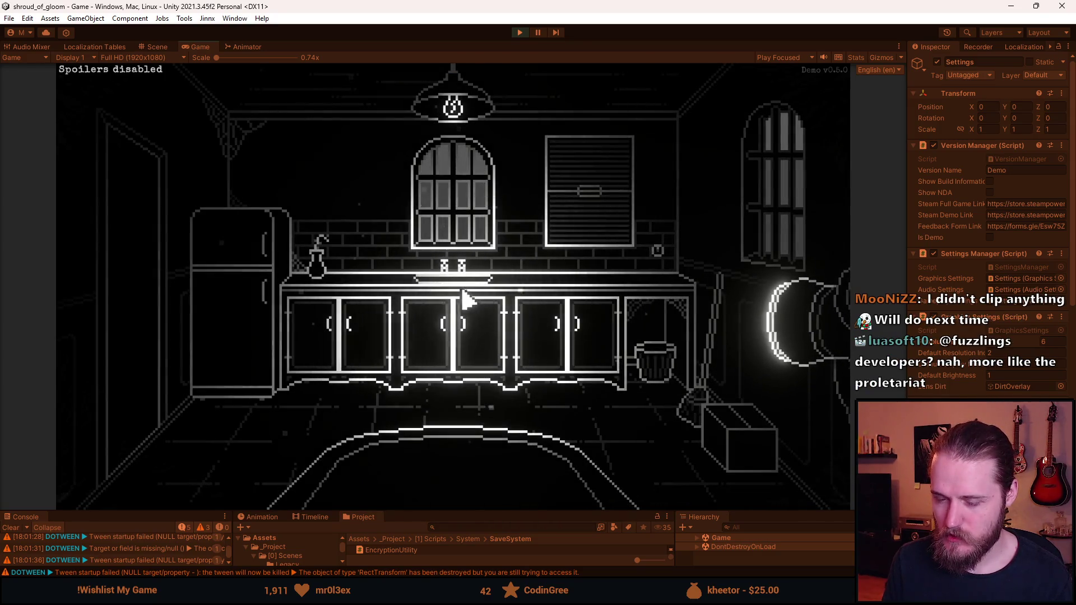
# Step: Close the inventory panel, pause the game, and exit Play mode with Ctrl+P
pyautogui.moveTo(260, 413)
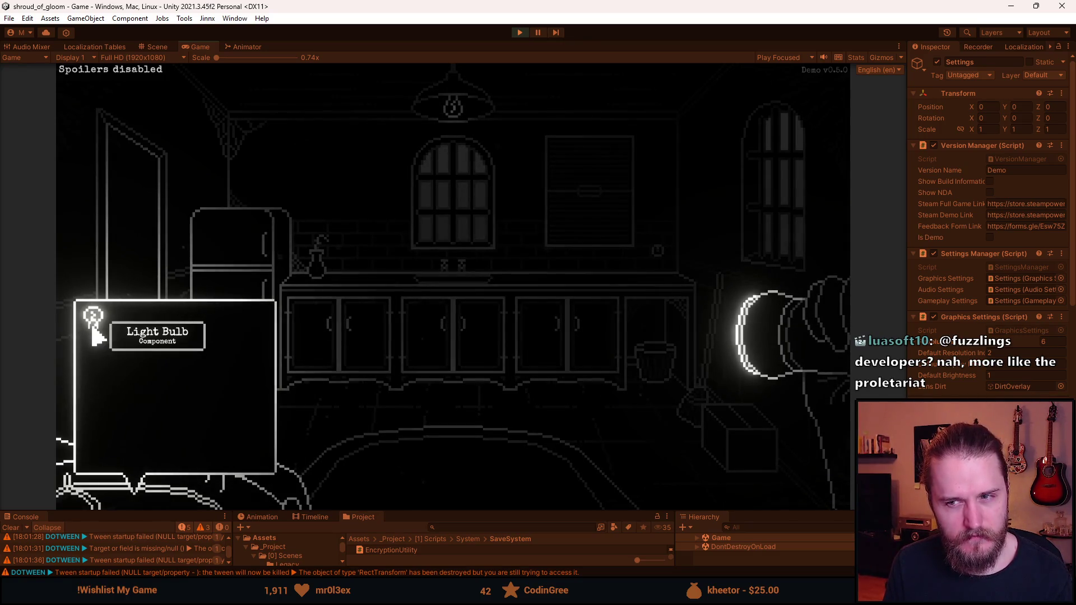
pyautogui.click(95, 336)
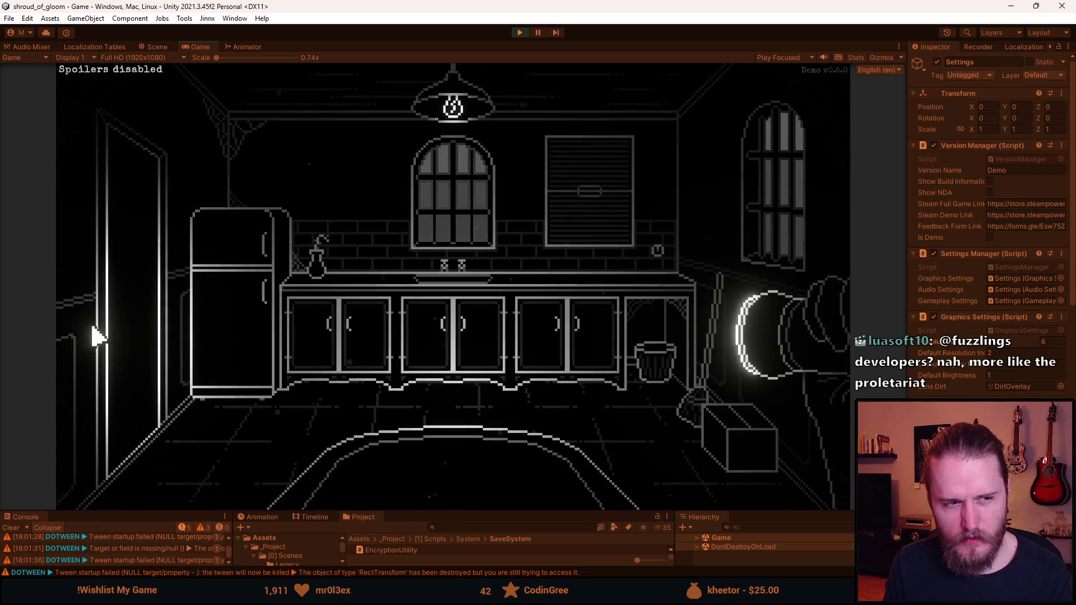
pyautogui.press('Escape')
pyautogui.click(531, 32)
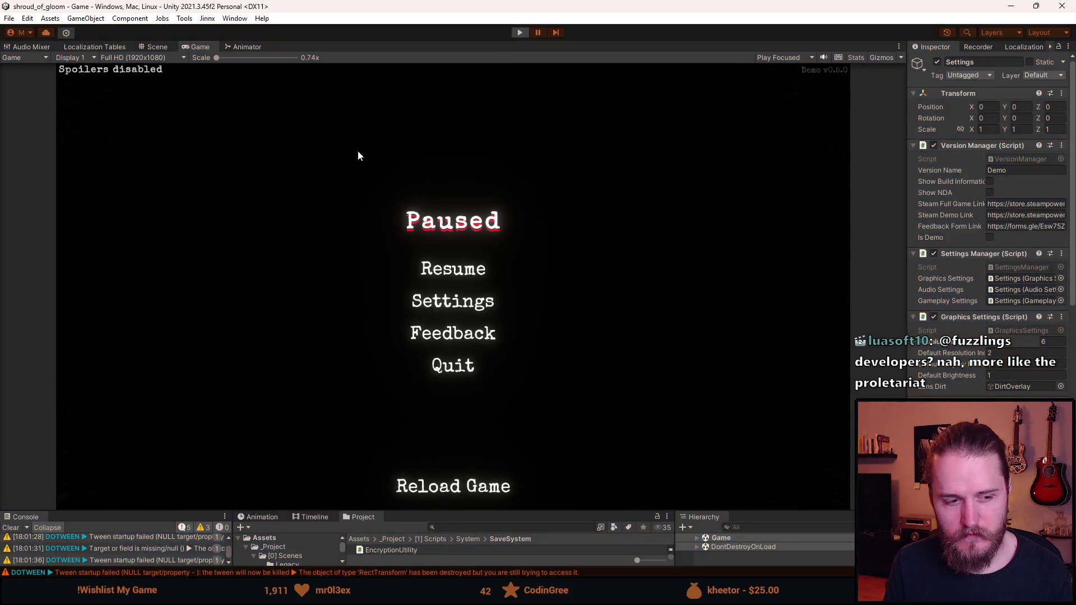
pyautogui.hotkey('ctrl', 'p')
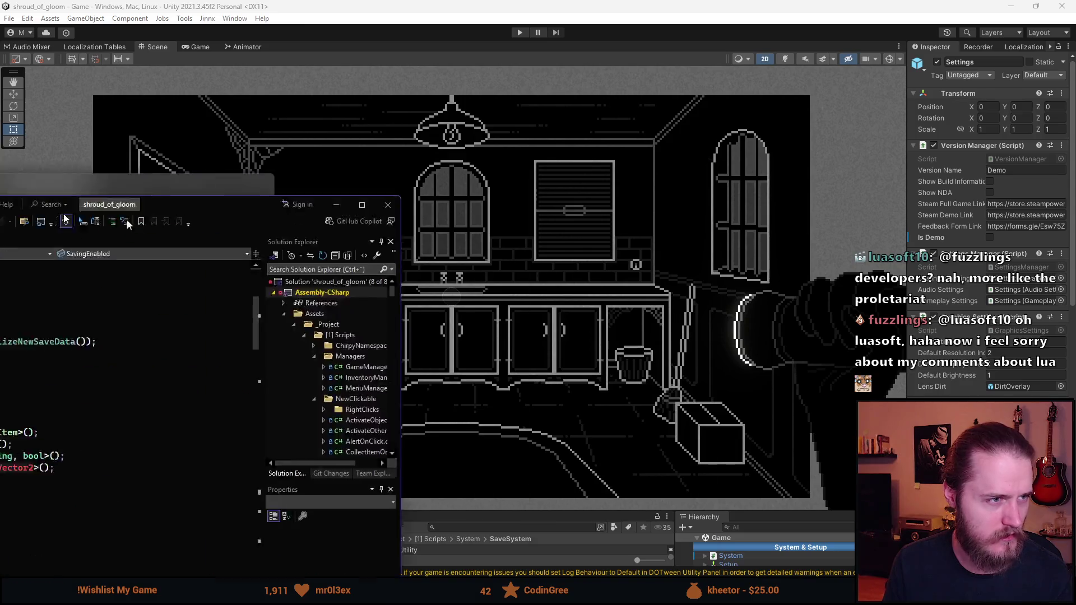
# Step: Highlight SaveFile uses in SaveGame(), then find and open RoomManager.cs via 'roommanag'
pyautogui.scroll(5, 232, 311)
pyautogui.scroll(-6, 233, 311)
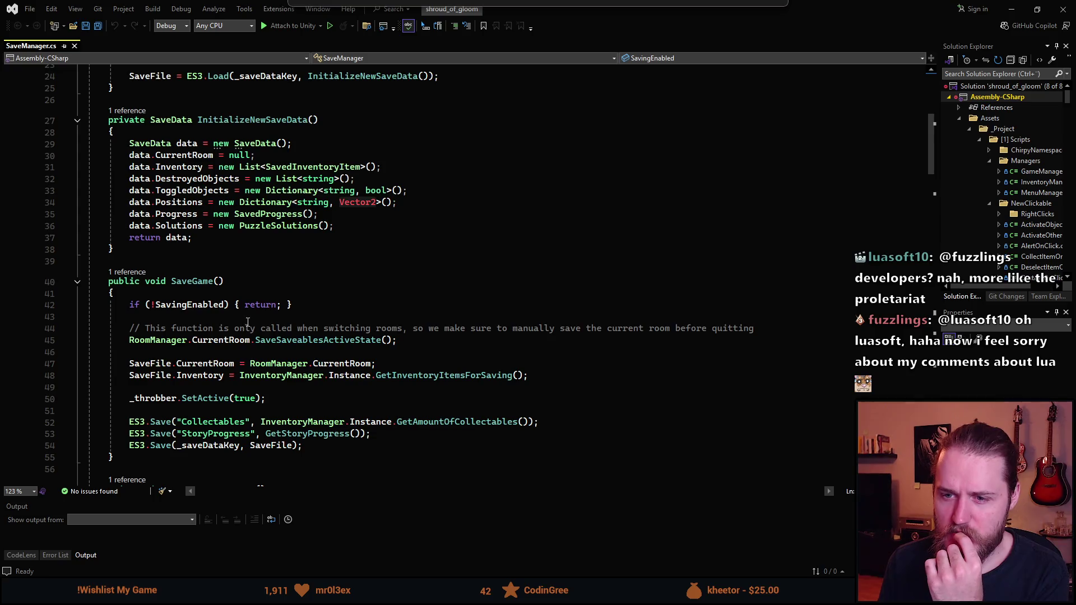
pyautogui.scroll(-1, 235, 324)
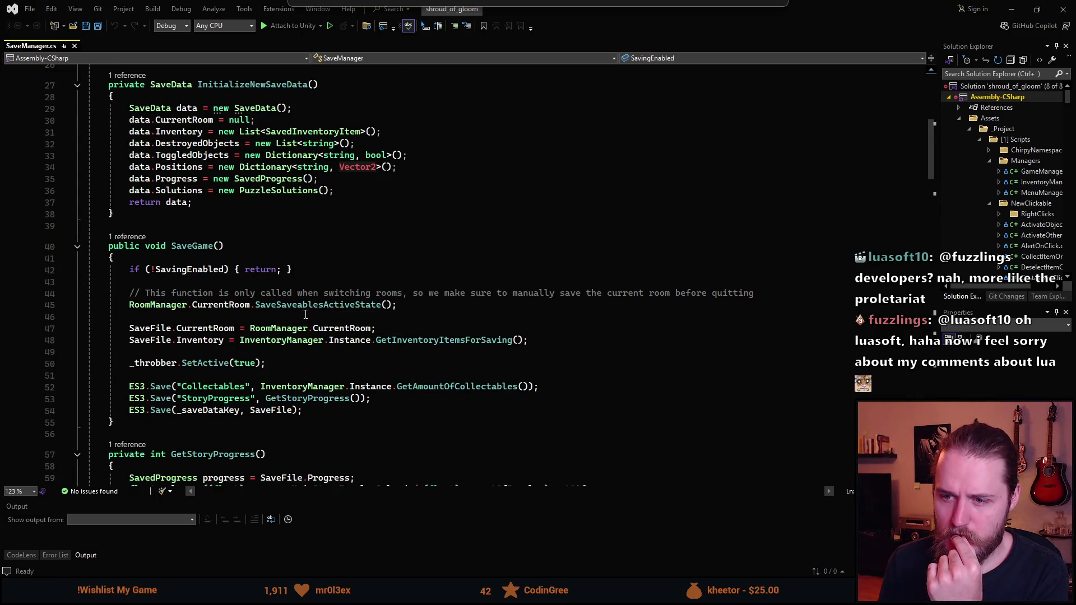
pyautogui.click(157, 329)
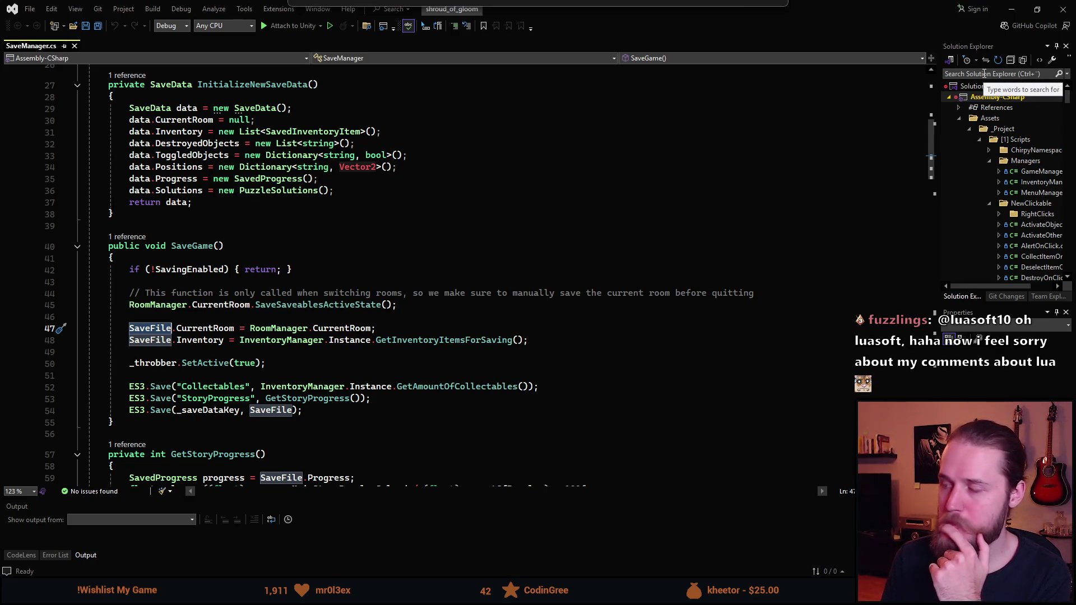
pyautogui.click(984, 74)
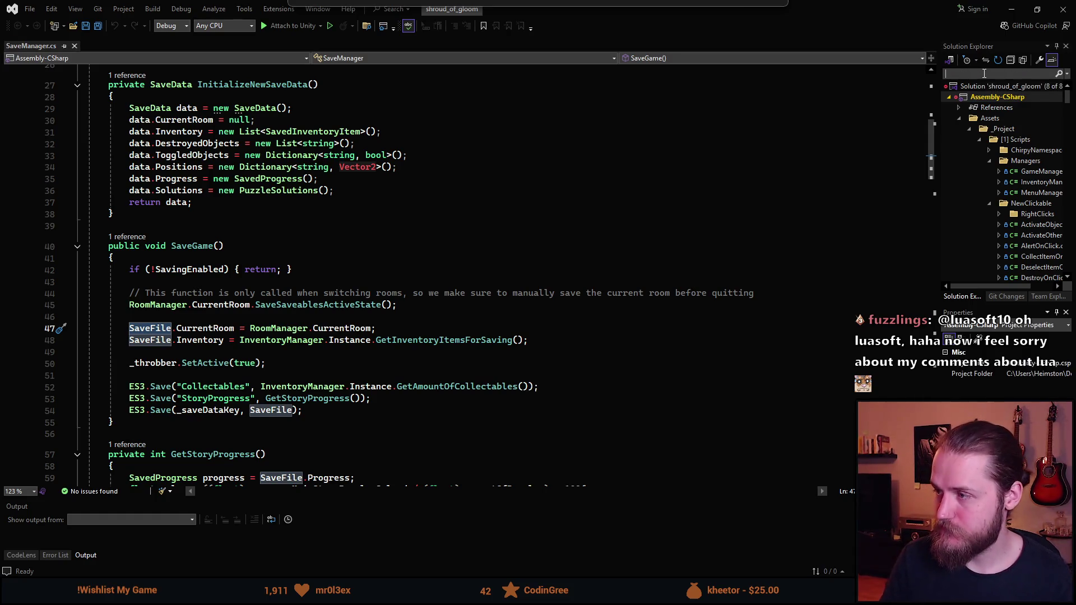
pyautogui.write('roommanag')
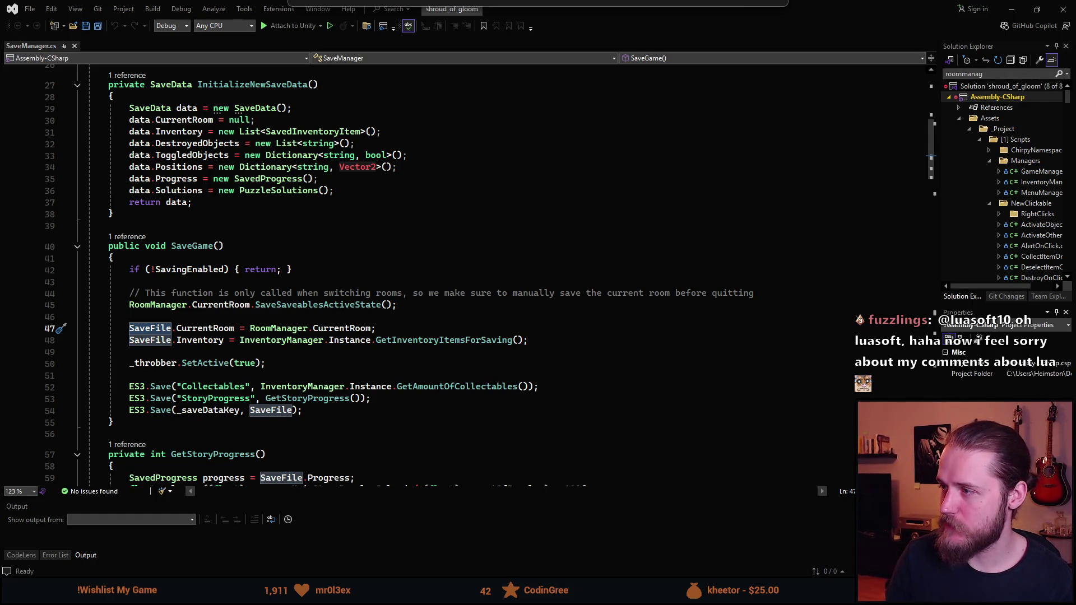
pyautogui.press('Return')
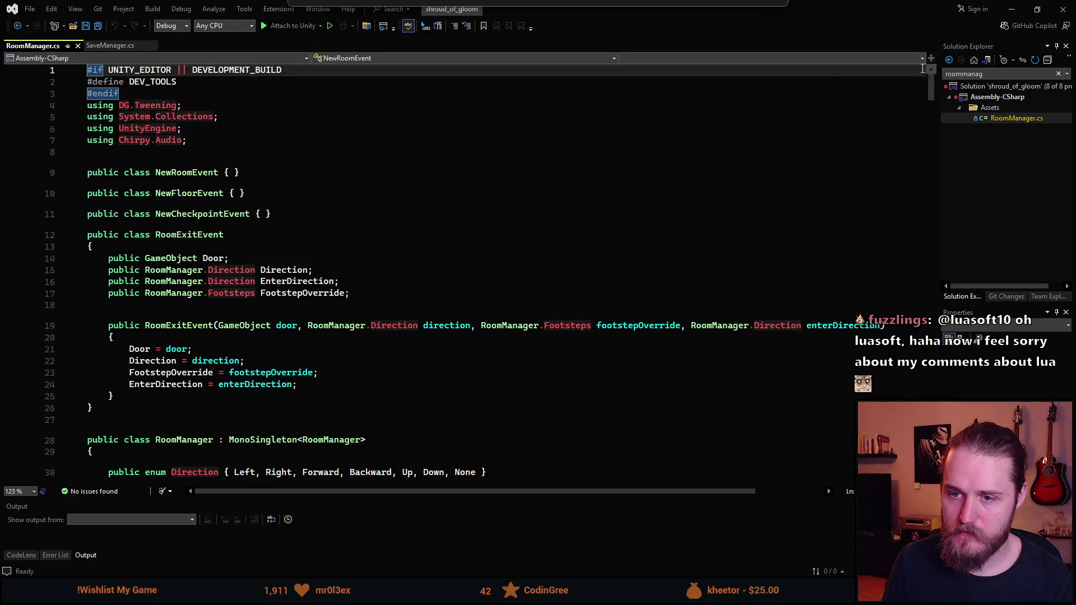
# Step: Scroll RoomManager.cs past Awake, OnEnable and the footstep code down to OnStart
pyautogui.scroll(-8, 292, 200)
pyautogui.scroll(-2, 273, 189)
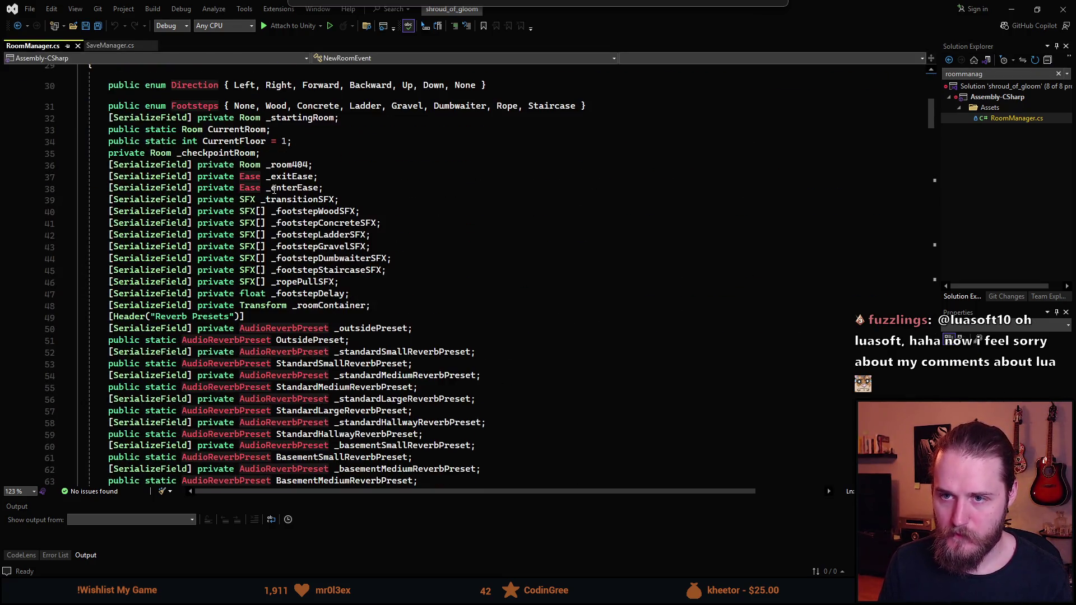
pyautogui.scroll(-13, 279, 187)
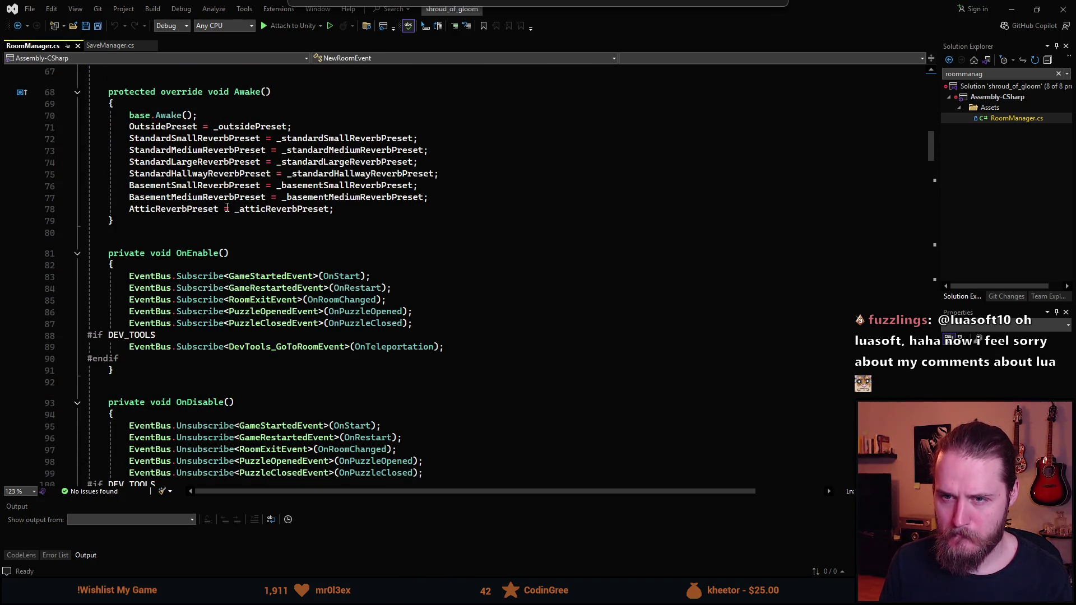
pyautogui.scroll(-2, 214, 183)
pyautogui.scroll(-7, 215, 183)
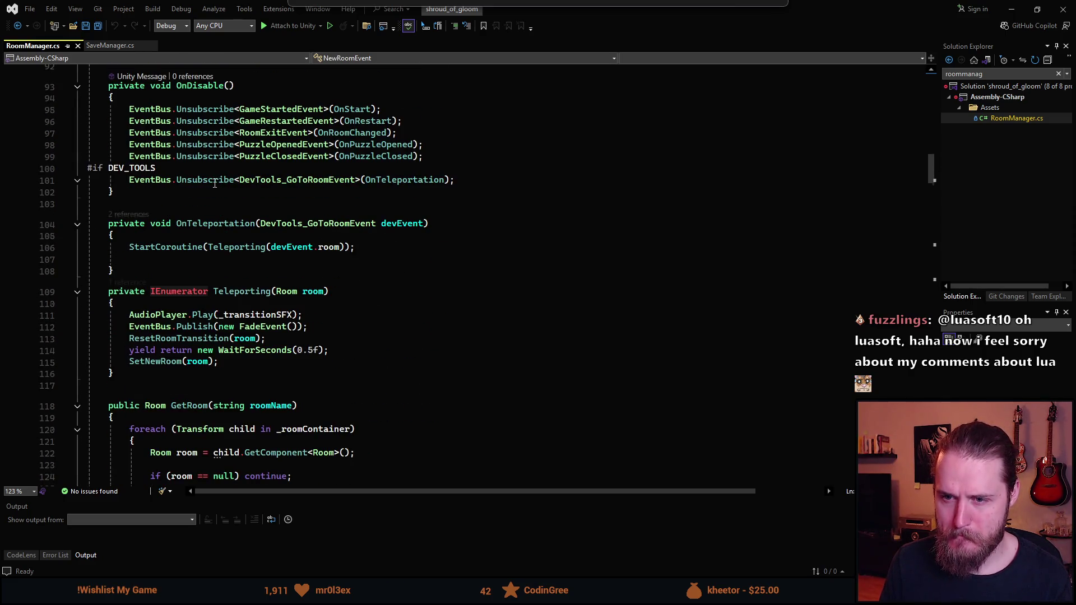
pyautogui.scroll(-7, 215, 183)
pyautogui.scroll(-6, 215, 183)
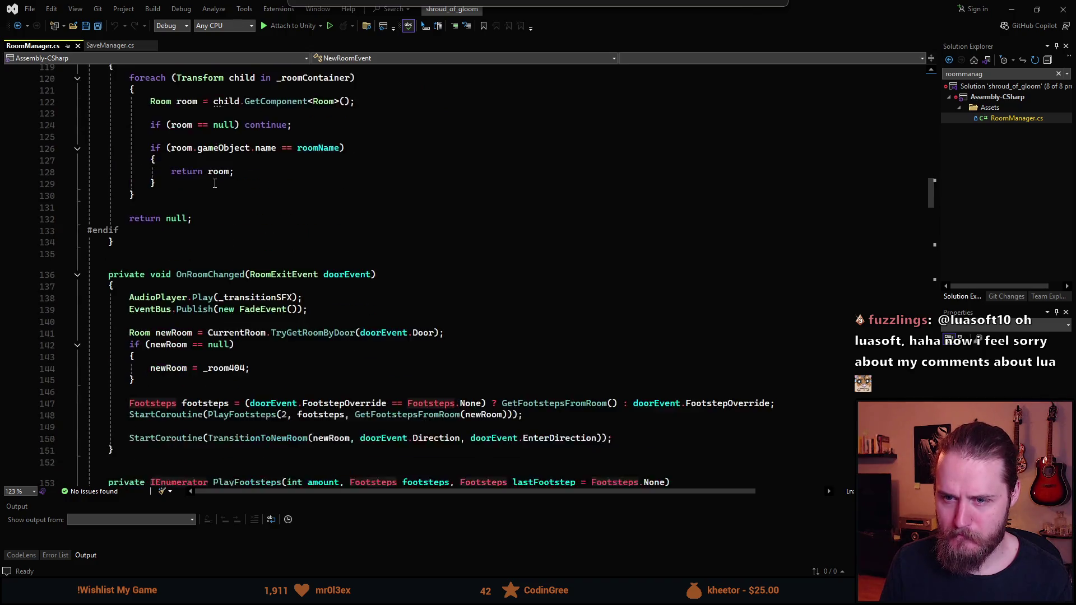
pyautogui.scroll(-6, 227, 195)
pyautogui.scroll(20, 213, 210)
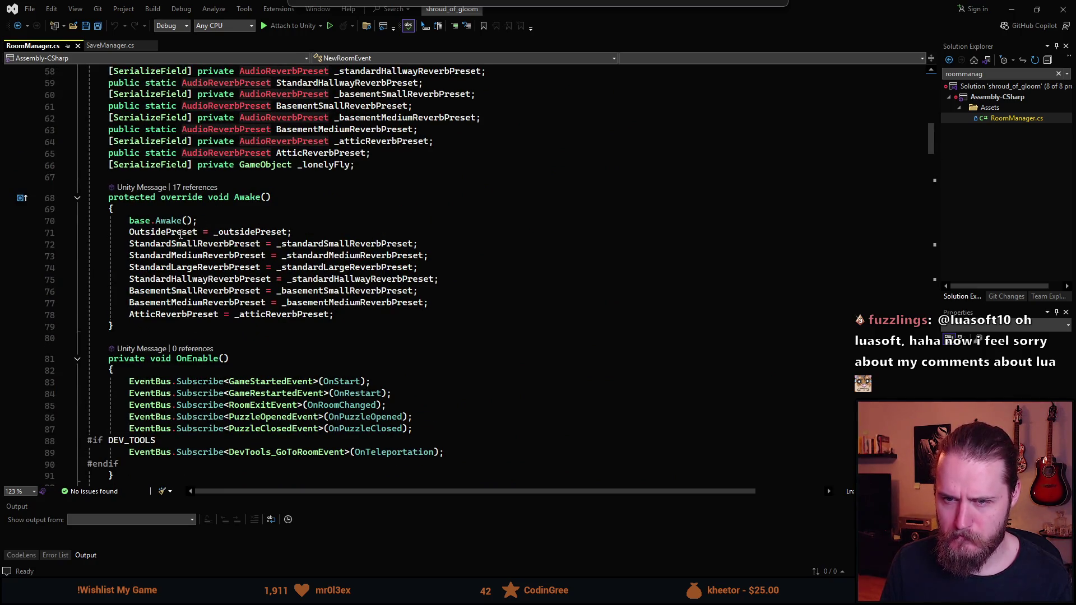
pyautogui.scroll(-2, 180, 235)
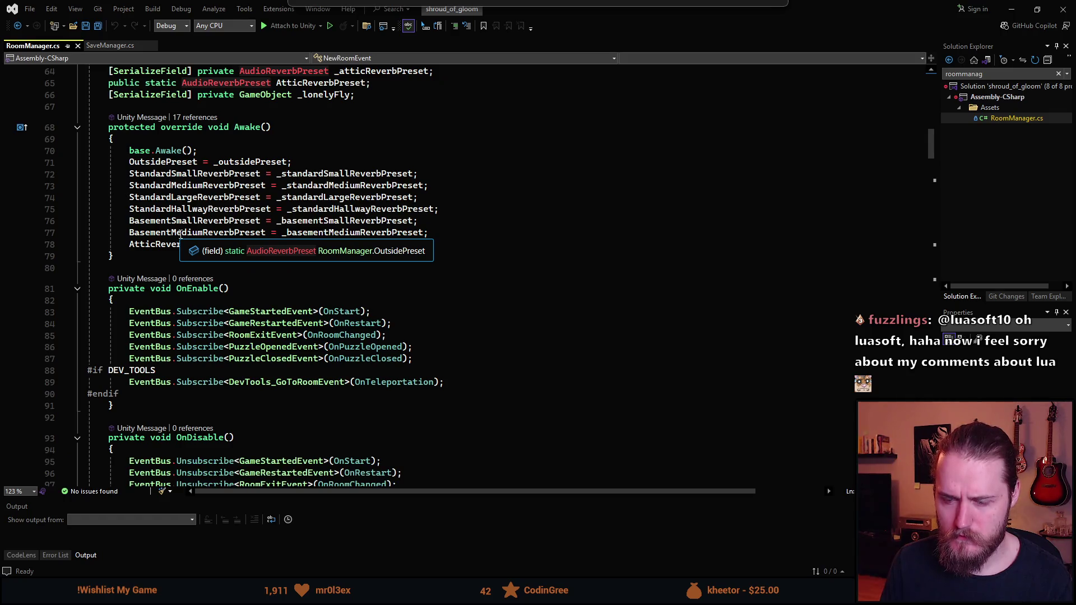
pyautogui.scroll(-7, 180, 236)
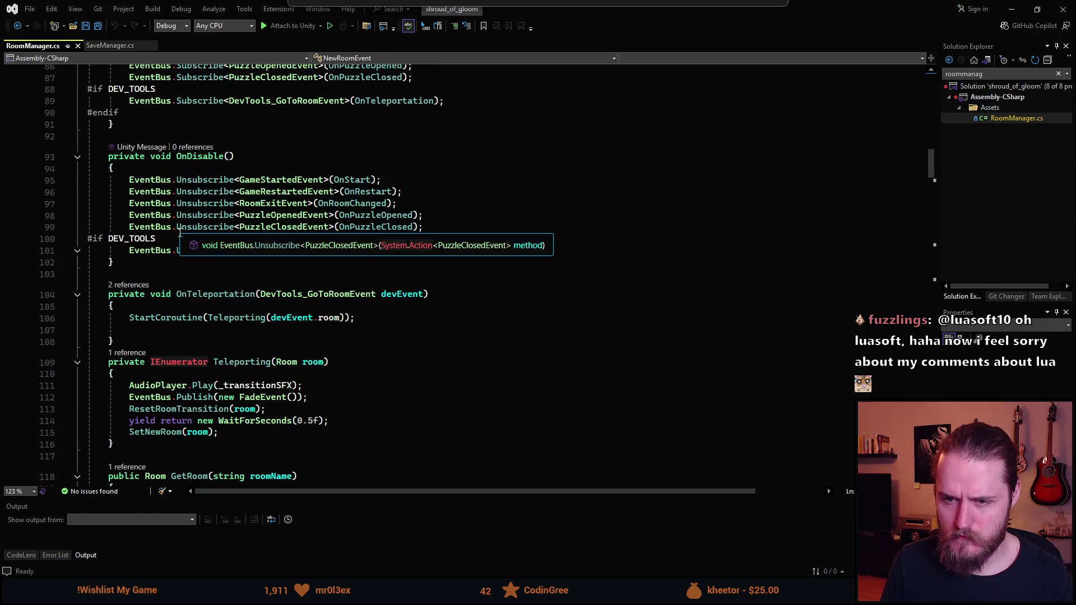
pyautogui.scroll(-7, 180, 233)
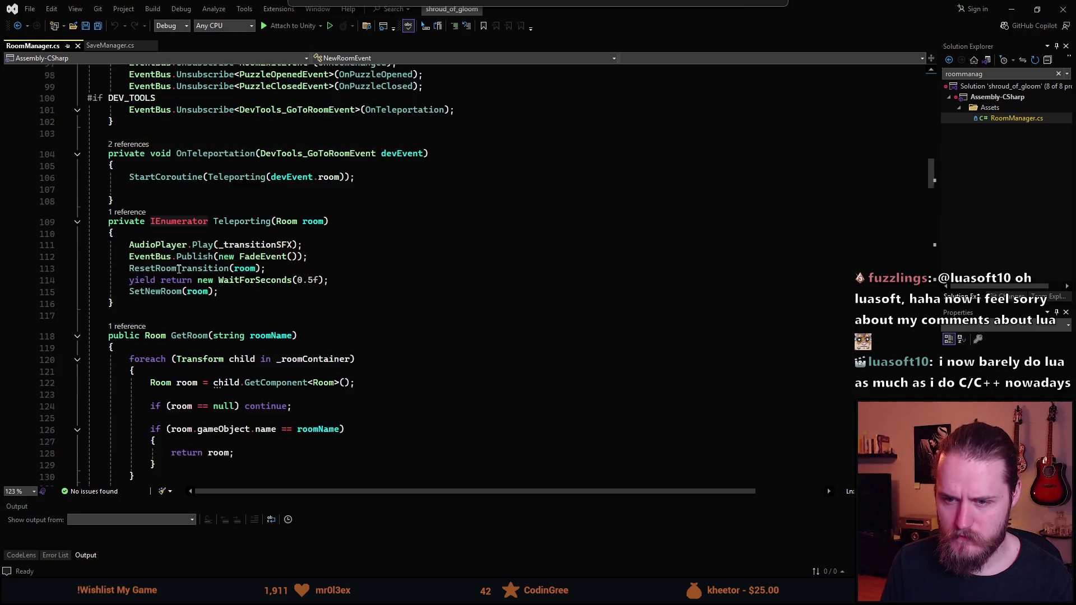
pyautogui.scroll(-5, 179, 269)
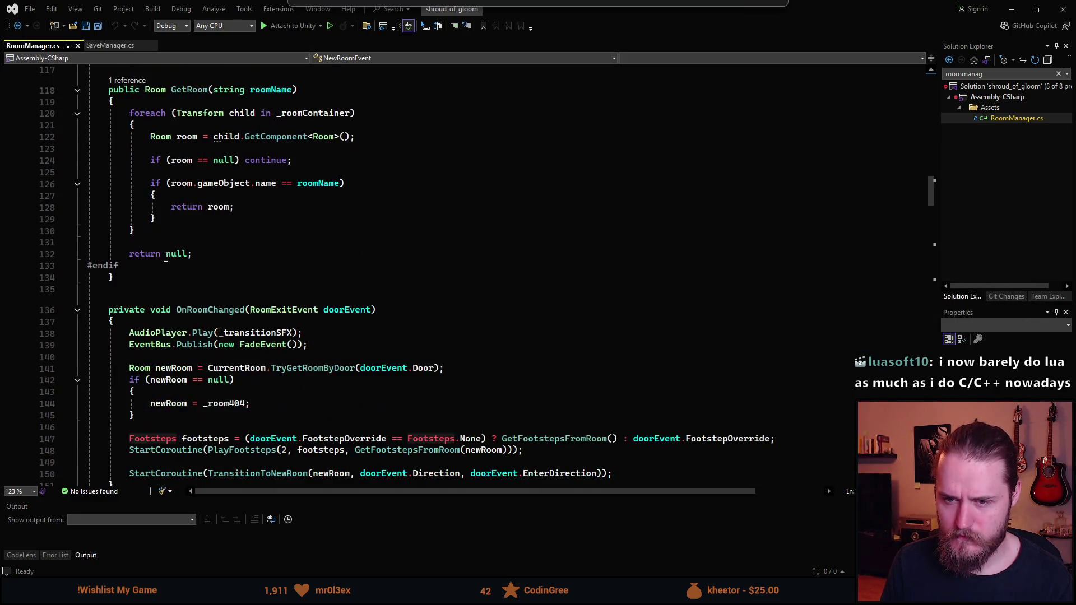
pyautogui.scroll(-14, 165, 257)
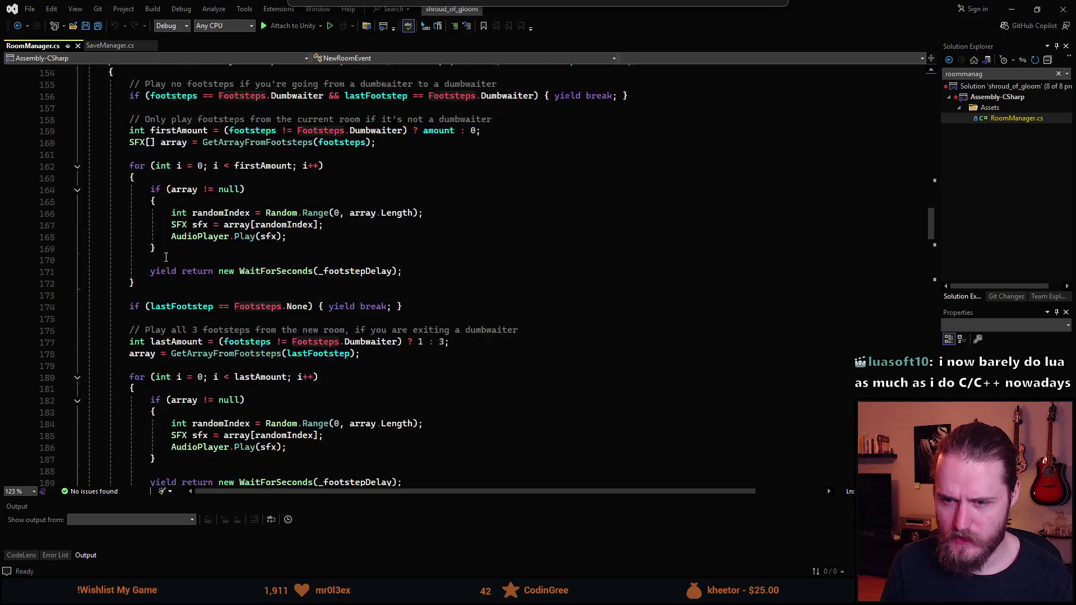
pyautogui.scroll(-16, 166, 257)
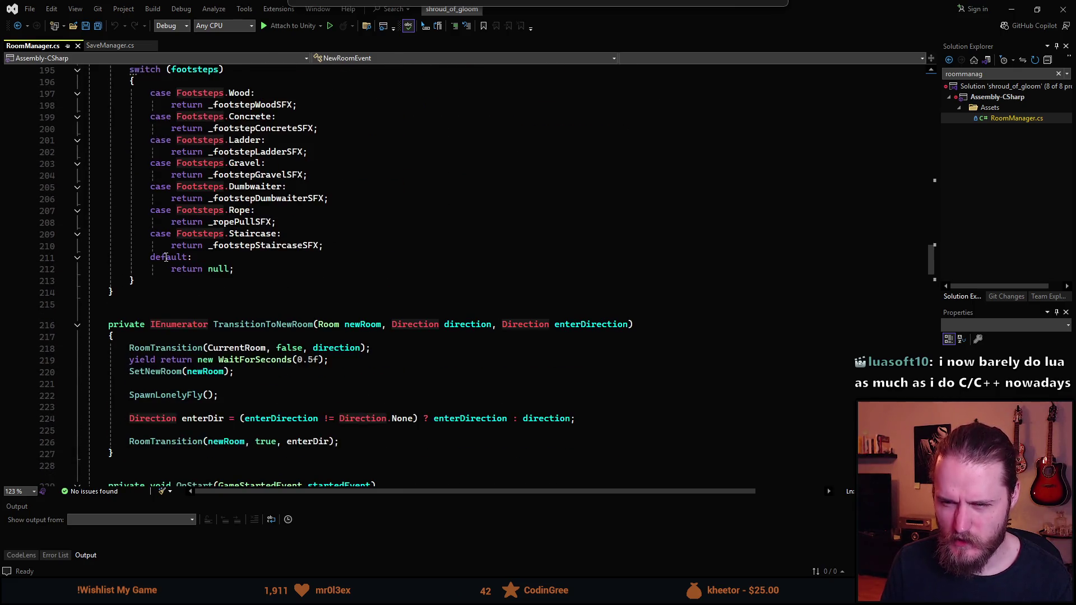
pyautogui.scroll(-5, 166, 257)
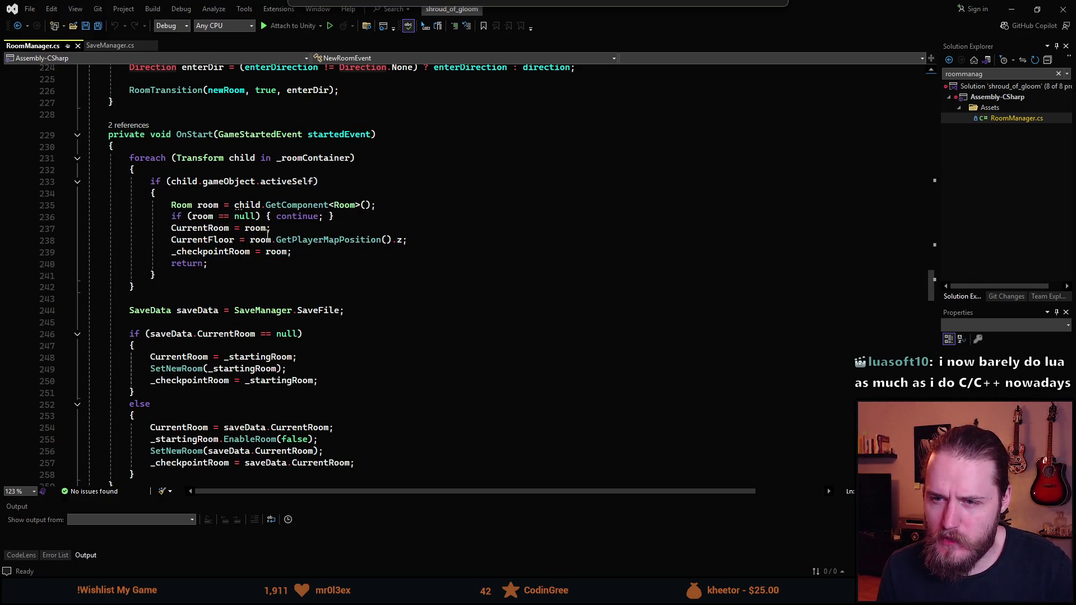
# Step: Read how OnStart restores the room from SaveManager.SaveFile, then switch back to Unity
pyautogui.scroll(-1, 231, 222)
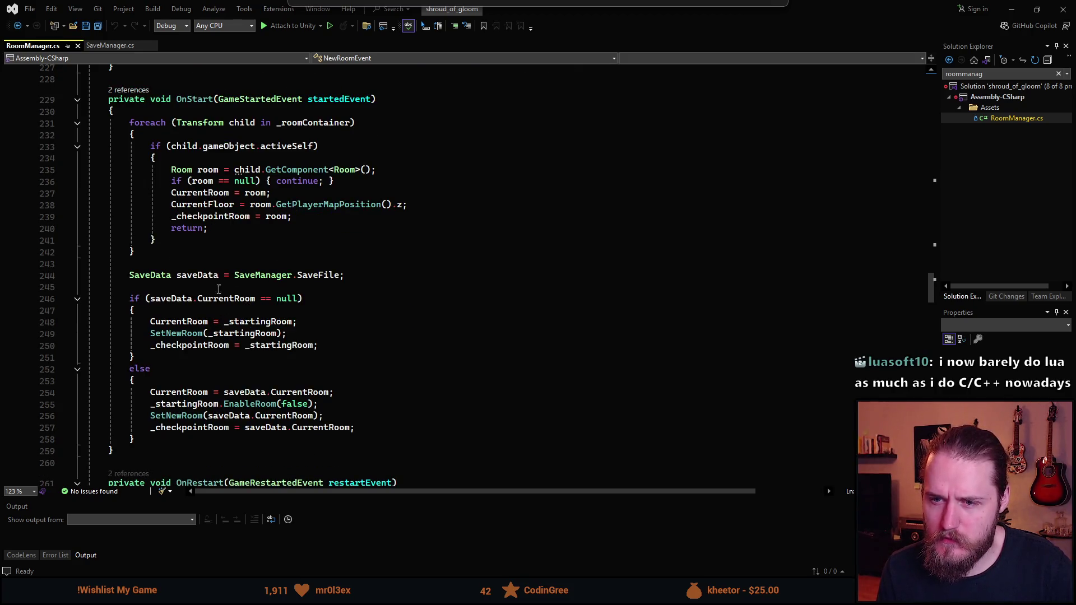
pyautogui.scroll(-1, 322, 286)
pyautogui.scroll(1, 322, 286)
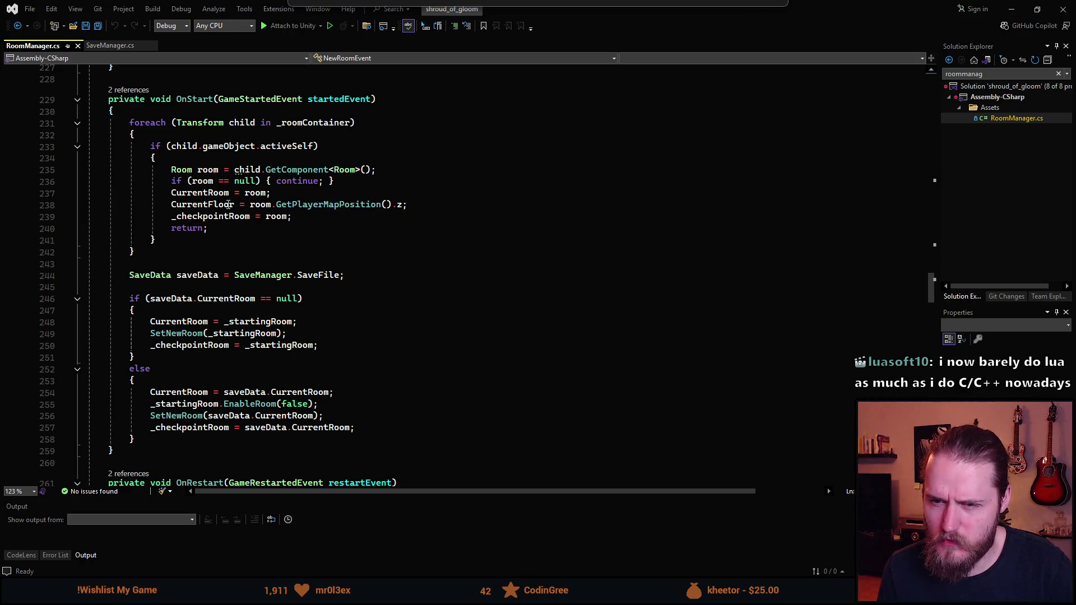
pyautogui.scroll(-1, 223, 269)
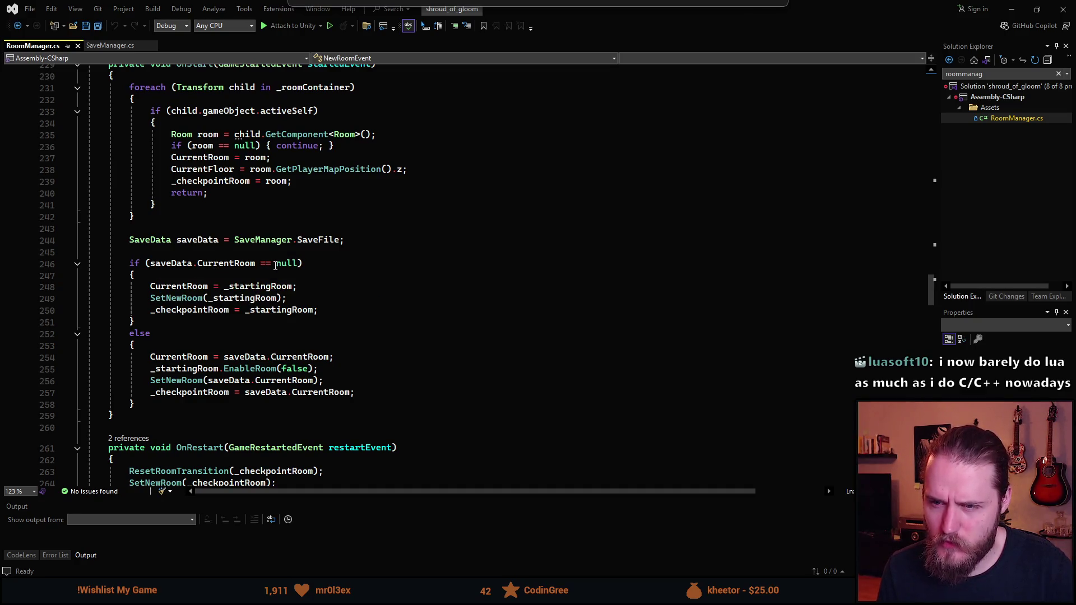
pyautogui.scroll(1, 278, 265)
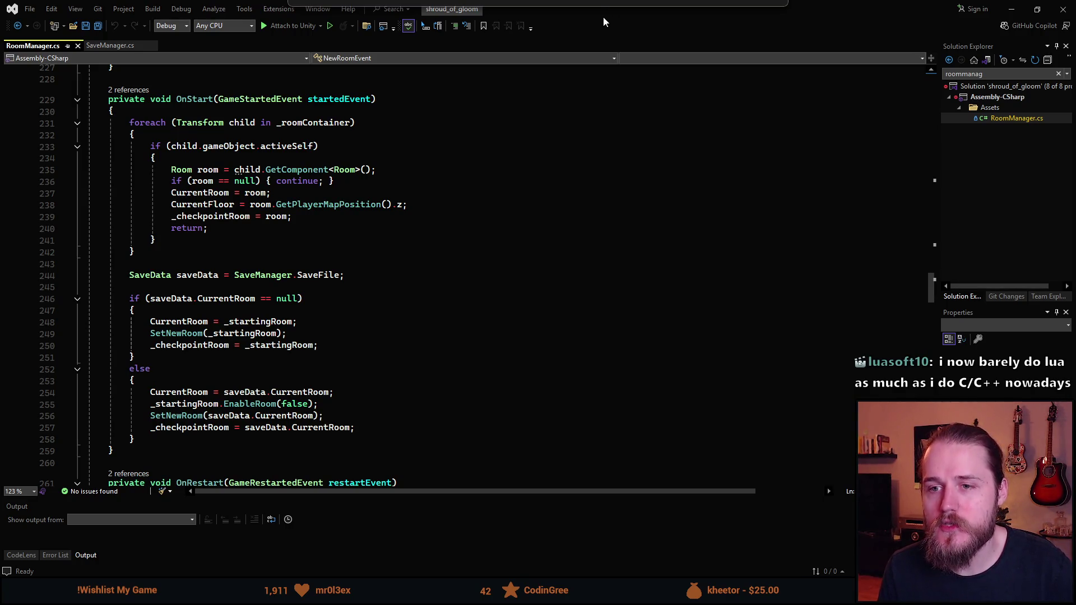
pyautogui.hotkey('alt', 'Tab')
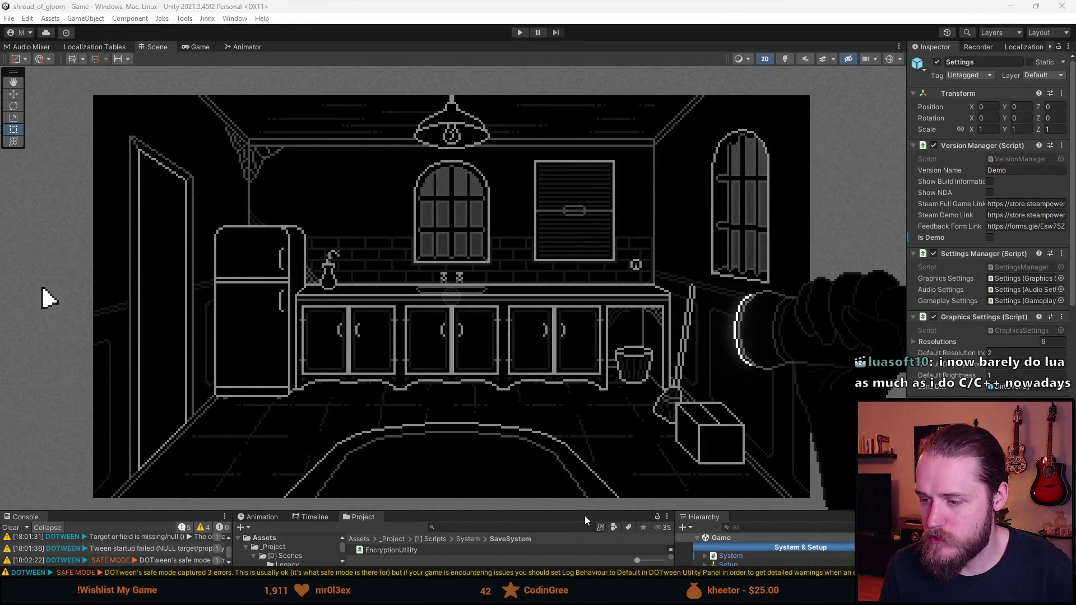
# Step: Deactivate the First_Kitchen room in the Hierarchy, then play the game from the staircase hall
pyautogui.moveTo(587, 511); pyautogui.dragTo(587, 322)
pyautogui.scroll(-4, 771, 482)
pyautogui.scroll(-5, 771, 481)
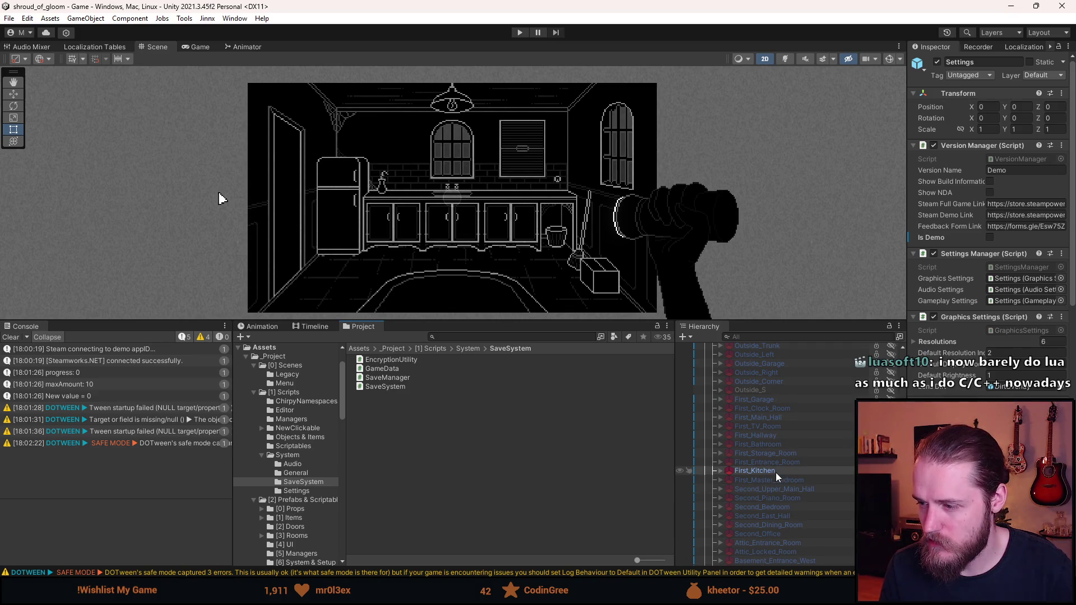
pyautogui.hotkey('alt', 'shift', 'a')
pyautogui.click(419, 179)
pyautogui.click(519, 32)
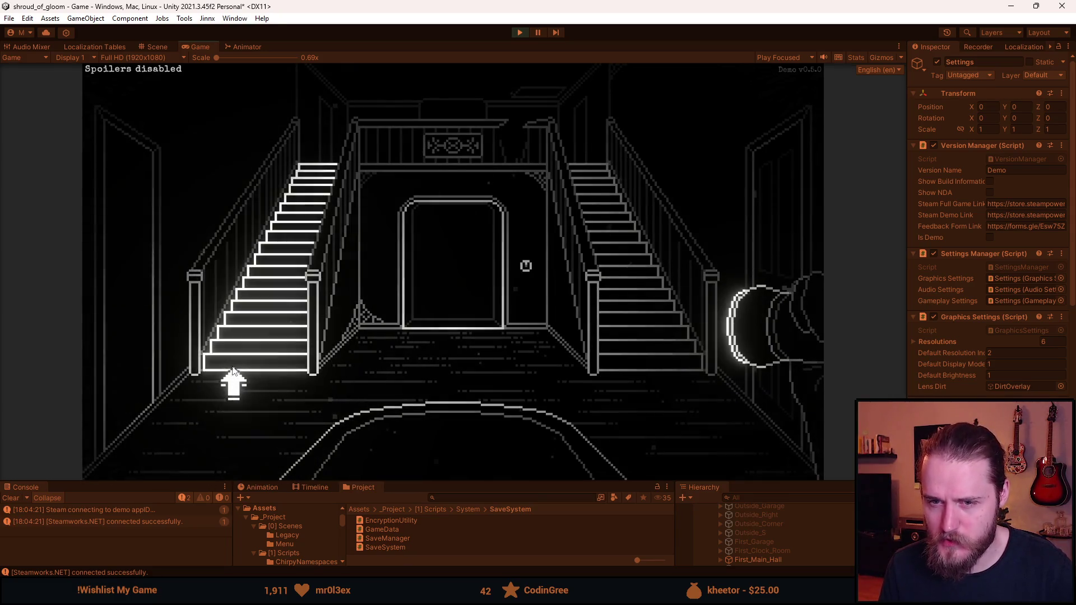
pyautogui.click(234, 371)
# Step: Pick up the sheet music from the cabinet and the hammer from the garage workbench
pyautogui.click(151, 327)
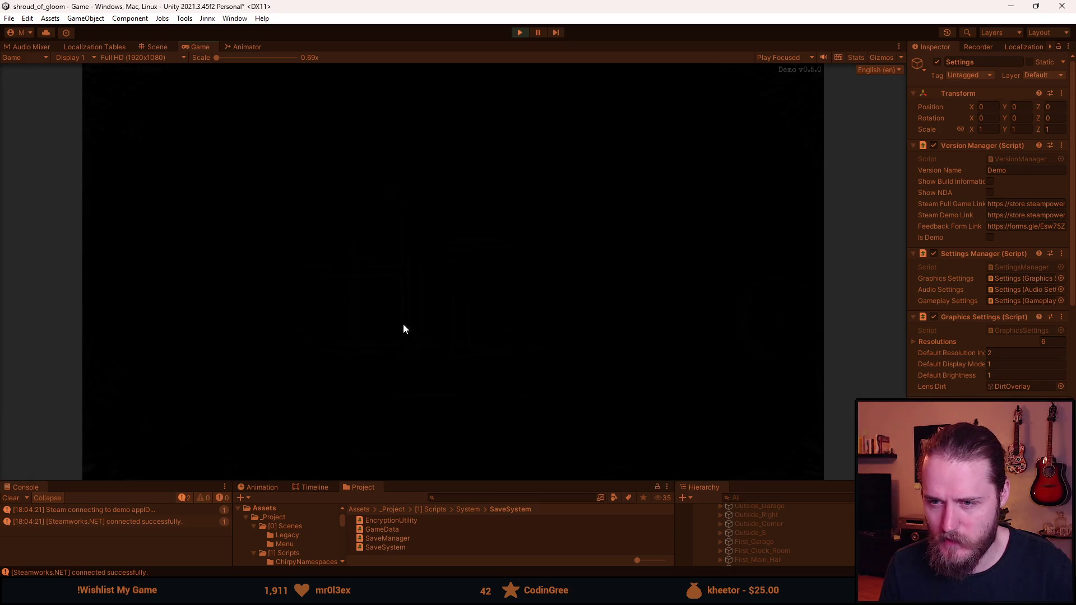
pyautogui.click(605, 345)
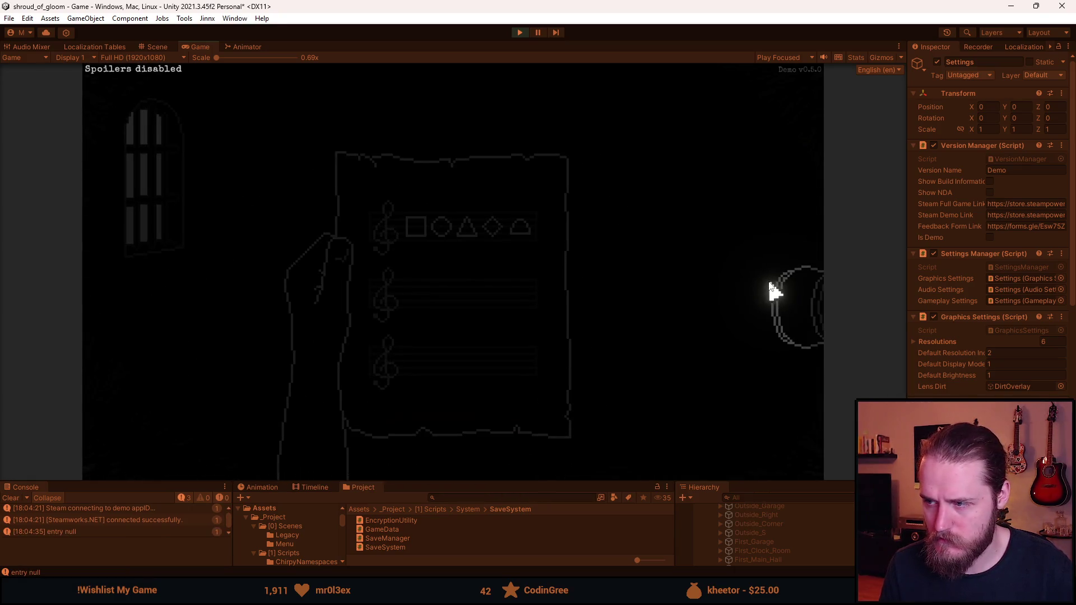
pyautogui.click(755, 257)
pyautogui.click(411, 418)
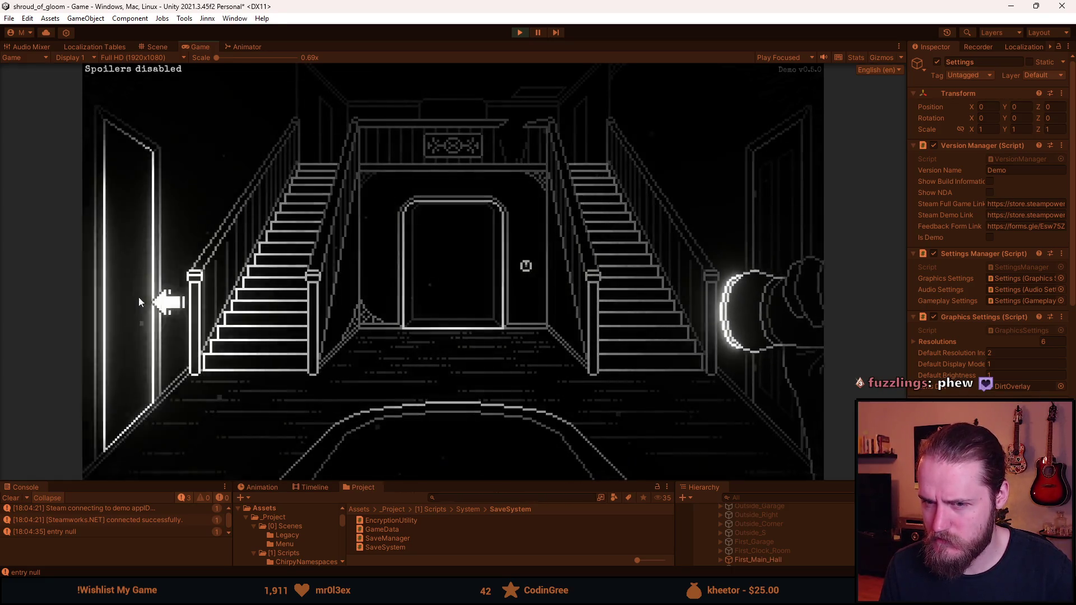
pyautogui.click(176, 308)
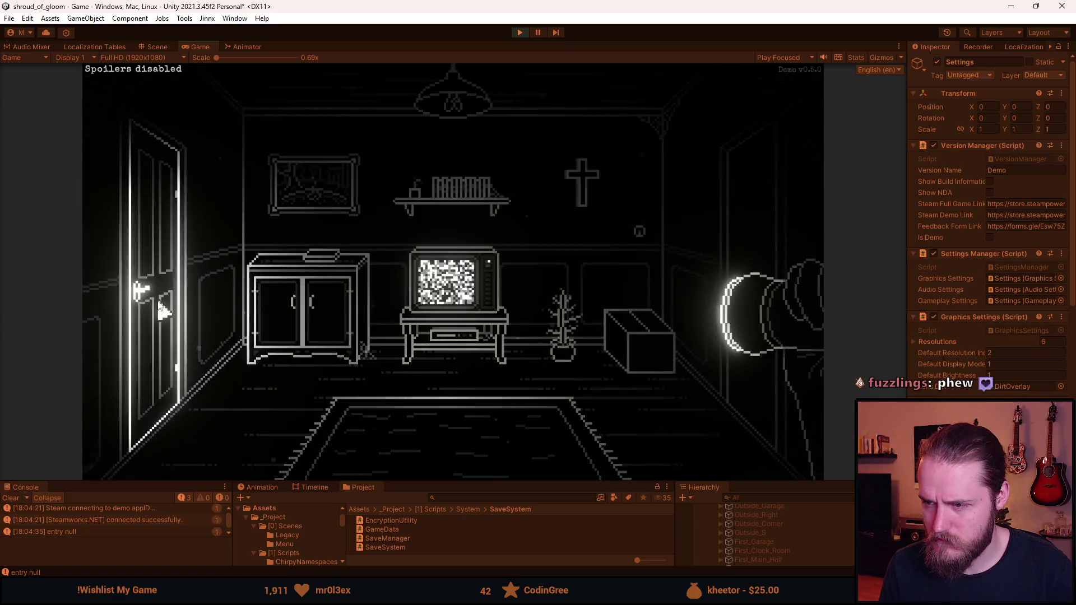
pyautogui.click(180, 312)
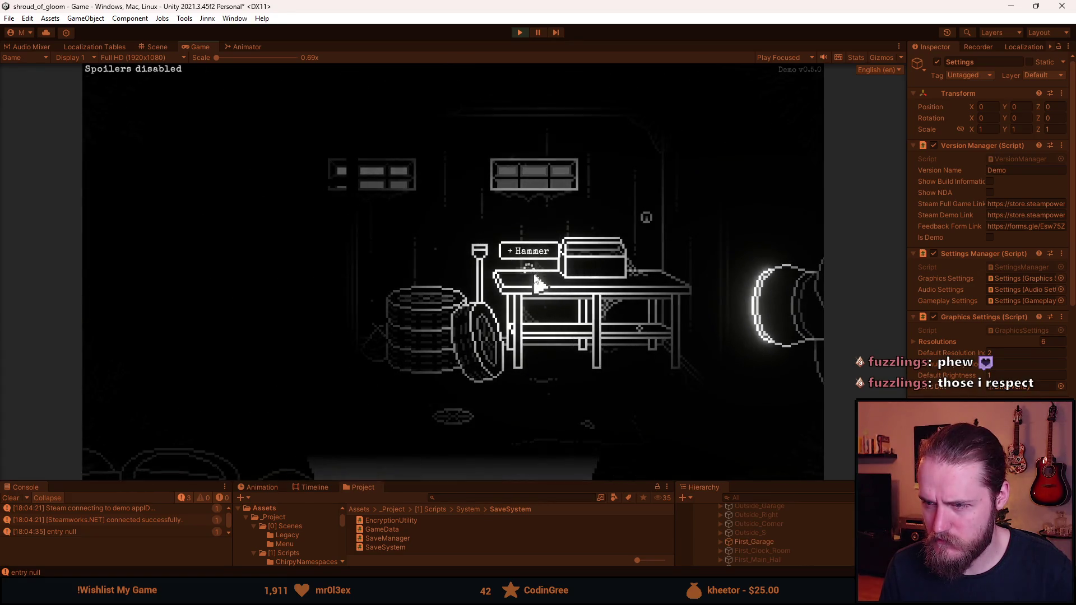
pyautogui.click(205, 460)
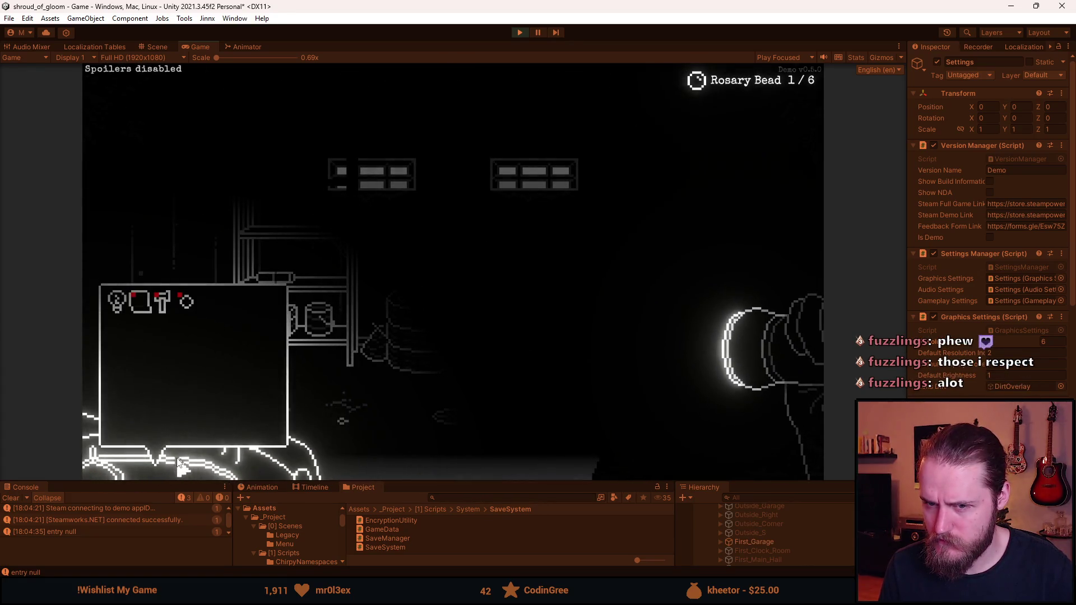
# Step: Quit to the main menu and reload the Slot 1 save
pyautogui.press('Escape')
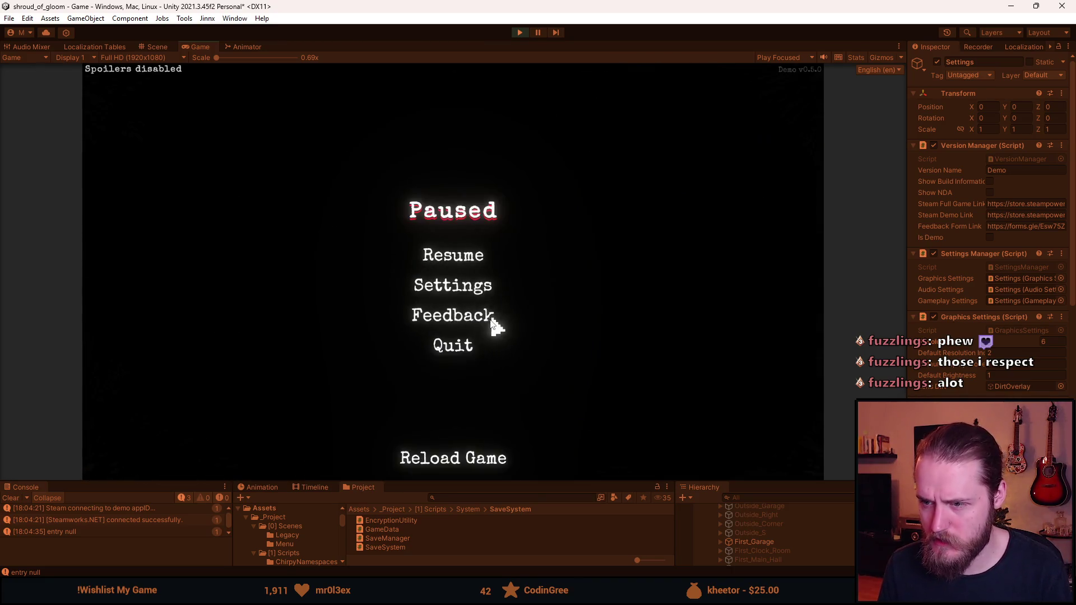
pyautogui.click(461, 351)
pyautogui.click(460, 317)
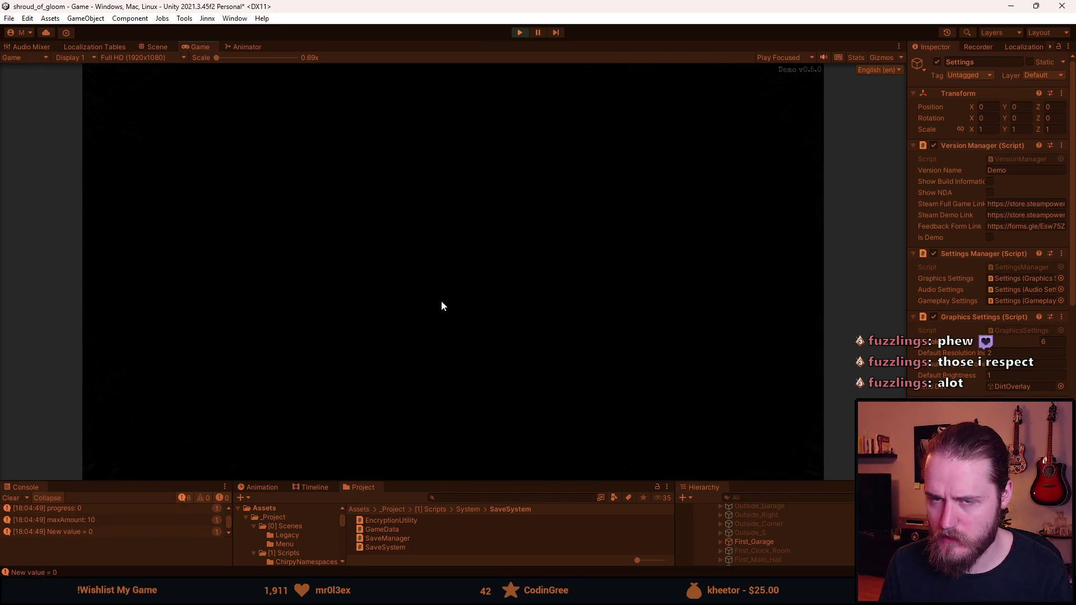
pyautogui.click(264, 274)
pyautogui.click(282, 273)
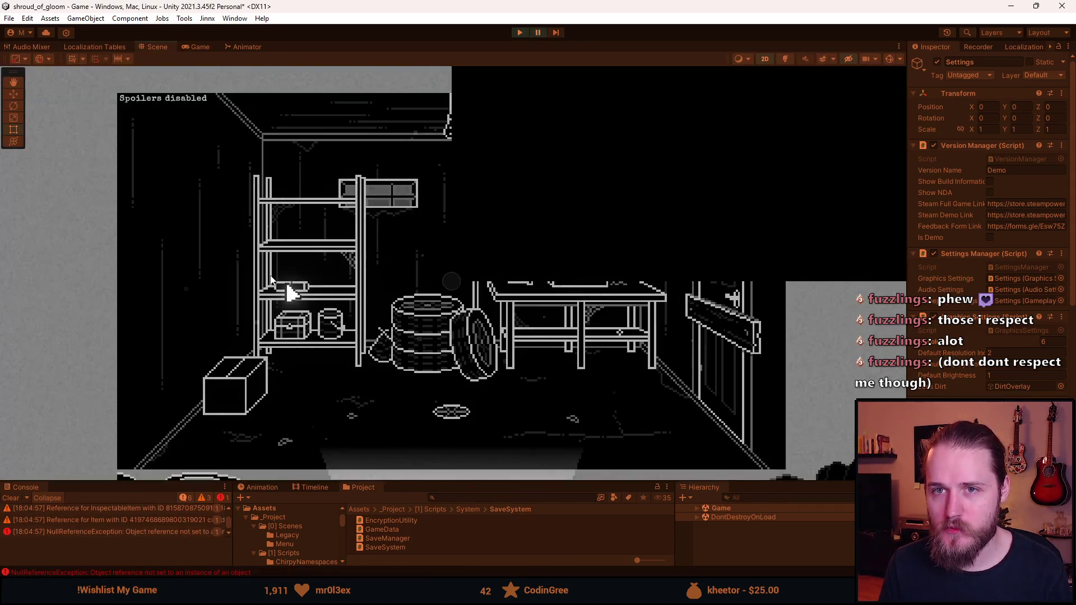
# Step: Expand the console, read the NullReferenceException stack trace, and open InventoryItem.cs line 44
pyautogui.moveTo(123, 482); pyautogui.dragTo(123, 362)
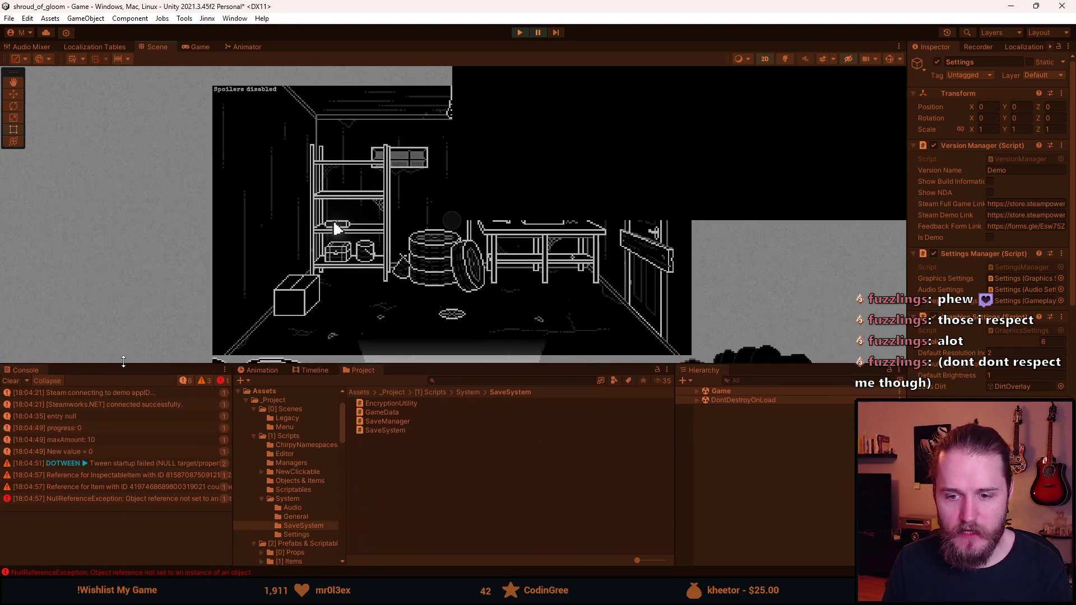
pyautogui.click(141, 501)
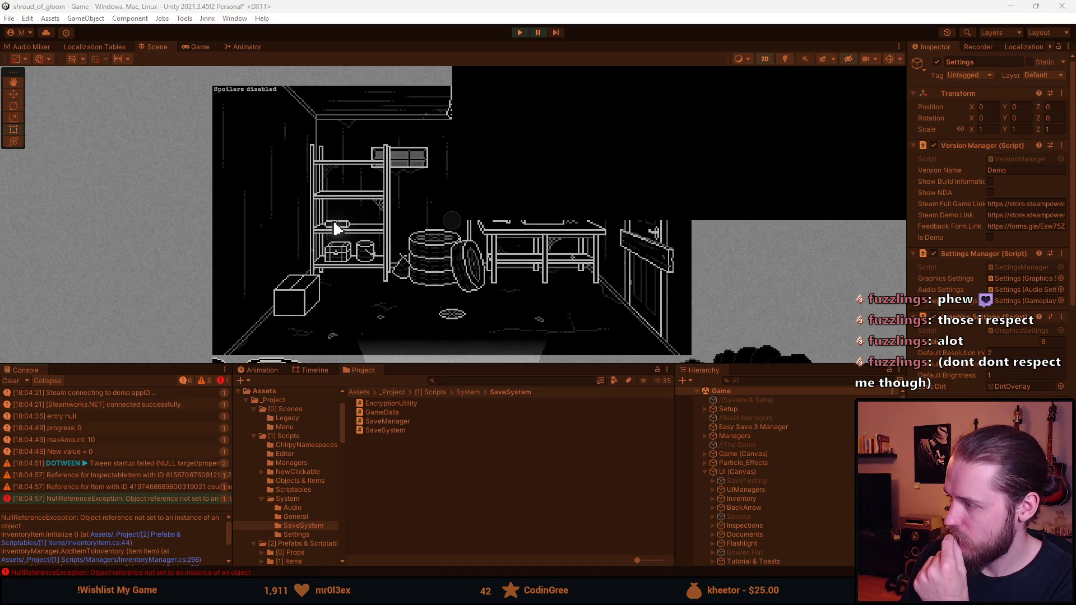
pyautogui.moveTo(392, 364); pyautogui.dragTo(394, 318)
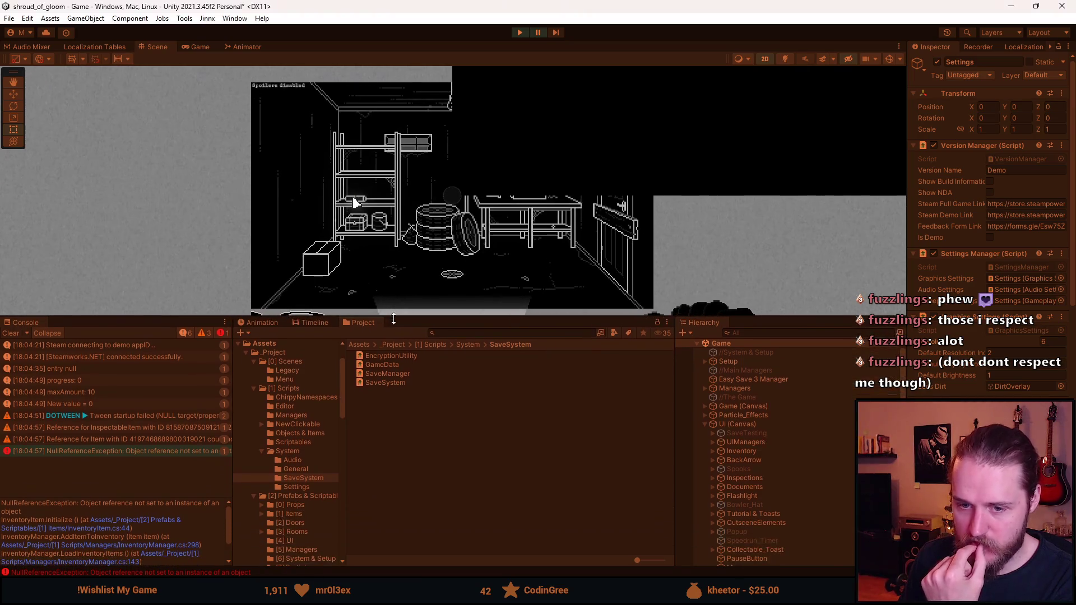
pyautogui.hotkey('alt', 'Tab')
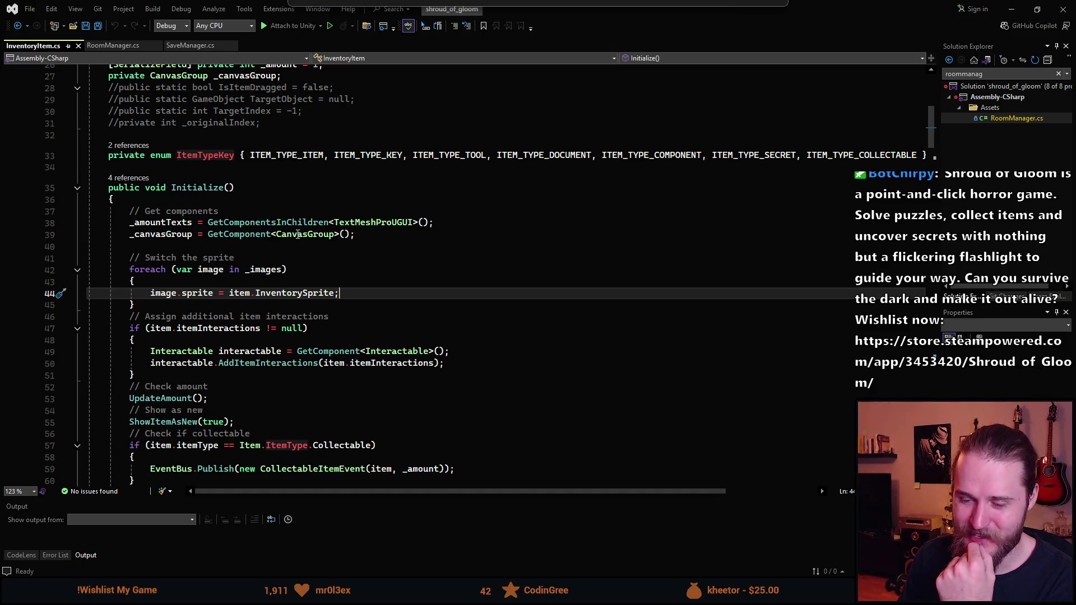
# Step: Bring the code window over Unity and inspect the AddAdditional call on line 288
pyautogui.hotkey('alt', 'Tab')
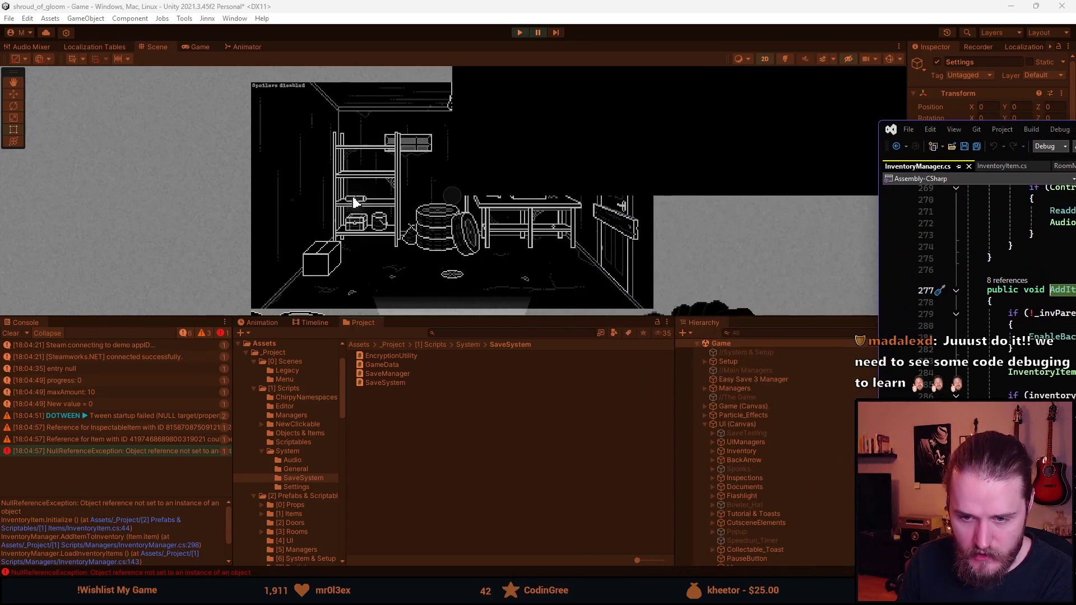
pyautogui.moveTo(894, 160)
pyautogui.mouseDown()
pyautogui.moveTo(628, 235)
pyautogui.moveTo(392, 84)
pyautogui.moveTo(336, 1)
pyautogui.mouseUp()
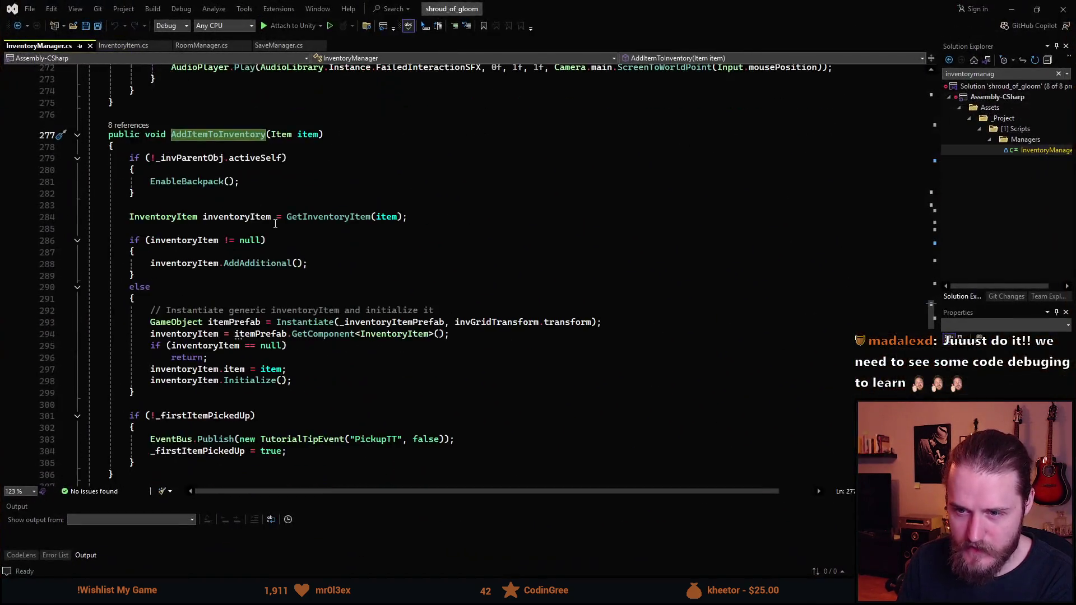
pyautogui.click(291, 309)
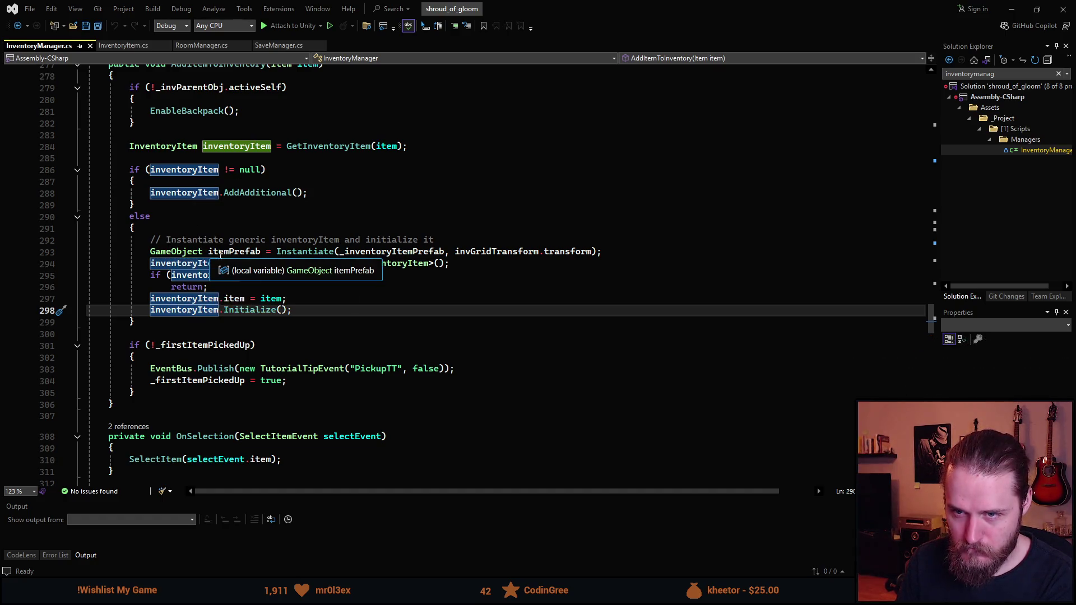
pyautogui.click(219, 170)
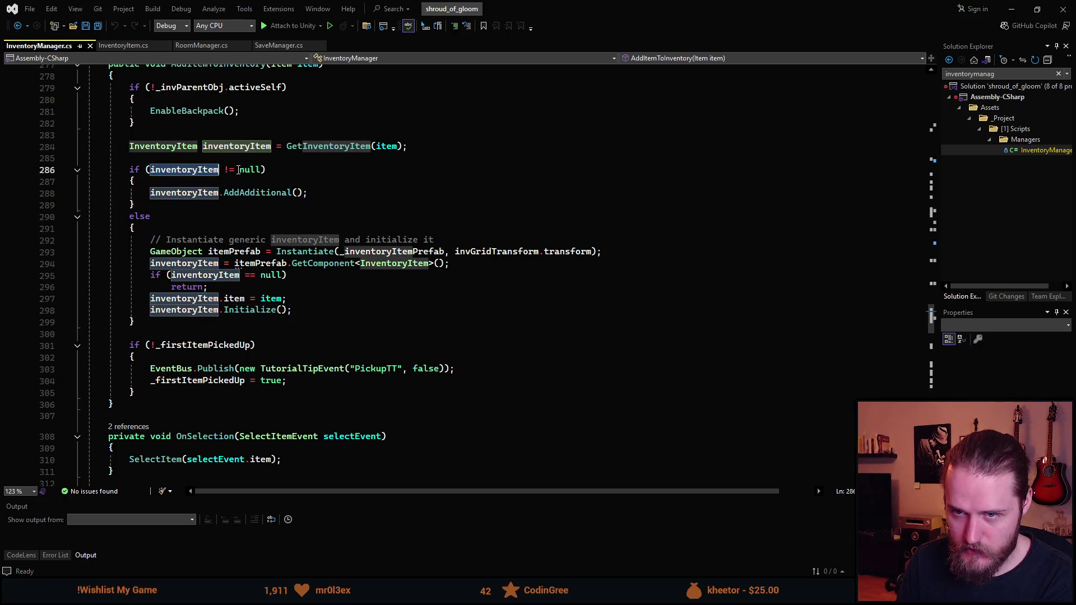
pyautogui.click(223, 193)
pyautogui.doubleClick(226, 192)
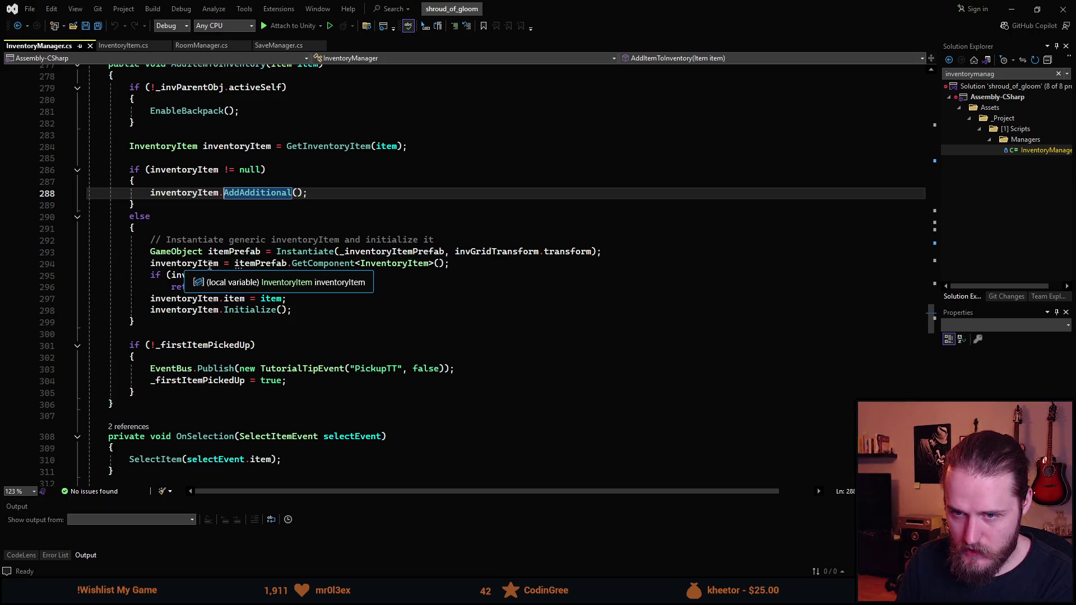
# Step: Trace the item parameter on line 297, then go to Initialize's definition in InventoryItem.cs
pyautogui.click(188, 308)
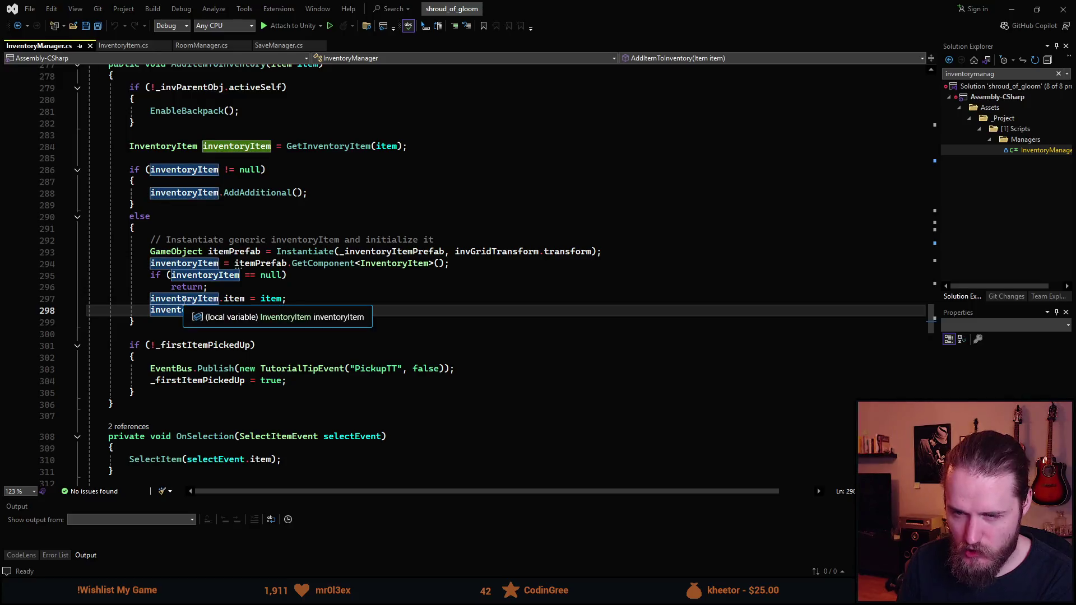
pyautogui.press('Up')
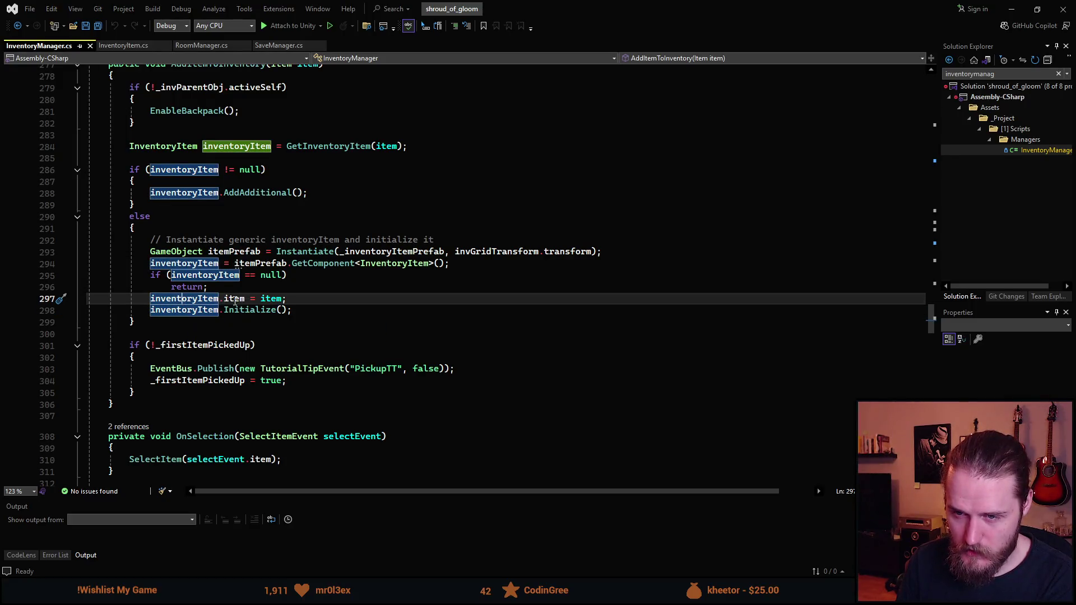
pyautogui.click(230, 301)
pyautogui.click(271, 301)
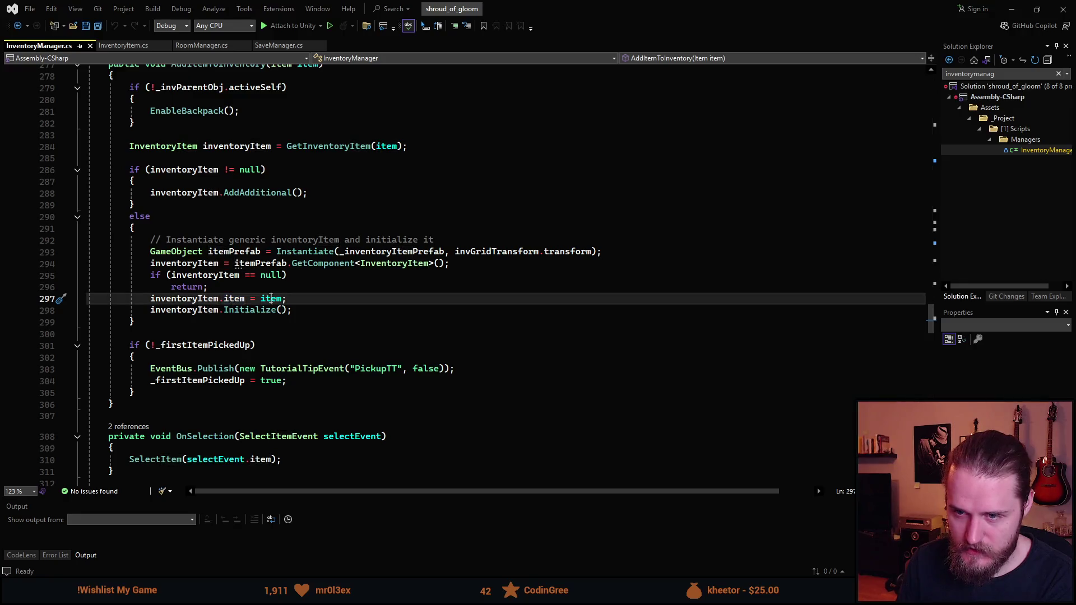
pyautogui.scroll(2, 271, 301)
pyautogui.scroll(-2, 269, 335)
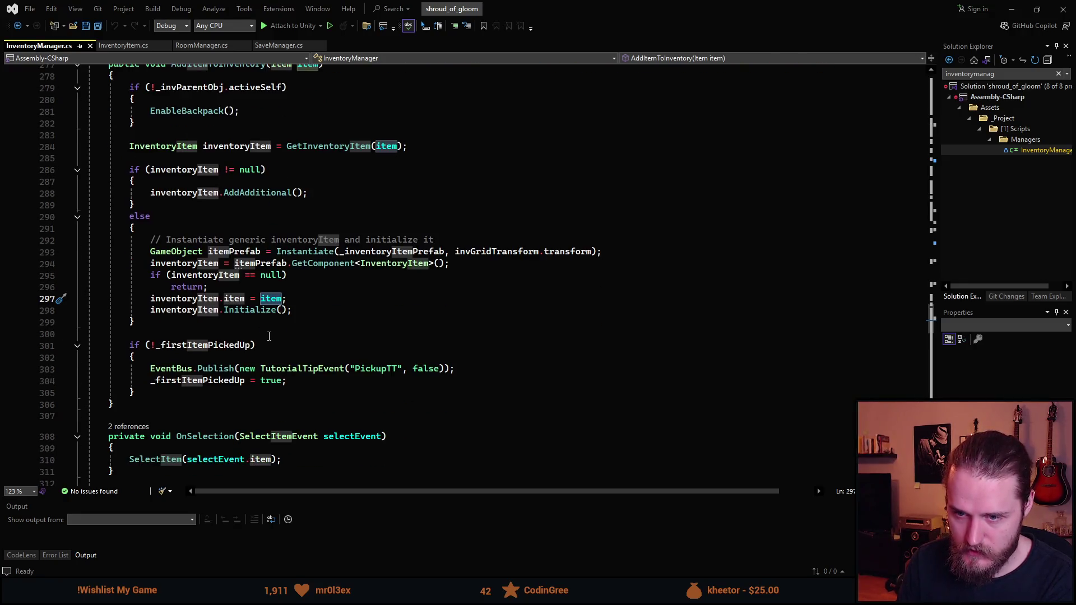
pyautogui.click(246, 311)
pyautogui.press('F12')
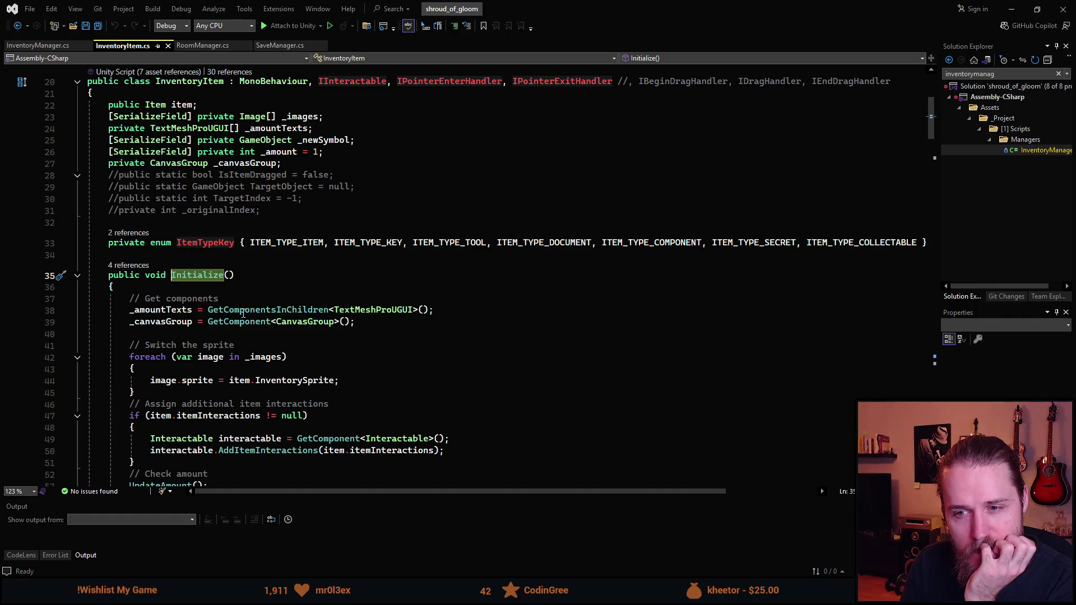
# Step: Review the sprite assignment on line 44 and the _images field declaration on line 23
pyautogui.scroll(-3, 243, 314)
pyautogui.click(194, 279)
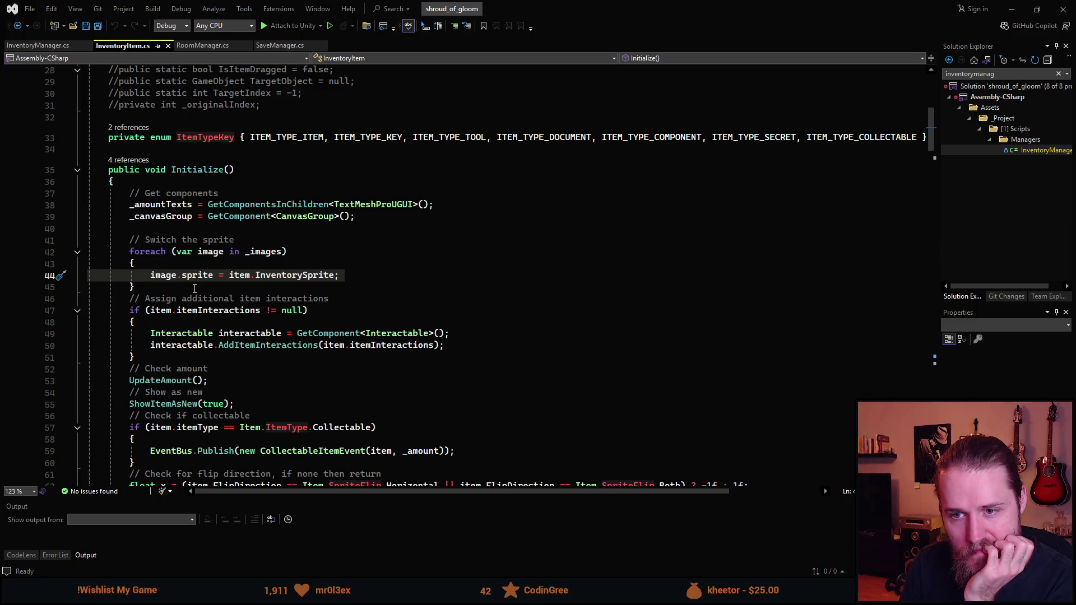
pyautogui.moveTo(164, 278)
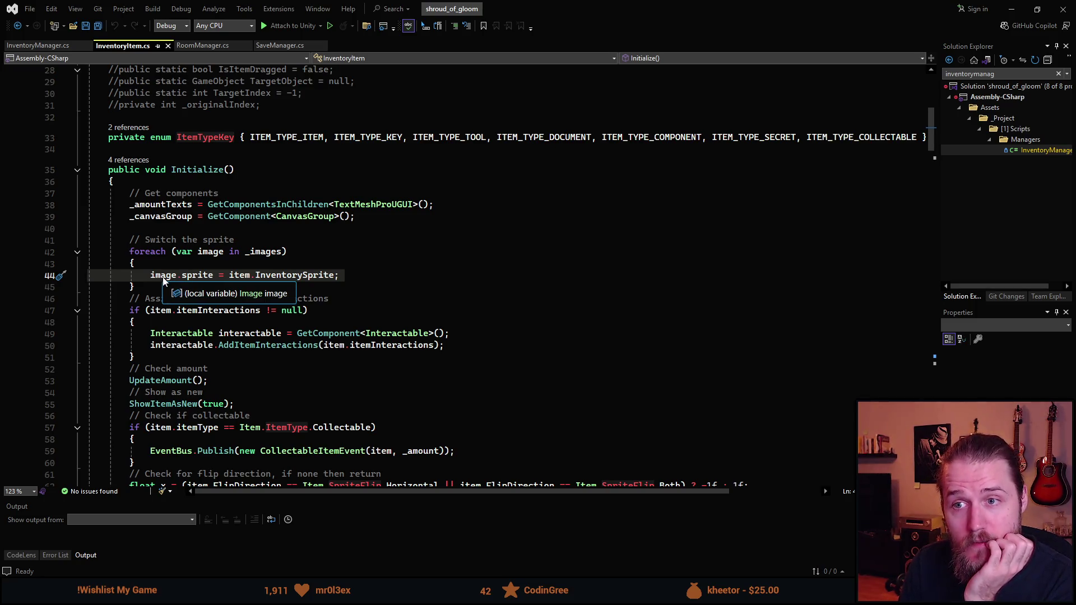
pyautogui.doubleClick(163, 277)
pyautogui.scroll(5, 163, 278)
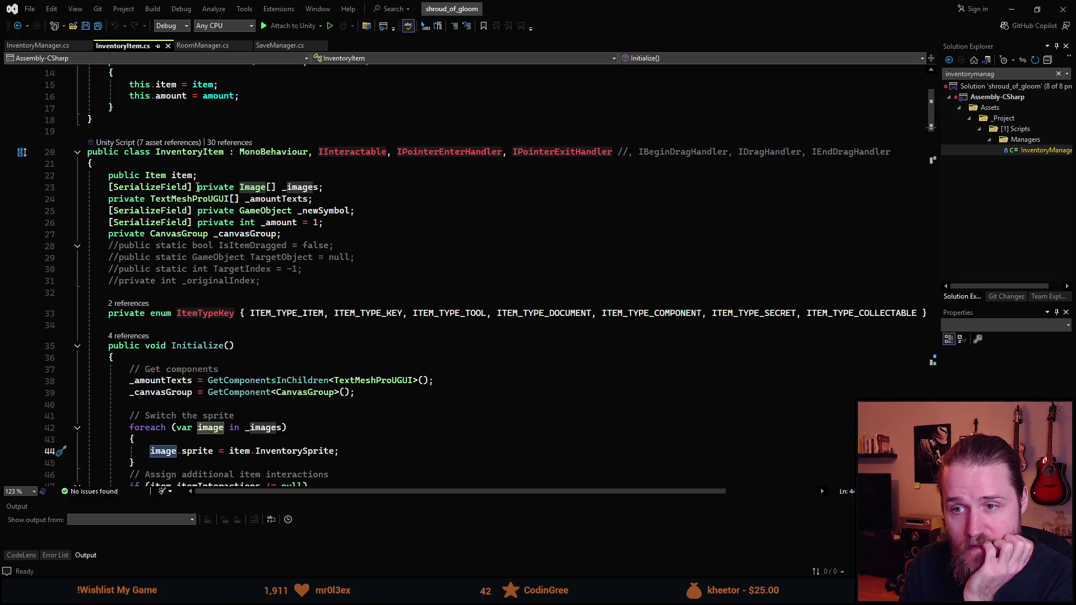
pyautogui.scroll(-2, 213, 369)
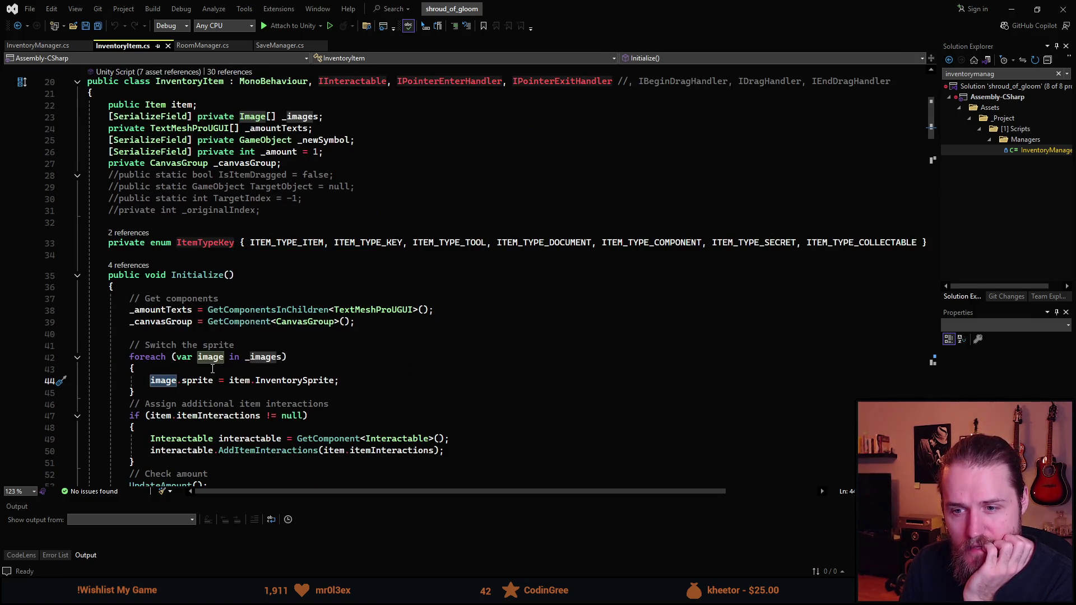
pyautogui.scroll(3, 284, 357)
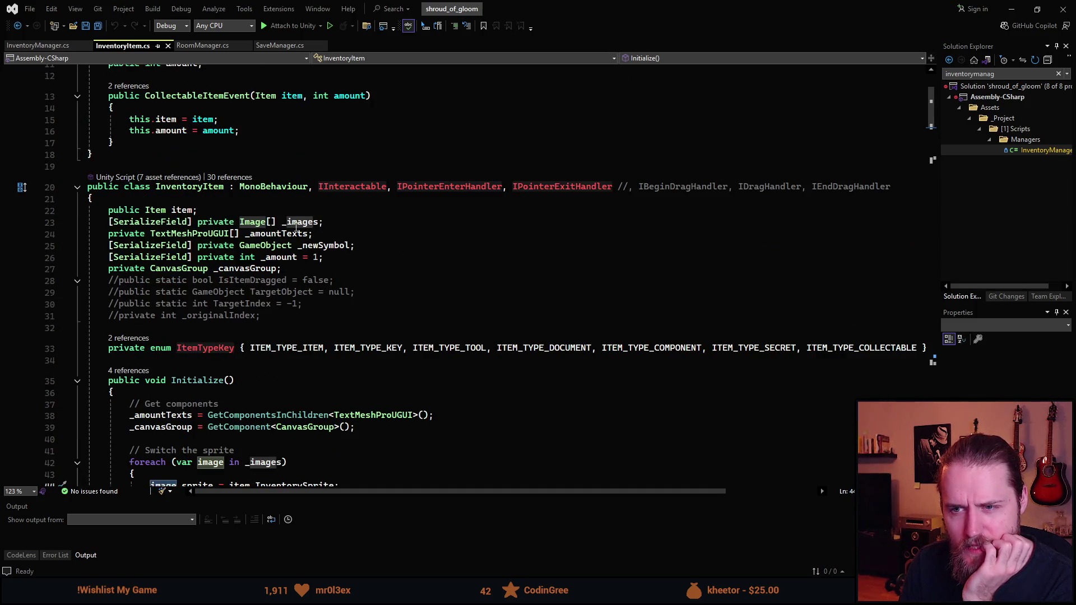
pyautogui.click(194, 223)
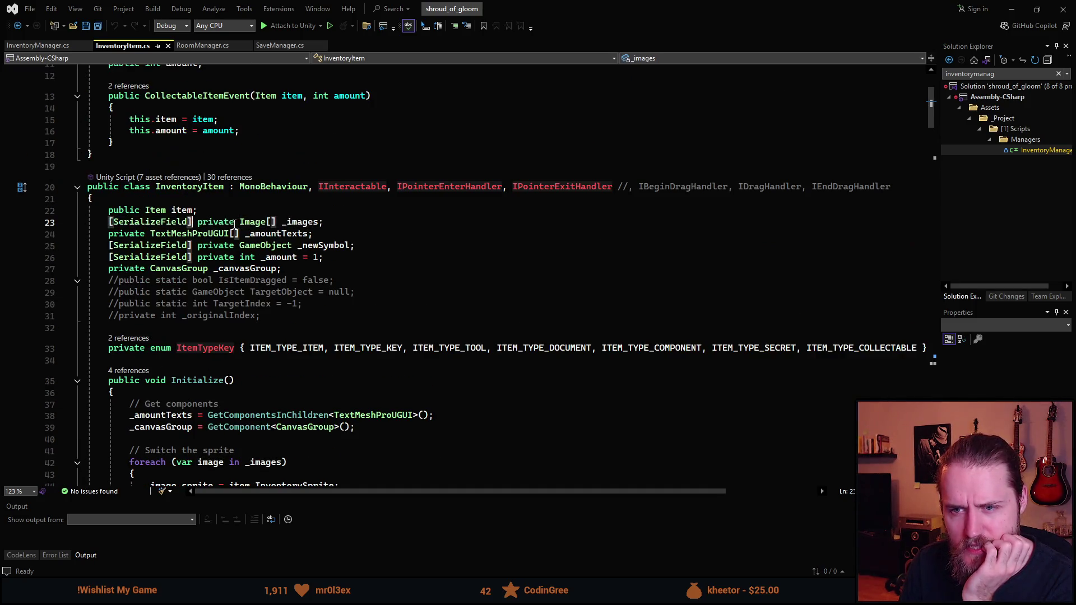
pyautogui.click(297, 223)
pyautogui.scroll(-4, 290, 233)
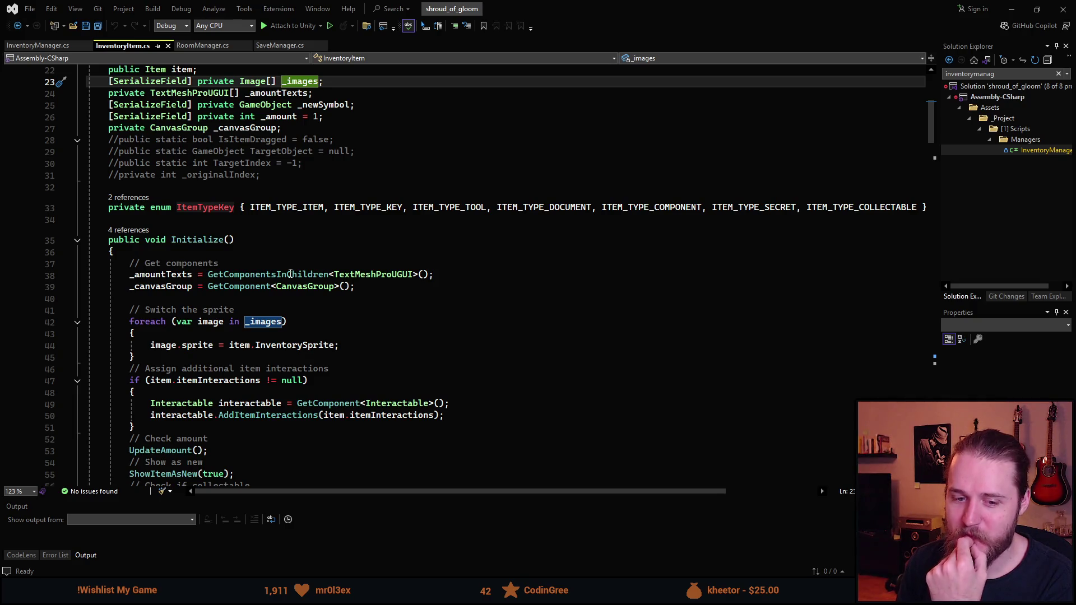
pyautogui.scroll(-2, 258, 318)
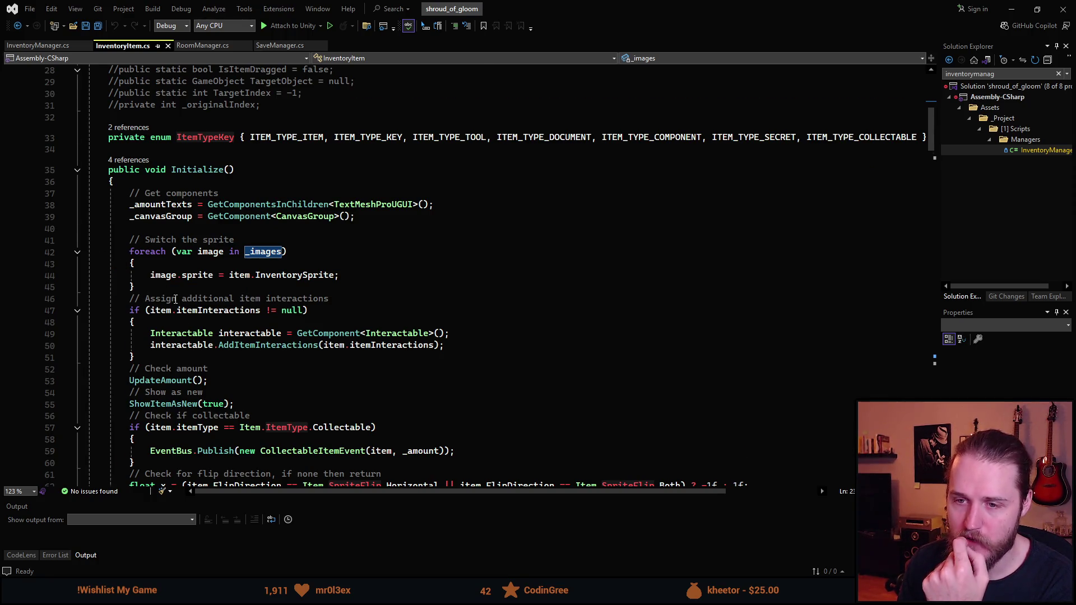
pyautogui.scroll(-4, 175, 298)
pyautogui.scroll(3, 164, 287)
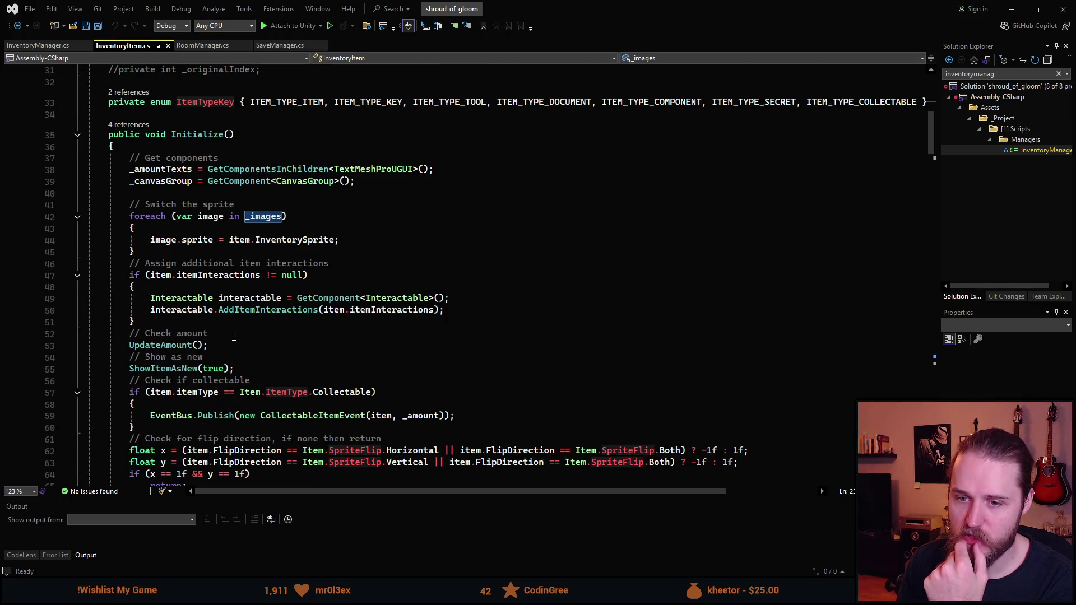
pyautogui.moveTo(232, 316)
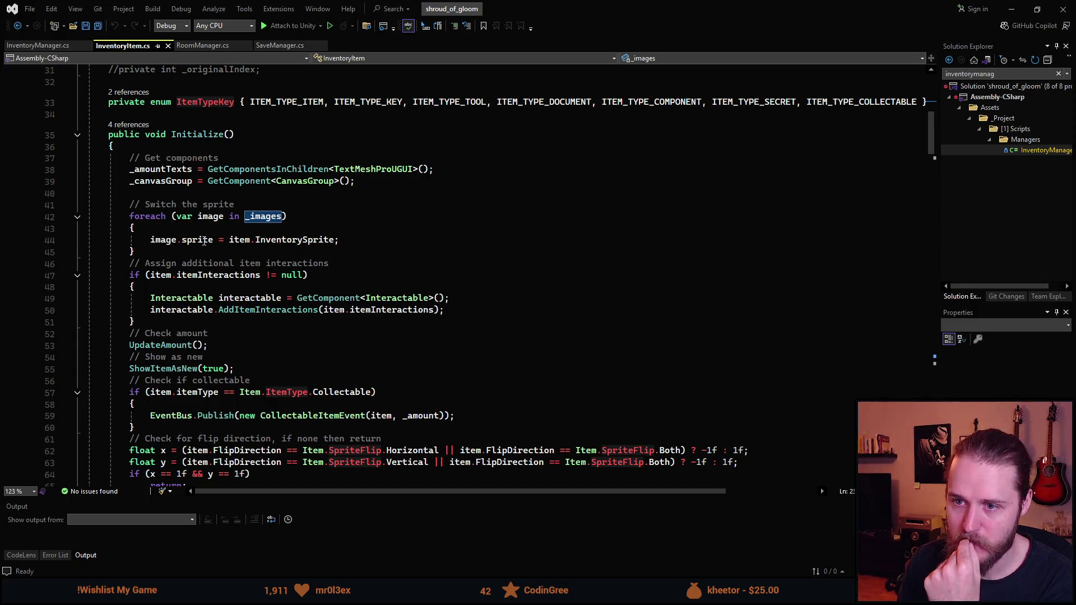
pyautogui.moveTo(297, 245)
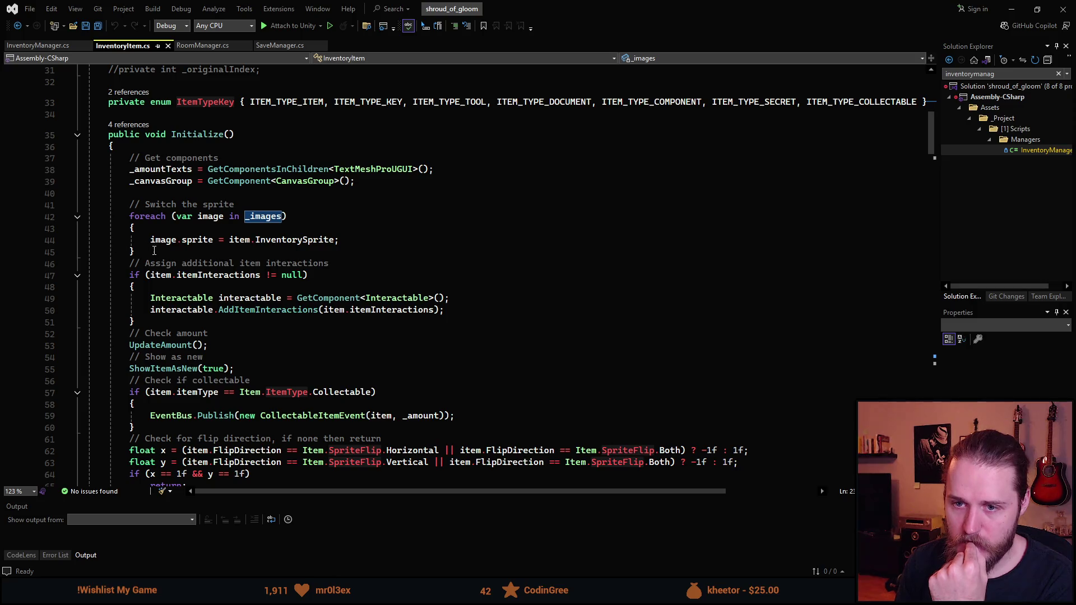
# Step: Add an 'if (image == null)' check logging "Image null" at the start of the foreach loop
pyautogui.click(189, 226)
pyautogui.press('Return')
pyautogui.write('if (')
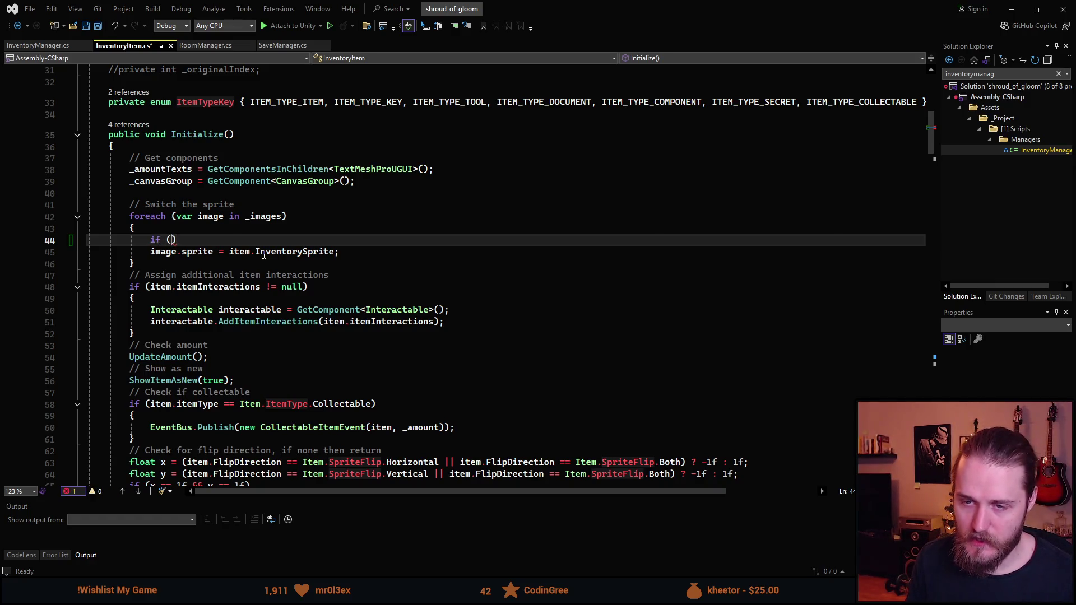
pyautogui.write('image')
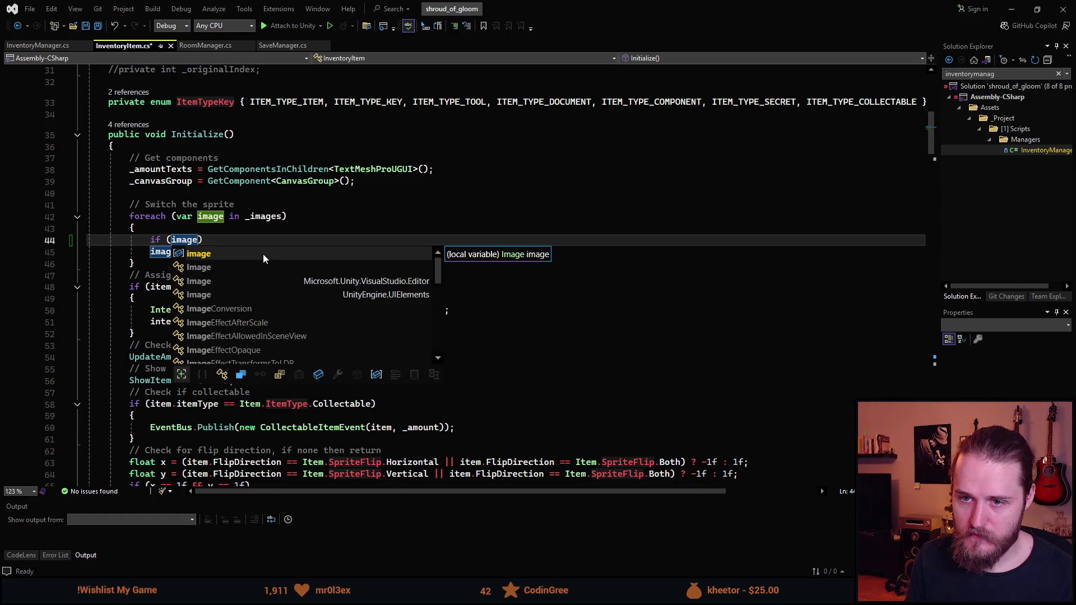
pyautogui.write(' == ')
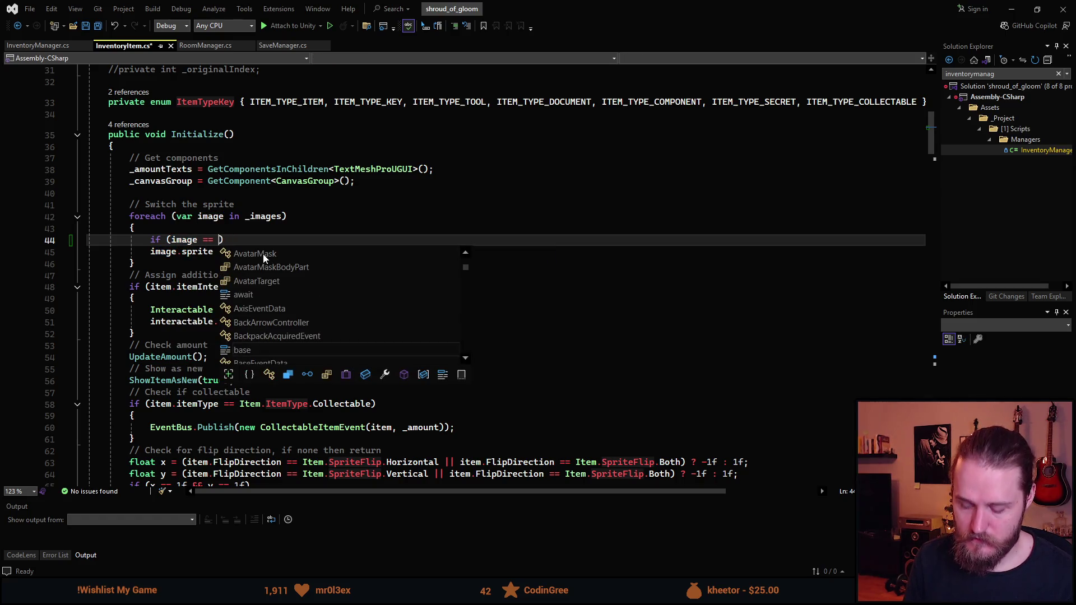
pyautogui.write('null')
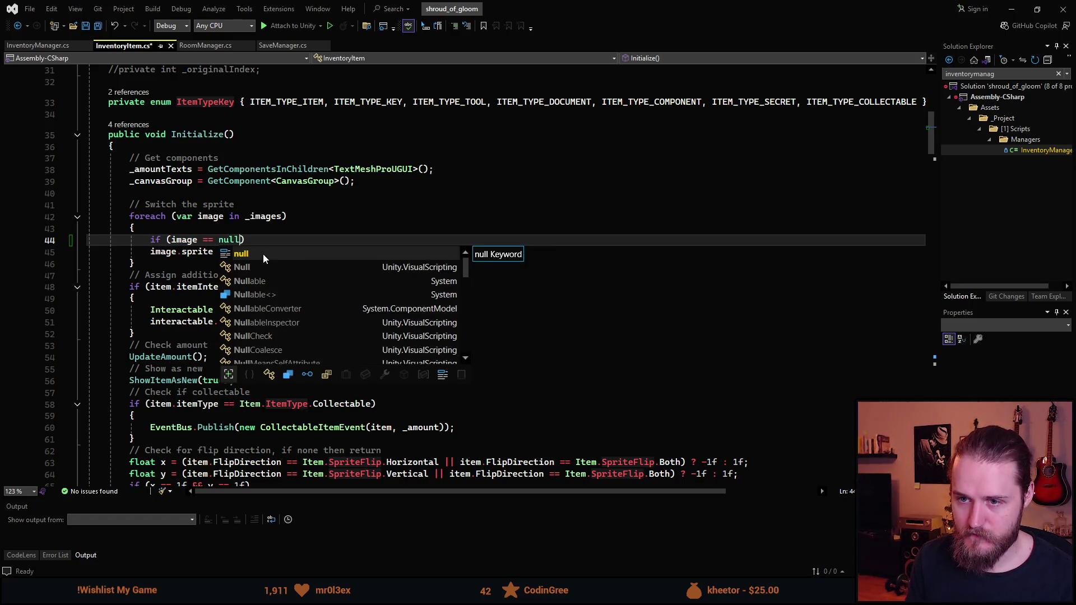
pyautogui.press('Escape')
pyautogui.write(') ')
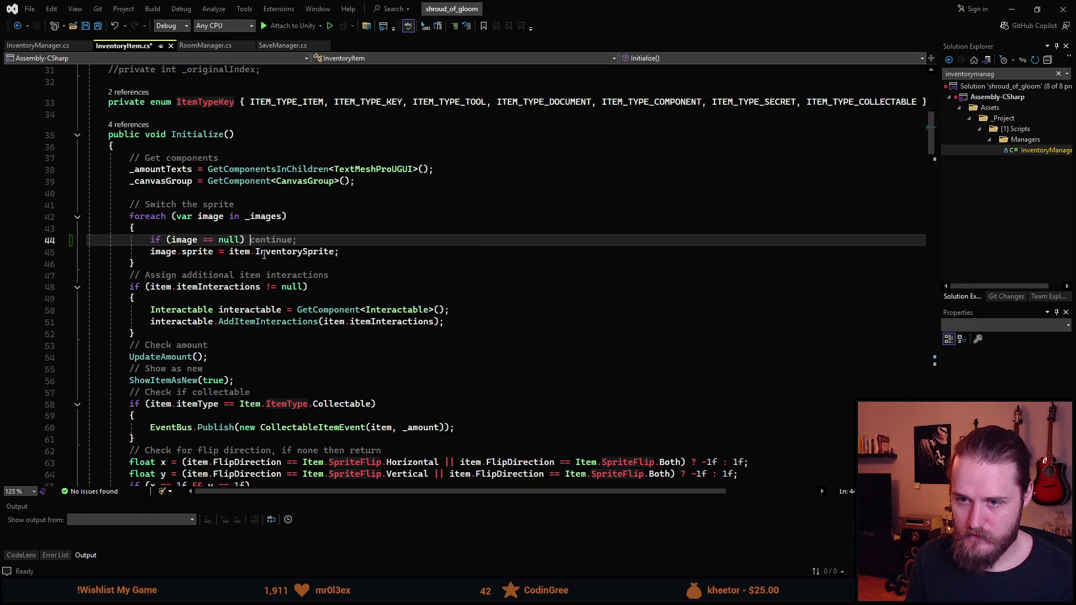
pyautogui.write('{ Debug.Log("')
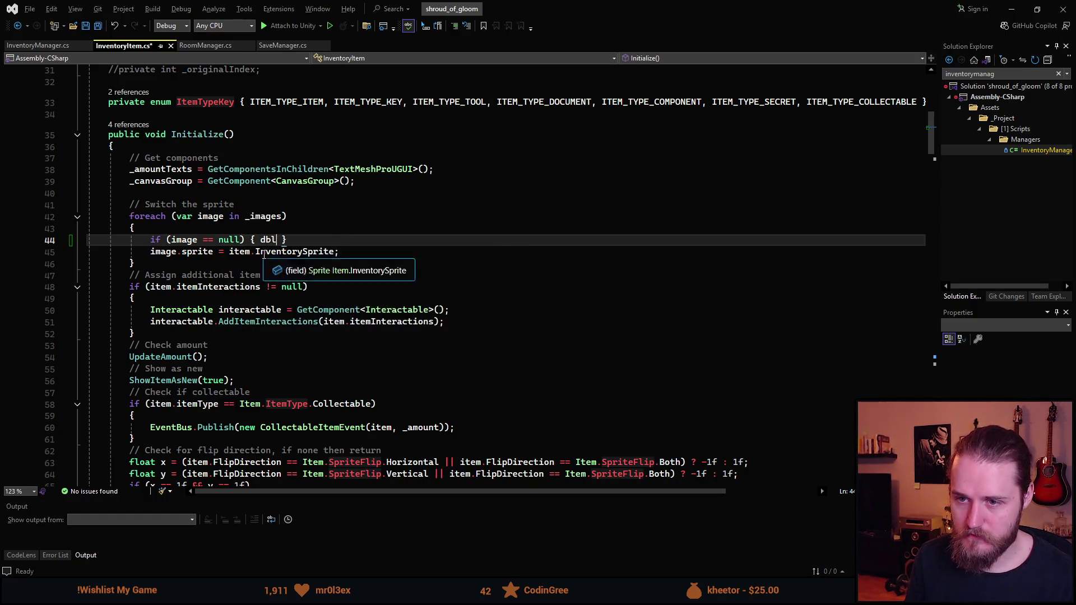
pyautogui.write('Image nu')
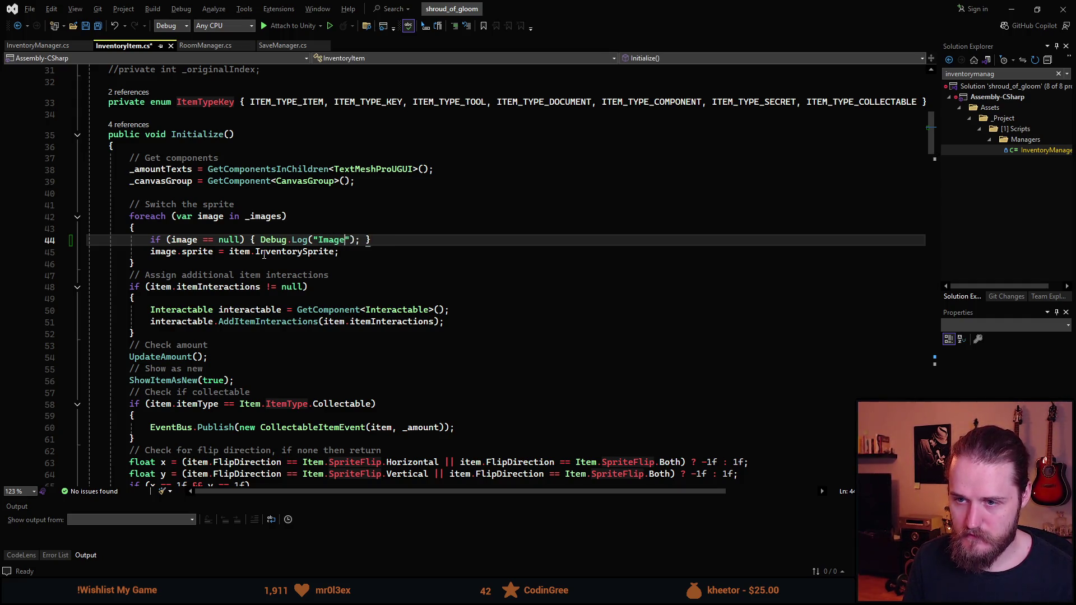
pyautogui.write('ll')
pyautogui.press('Right')
pyautogui.press('Right')
pyautogui.press('Right')
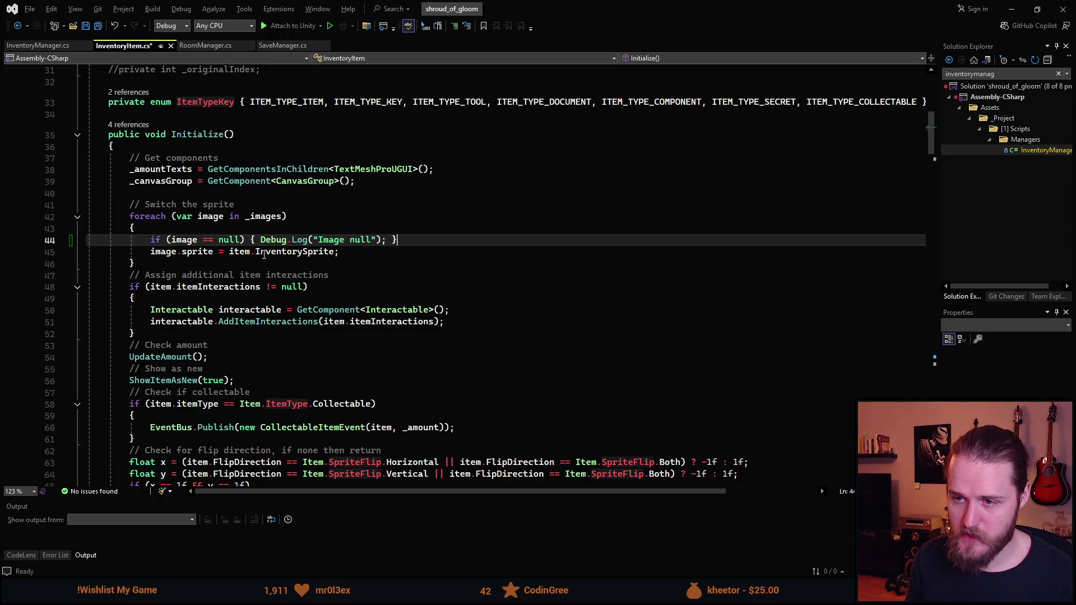
pyautogui.press('Left')
pyautogui.press('Left')
pyautogui.press('Left')
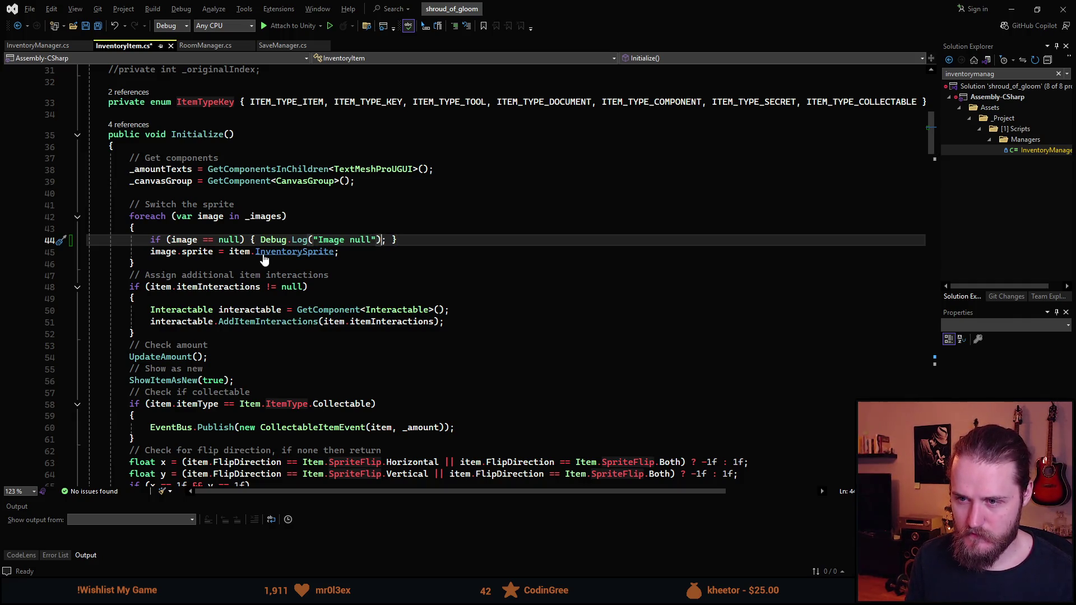
pyautogui.press('Right')
pyautogui.press('Right')
pyautogui.press('Right')
# Step: Duplicate that check as an 'item == null' test logging "Item null"
pyautogui.hotkey('ctrl', 'd')
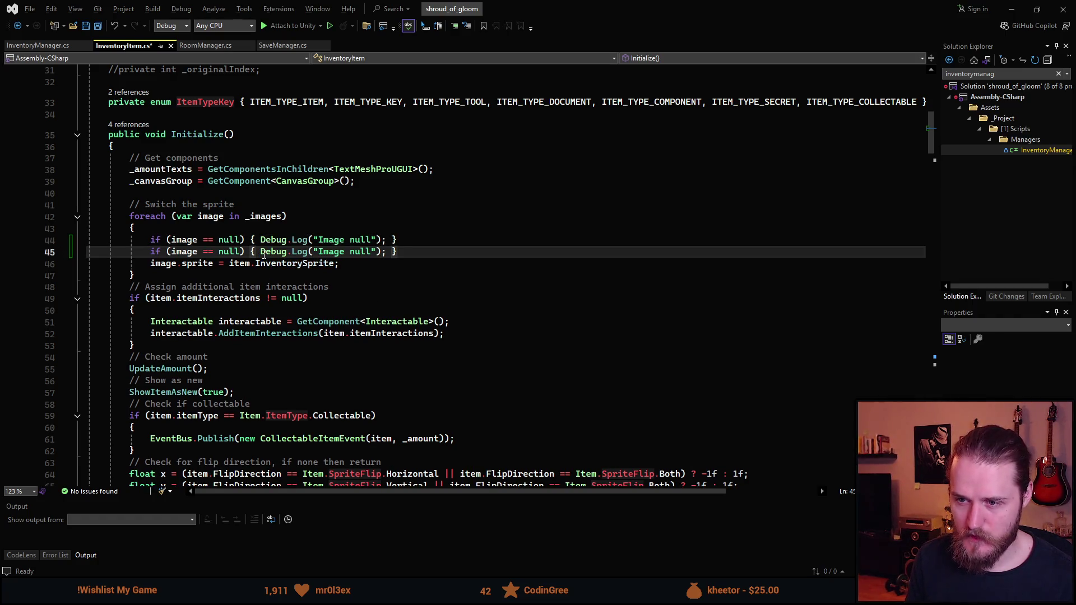
pyautogui.press('Left')
pyautogui.press('Left')
pyautogui.press('Left')
pyautogui.hotkey('ctrl', 'Left')
pyautogui.hotkey('ctrl', 'Left')
pyautogui.hotkey('ctrl', 'Left')
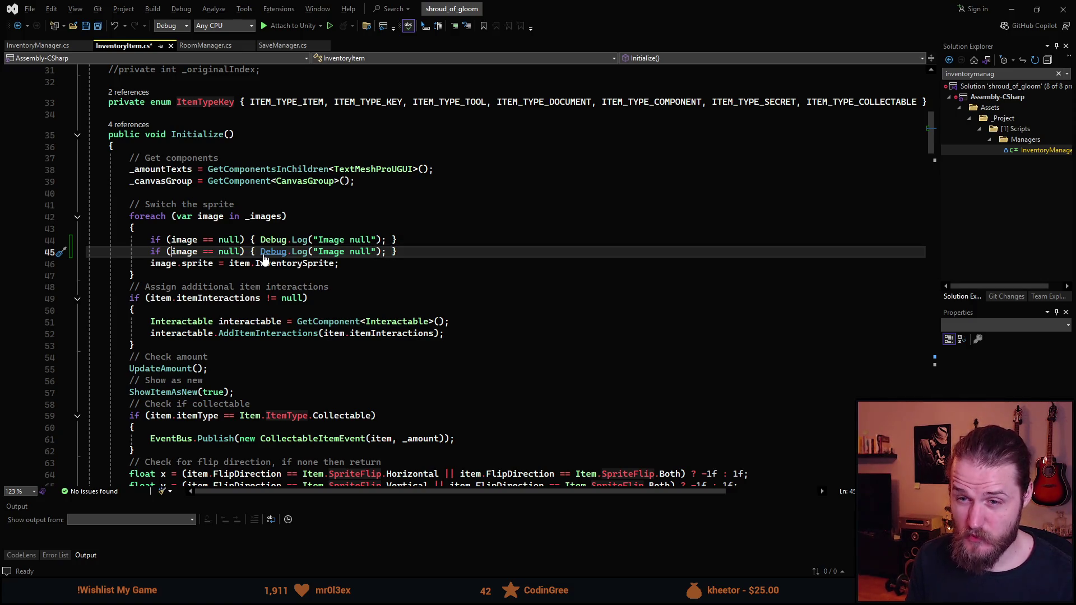
pyautogui.hotkey('ctrl', 'Delete')
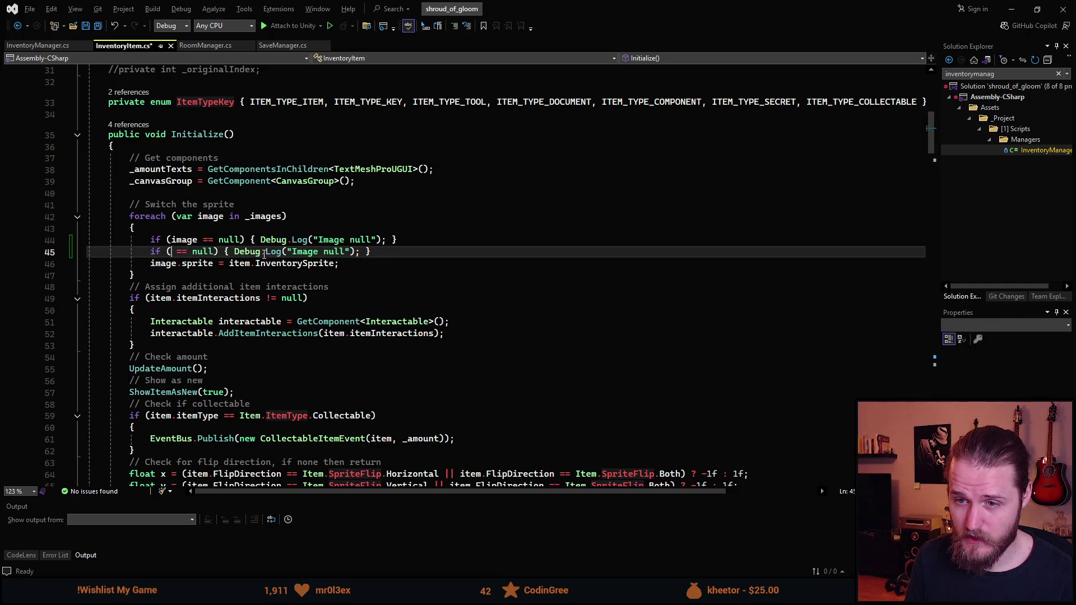
pyautogui.write('item')
pyautogui.hotkey('ctrl', 'Right')
pyautogui.hotkey('ctrl', 'Right')
pyautogui.hotkey('ctrl', 'Right')
pyautogui.hotkey('ctrl', 'Right')
pyautogui.hotkey('ctrl', 'Right')
pyautogui.hotkey('ctrl', 'BackSpace')
pyautogui.write('Item')
# Step: Add a third check on item.InventorySprite logging "Inventory sprite null" and save InventoryItem.cs
pyautogui.hotkey('ctrl', 'Right')
pyautogui.hotkey('ctrl', 'Right')
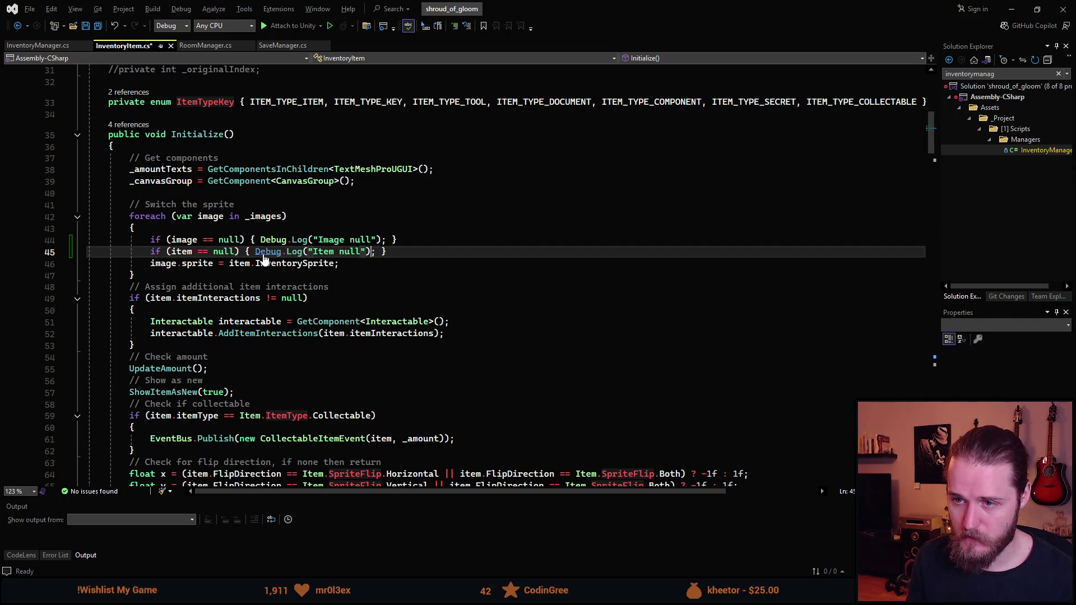
pyautogui.hotkey('ctrl', 'd')
pyautogui.hotkey('ctrl', 'Left')
pyautogui.hotkey('ctrl', 'Left')
pyautogui.hotkey('ctrl', 'Left')
pyautogui.hotkey('ctrl', 'Left')
pyautogui.hotkey('ctrl', 'Left')
pyautogui.hotkey('ctrl', 'Left')
pyautogui.hotkey('ctrl', 'Left')
pyautogui.write('.Inv')
pyautogui.press('Tab')
pyautogui.hotkey('ctrl', 'Right')
pyautogui.hotkey('ctrl', 'Right')
pyautogui.hotkey('ctrl', 'Right')
pyautogui.hotkey('ctrl', 'Right')
pyautogui.hotkey('ctrl', 'Right')
pyautogui.hotkey('ctrl', 'Right')
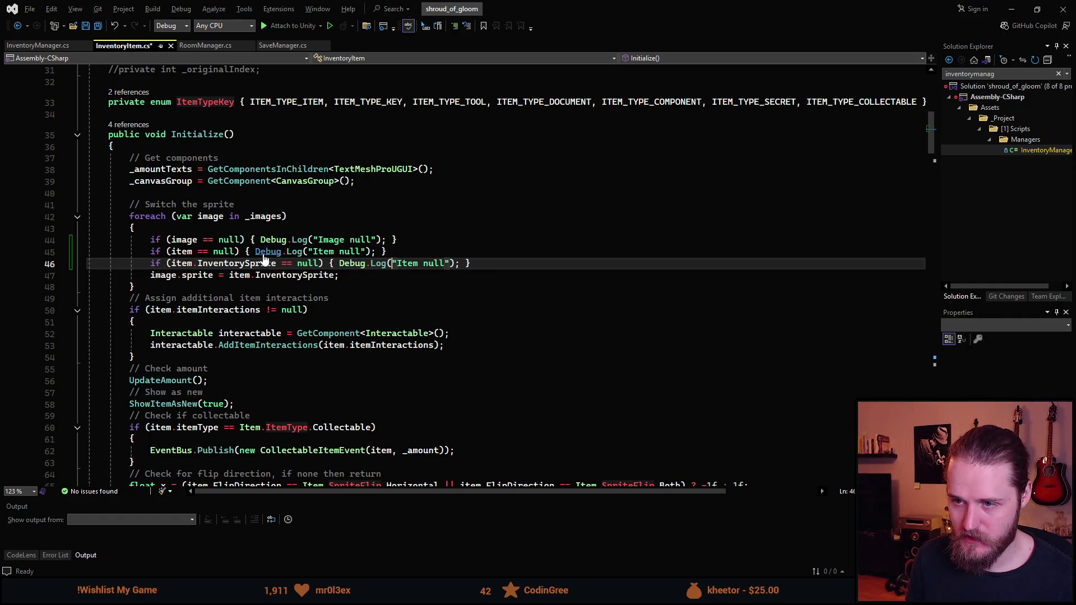
pyautogui.hotkey('ctrl', 'BackSpace')
pyautogui.write('Inventory sp')
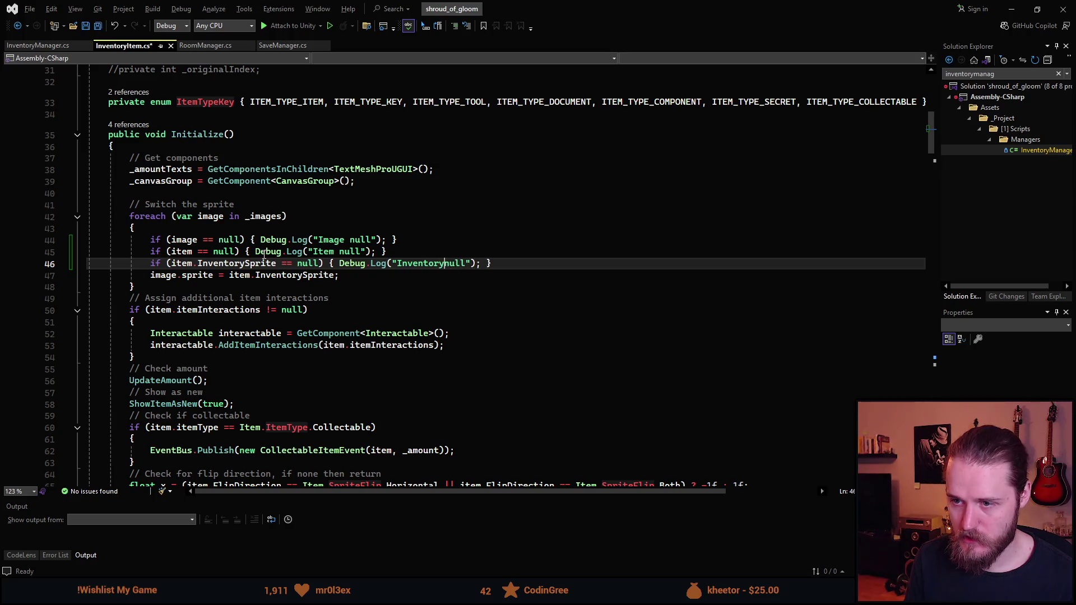
pyautogui.write('rite')
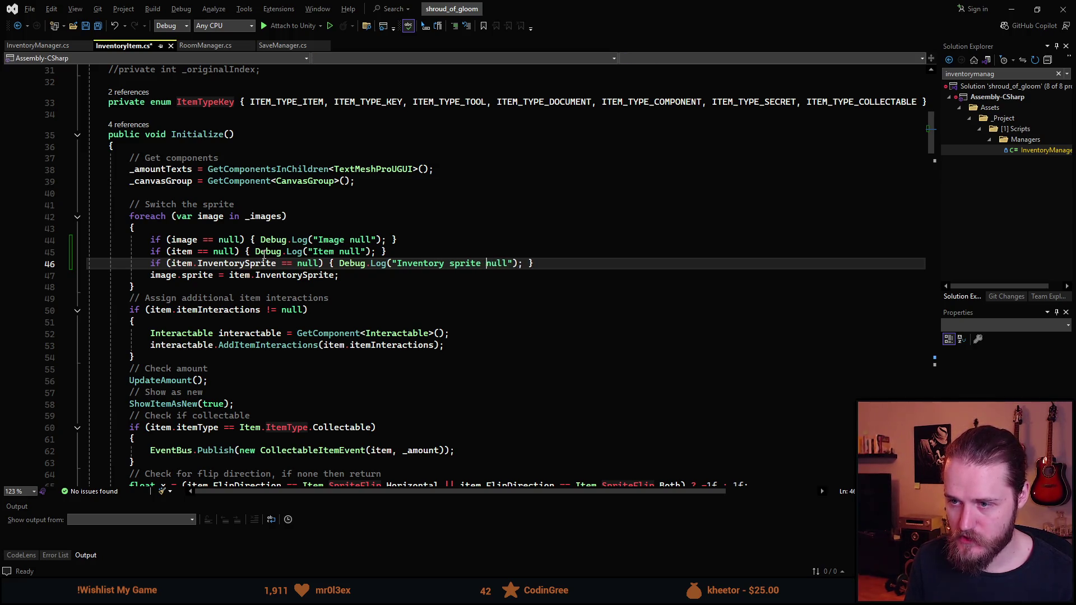
pyautogui.hotkey('ctrl', 's')
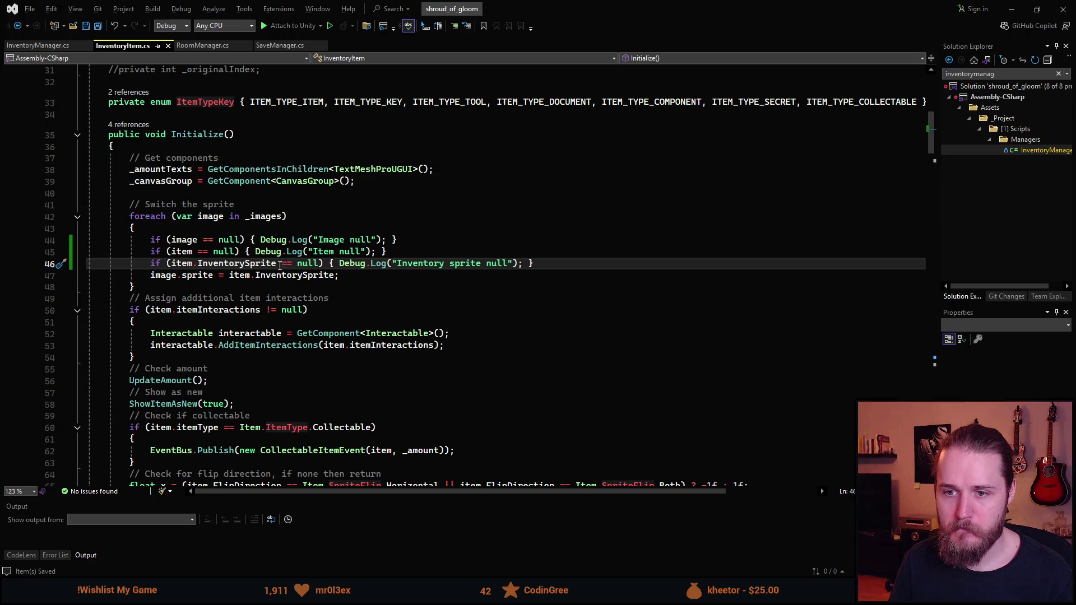
pyautogui.hotkey('alt', 'Tab')
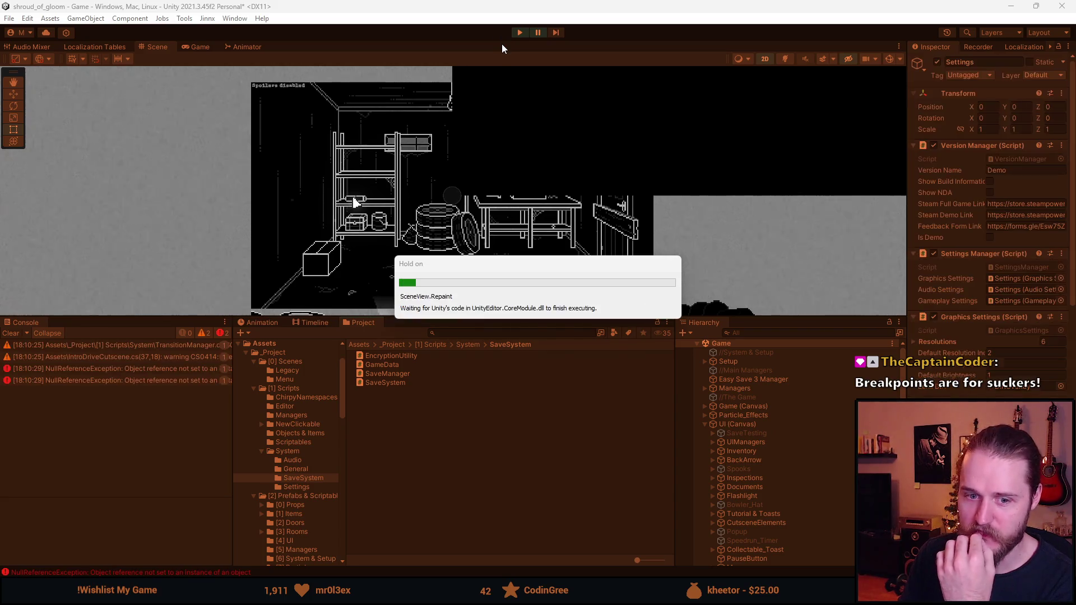
# Step: Stop play mode, clear the Console, replay the game and select the 'Item null' log entry
pyautogui.click(524, 31)
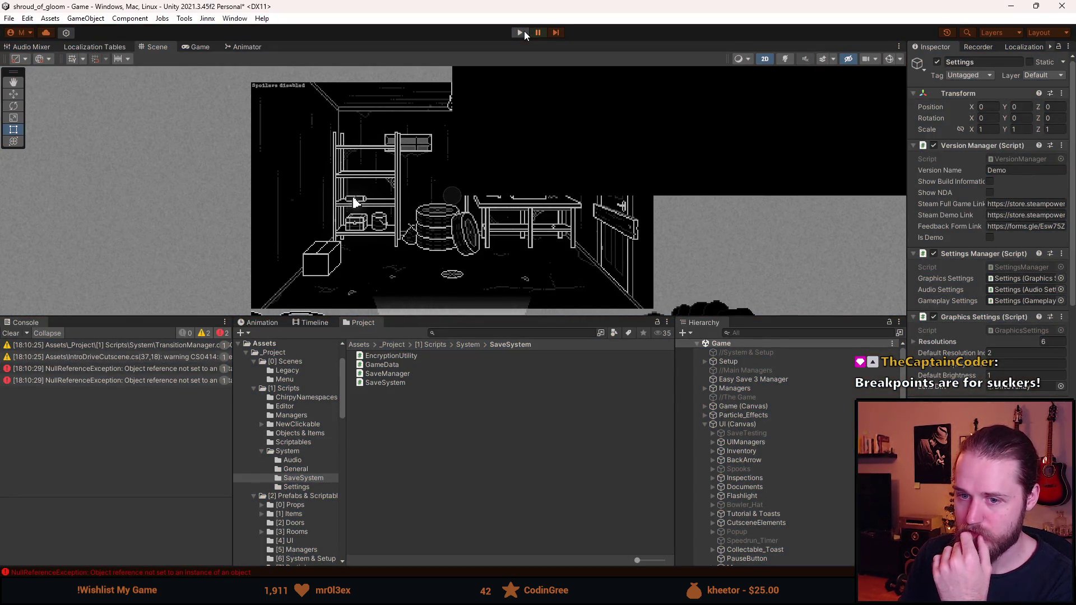
pyautogui.click(13, 333)
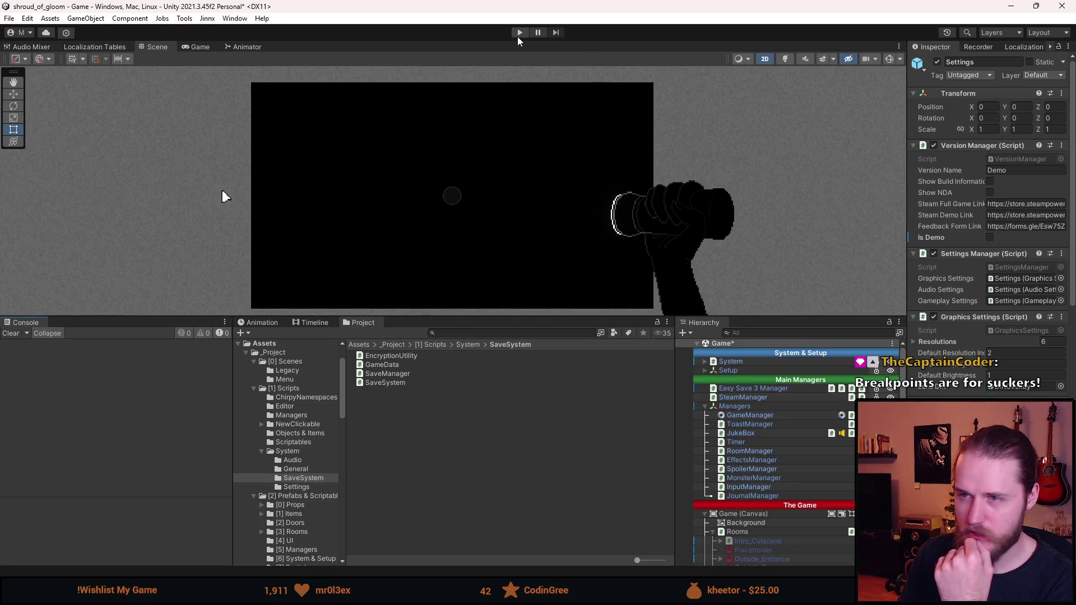
pyautogui.click(518, 34)
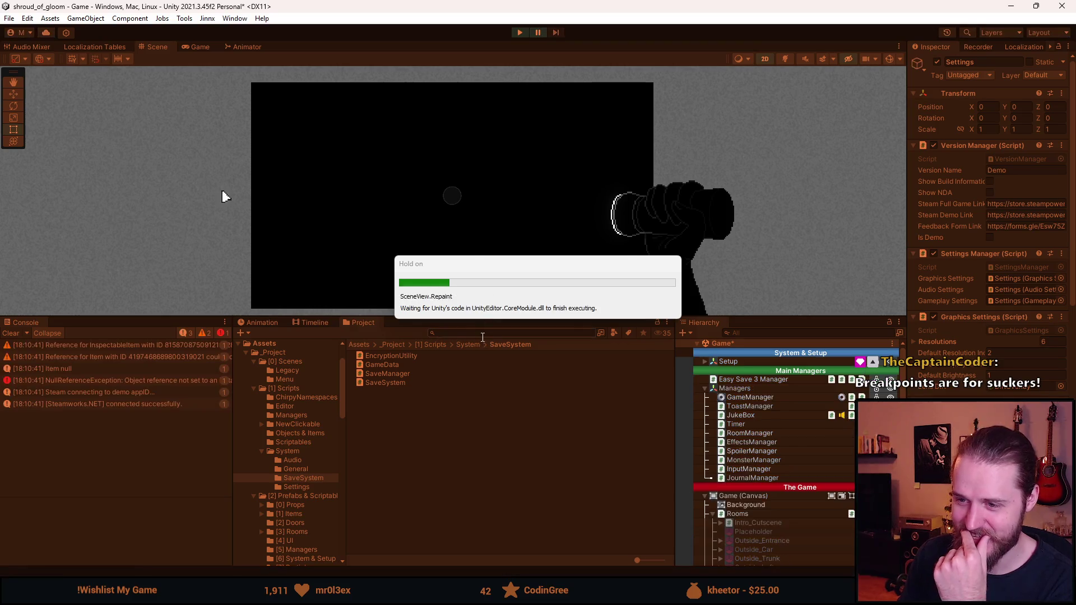
pyautogui.click(83, 374)
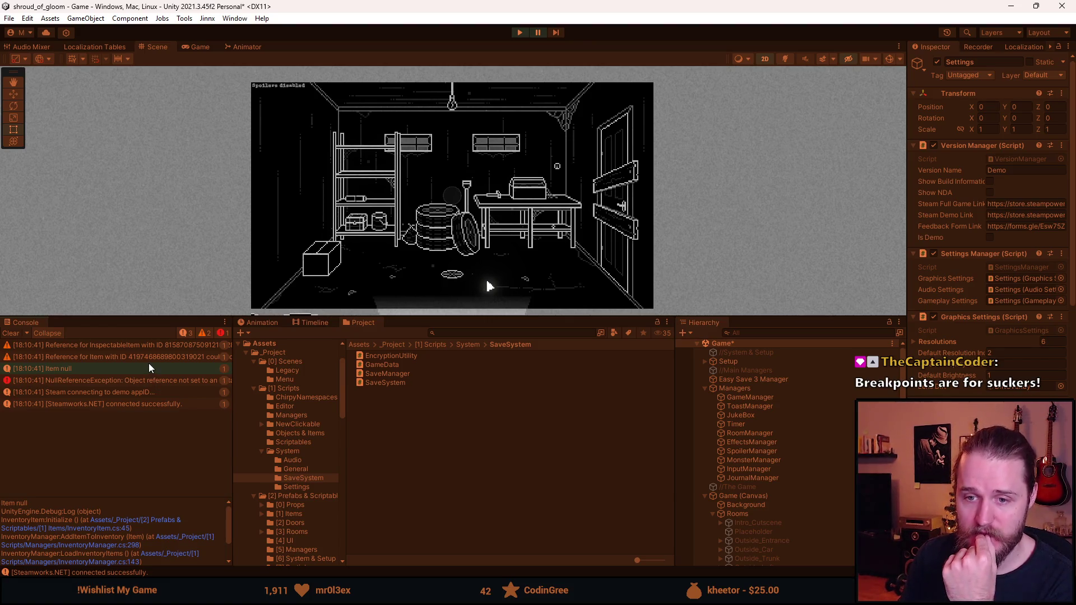
# Step: Review the Easy Save missing-reference warnings, then view the NullReferenceException's stack trace pointing to line 46
pyautogui.click(153, 349)
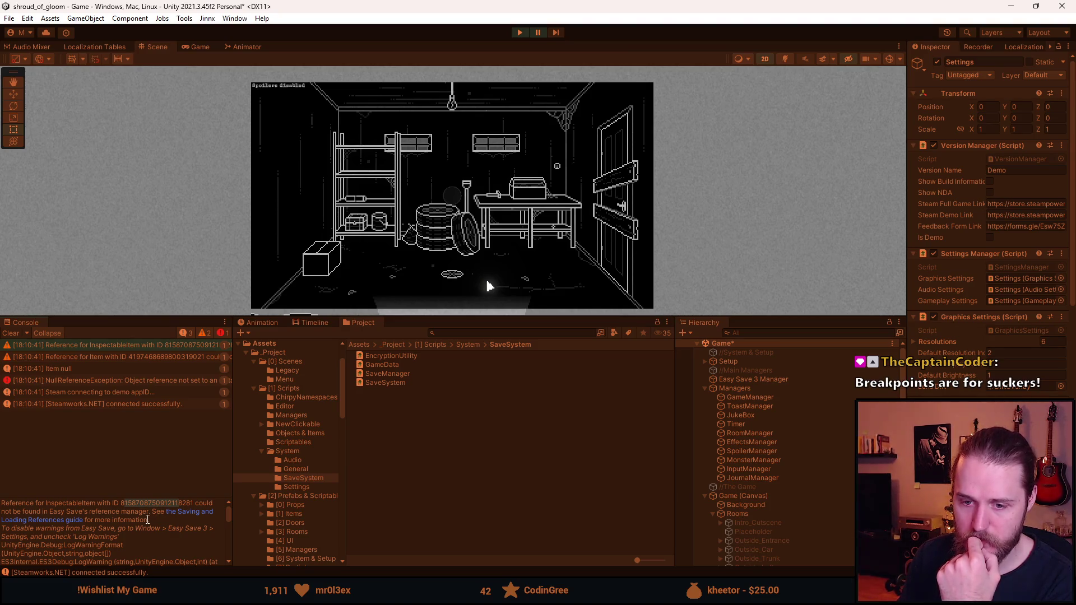
pyautogui.click(124, 357)
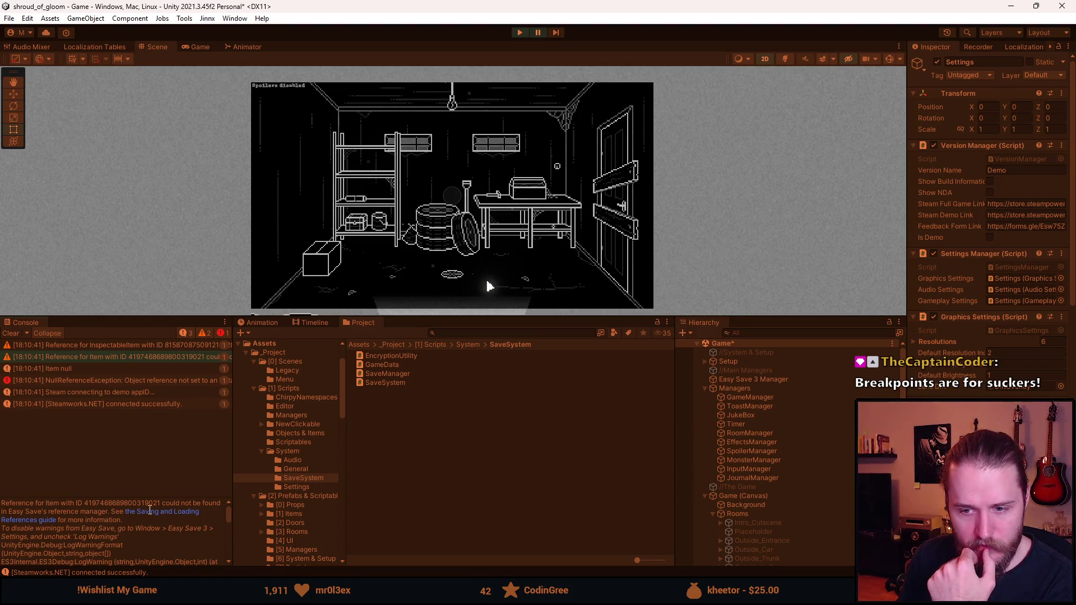
pyautogui.click(137, 345)
pyautogui.click(124, 358)
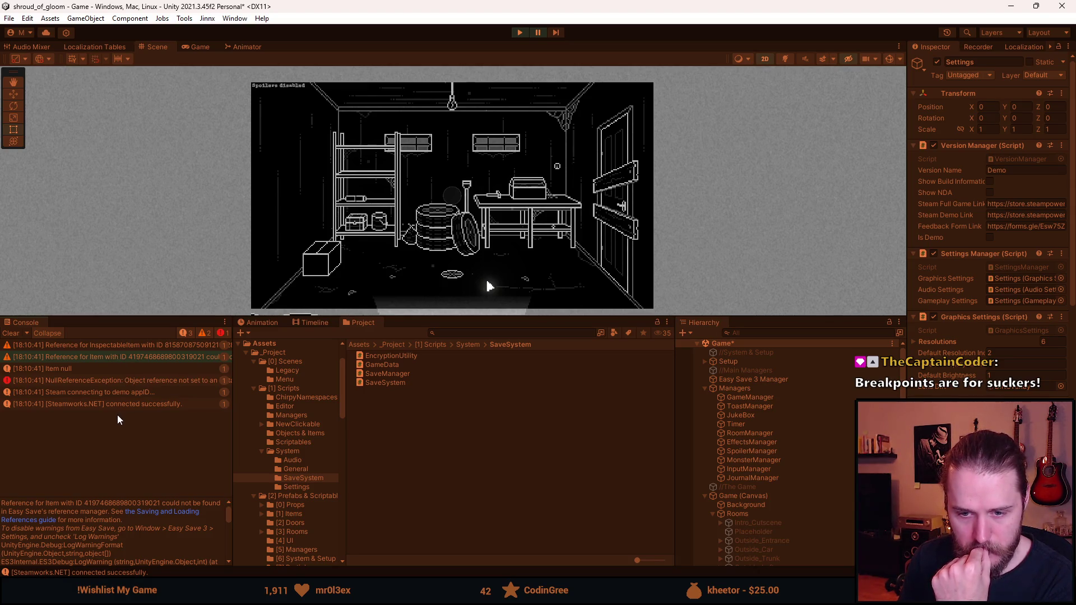
pyautogui.scroll(-2, 98, 525)
pyautogui.scroll(-2, 98, 525)
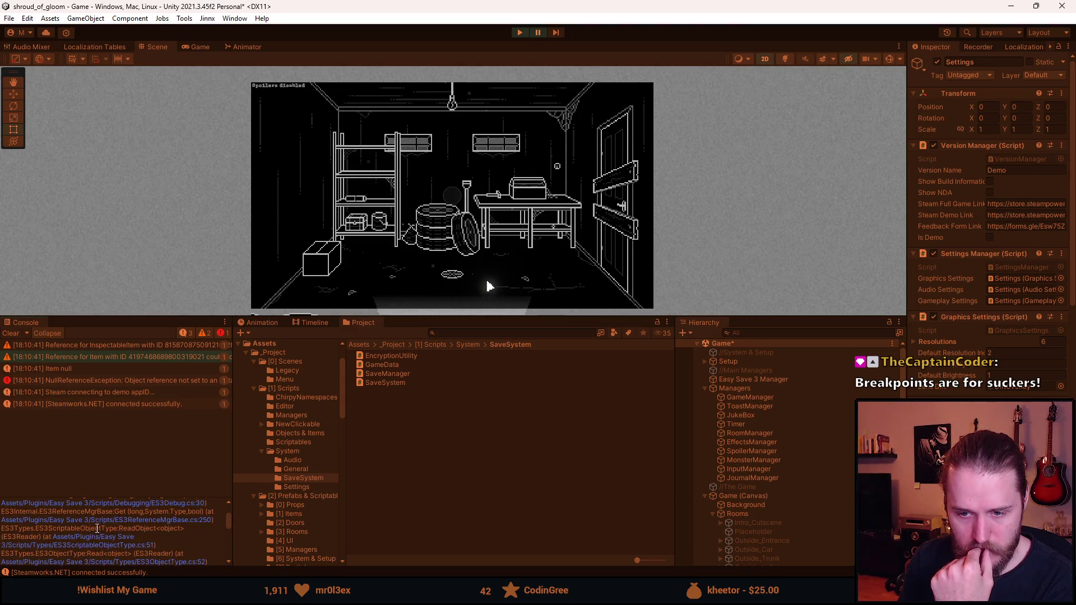
pyautogui.scroll(4, 98, 524)
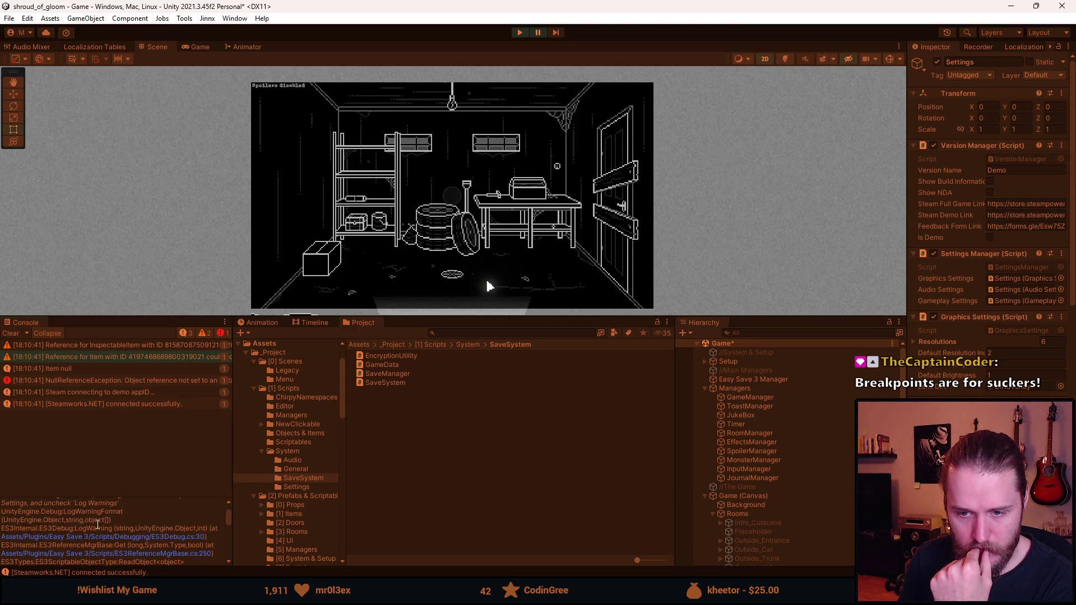
pyautogui.click(91, 372)
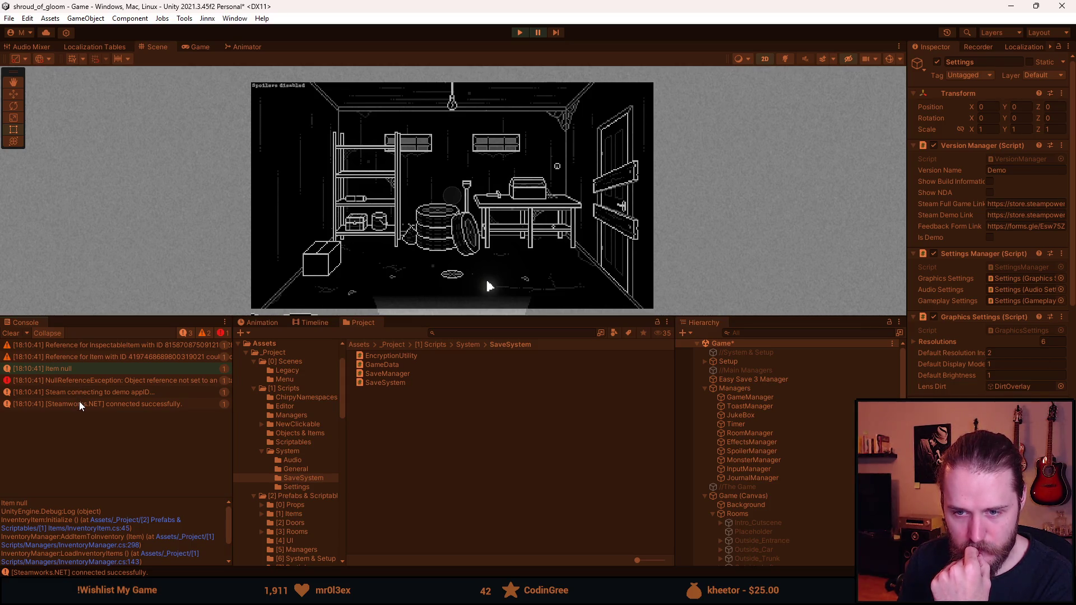
pyautogui.click(90, 380)
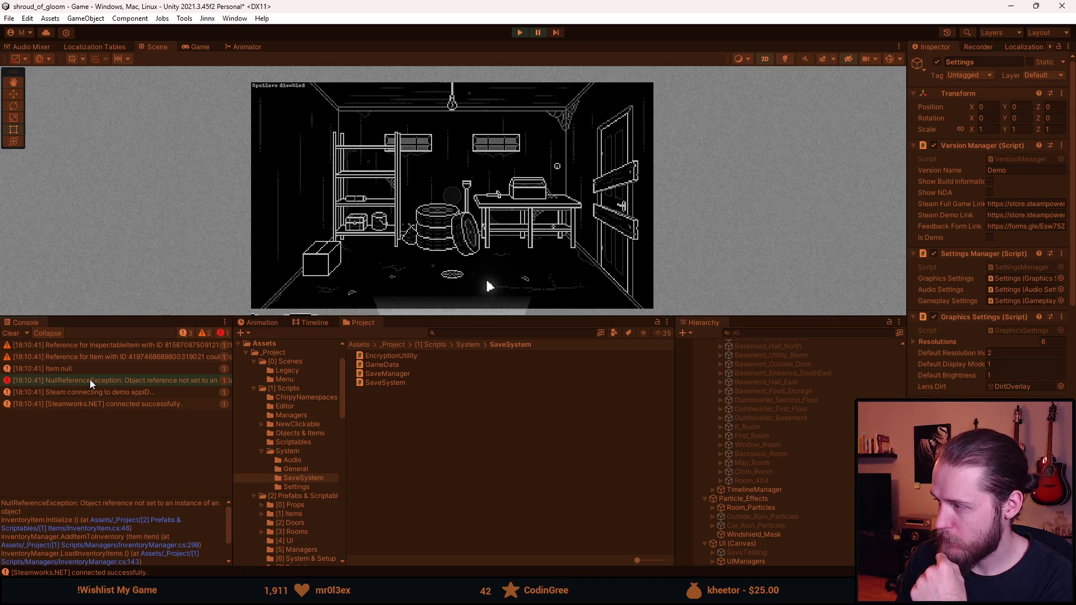
# Step: Open the exception's line in maximized Visual Studio, check SaveManager.cs and InventoryManager.cs, then return to InventoryItem.cs
pyautogui.doubleClick(90, 380)
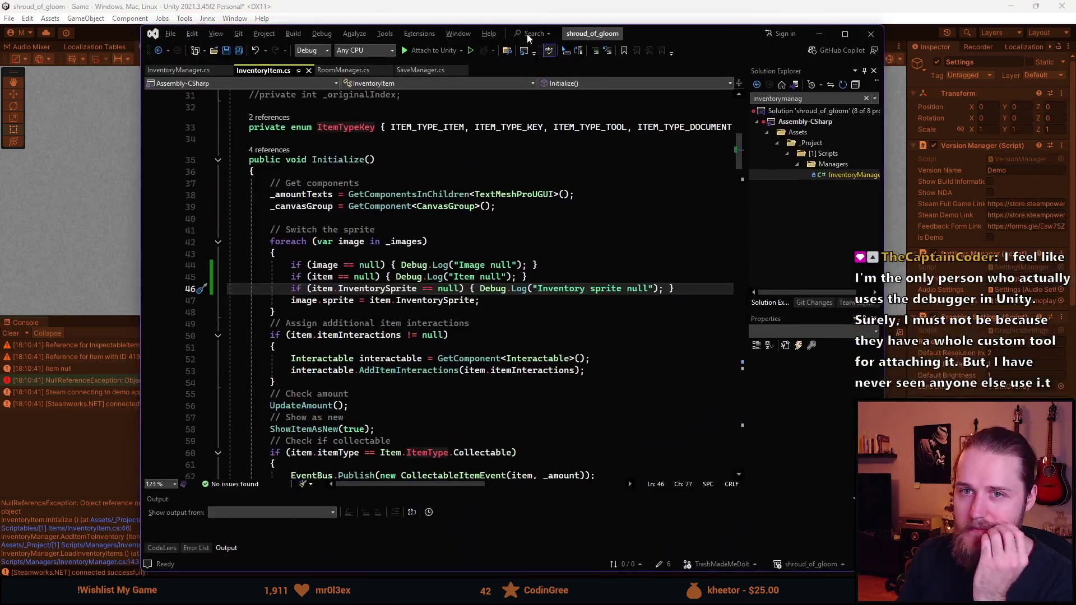
pyautogui.doubleClick(527, 37)
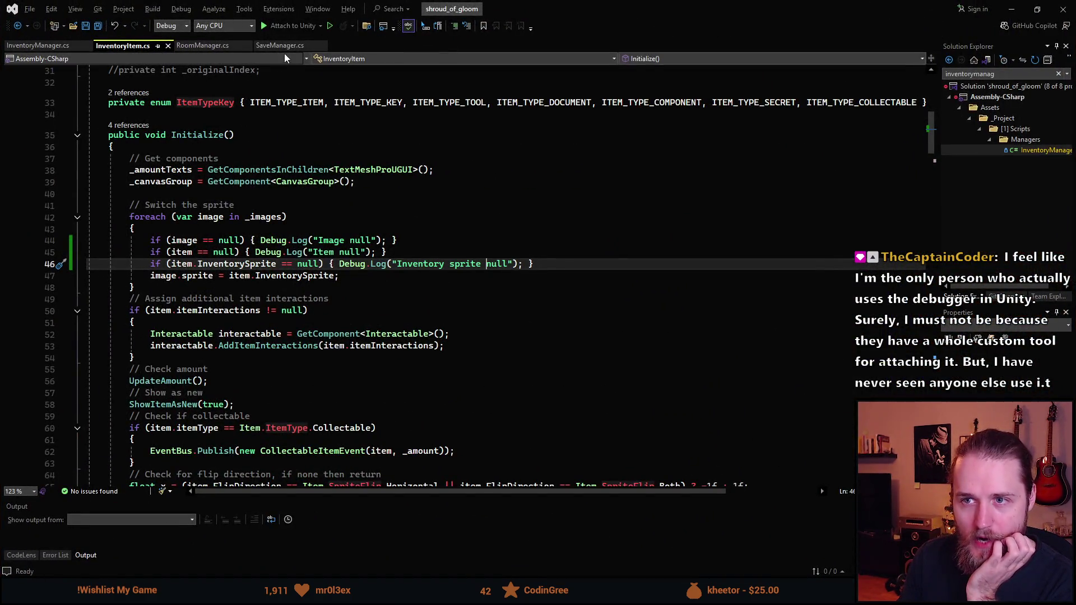
pyautogui.click(287, 46)
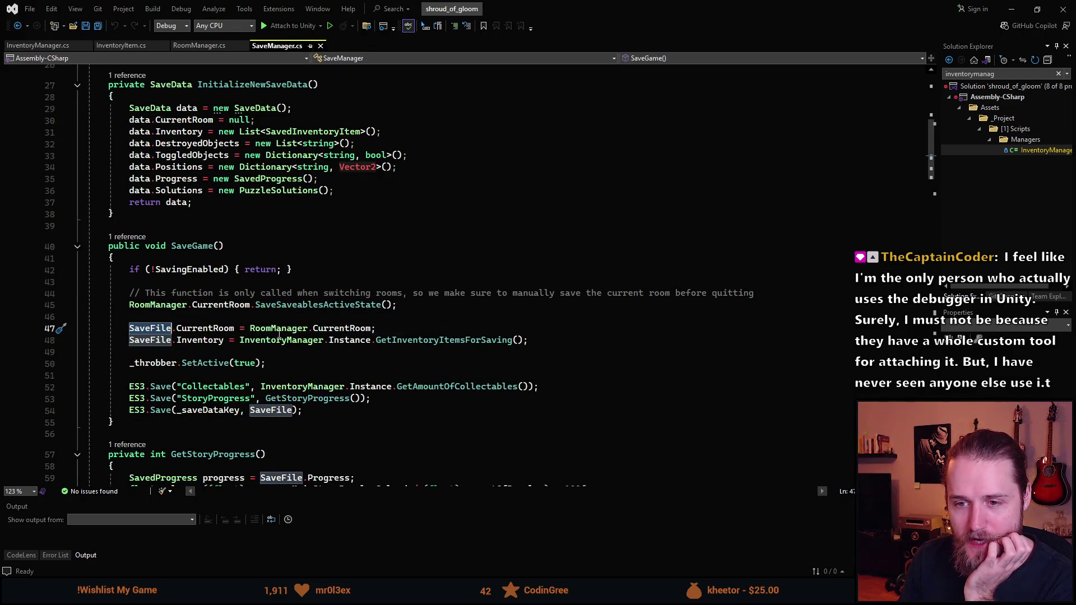
pyautogui.click(32, 46)
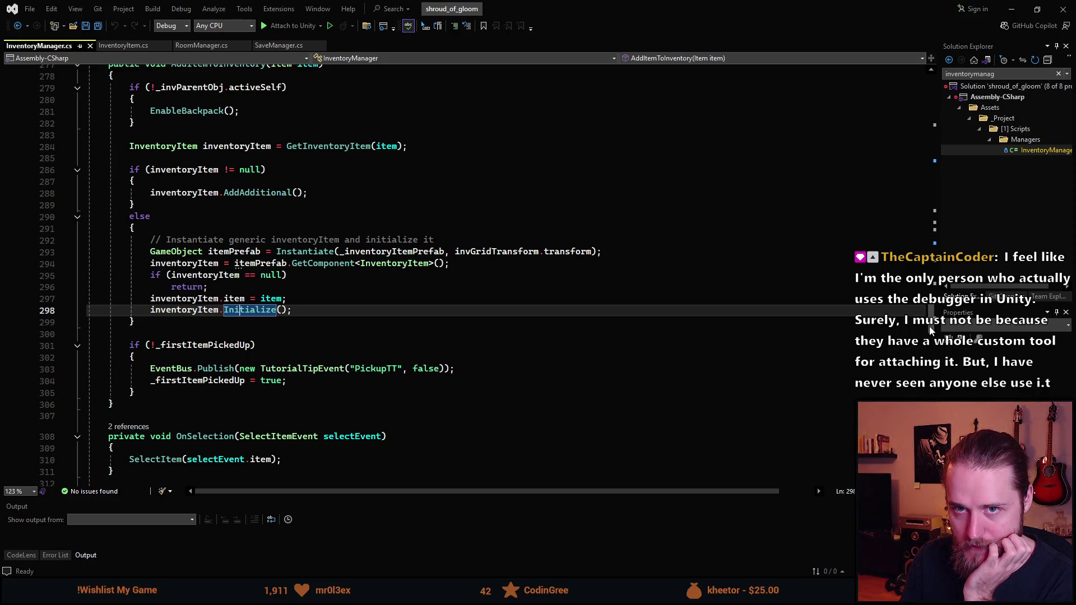
pyautogui.moveTo(929, 327)
pyautogui.mouseDown()
pyautogui.moveTo(933, 462)
pyautogui.moveTo(926, 244)
pyautogui.moveTo(925, 264)
pyautogui.mouseUp()
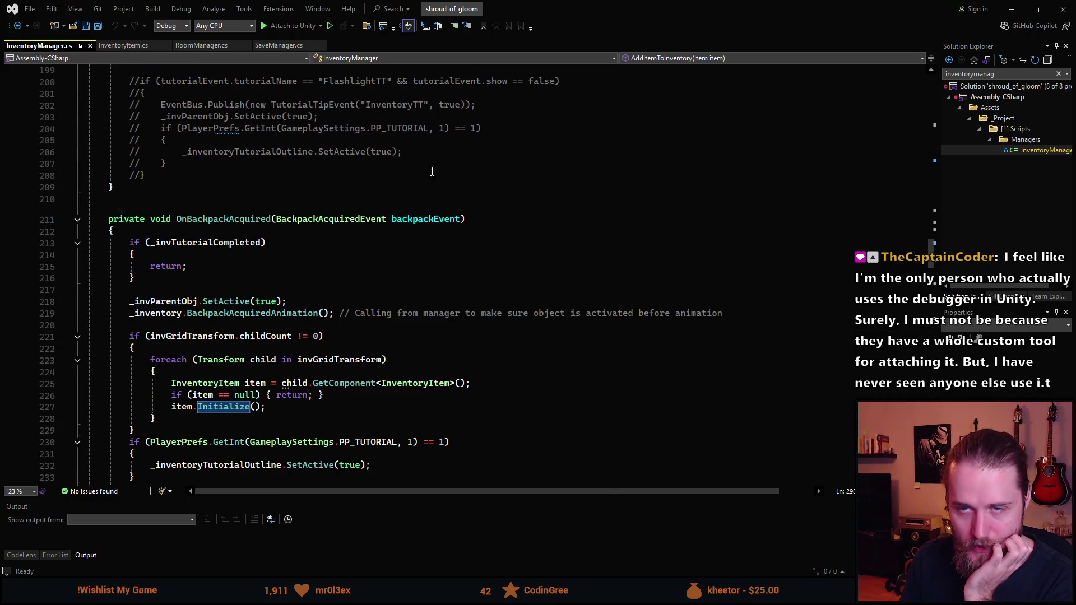
pyautogui.click(130, 51)
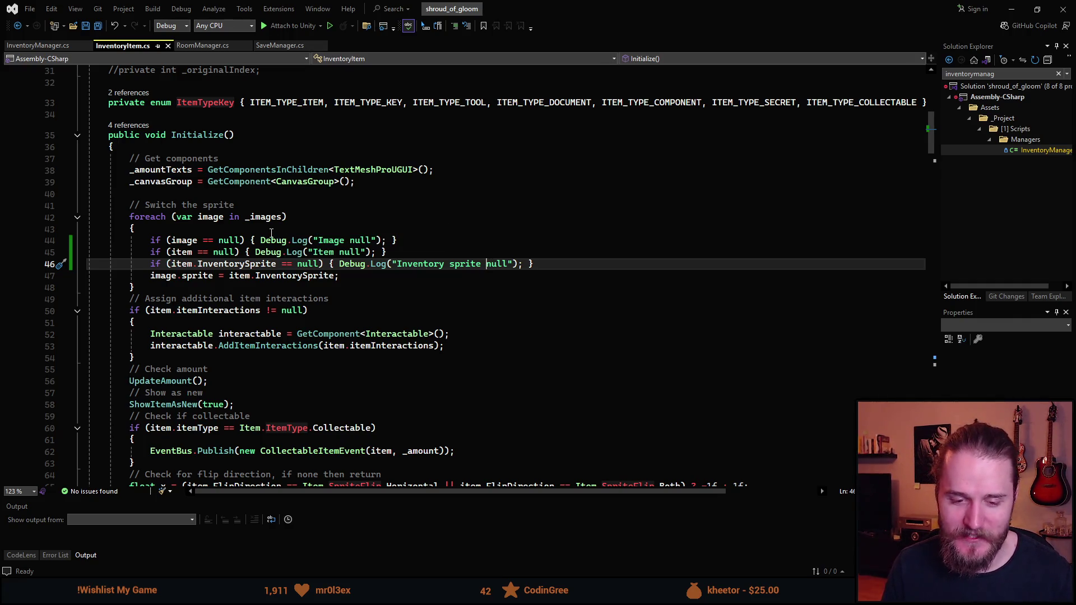
pyautogui.rightClick(242, 239)
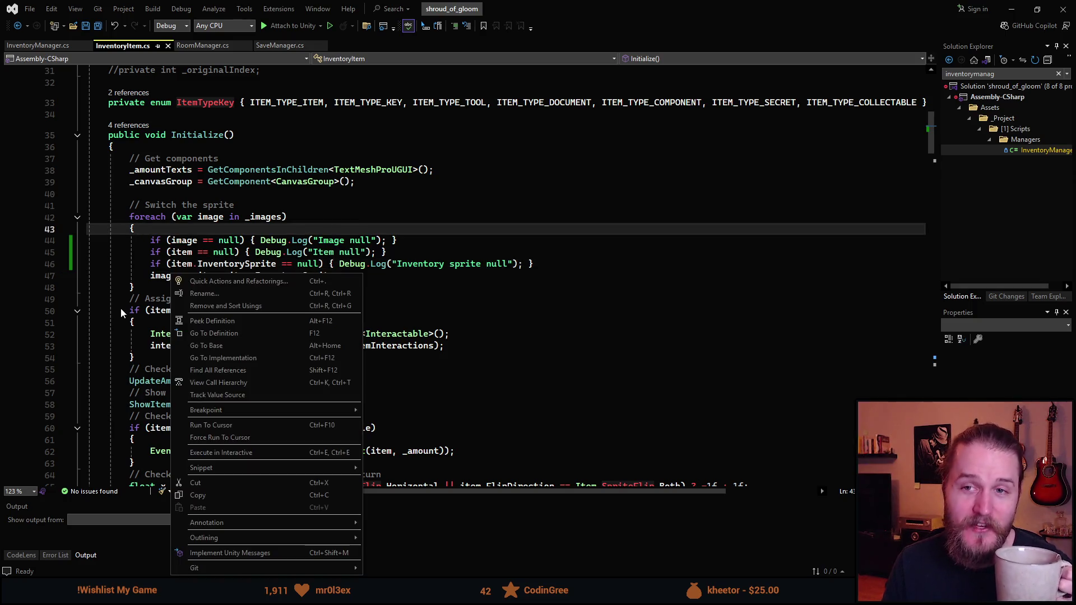
# Step: Dismiss the code actions, glance at SaveManager's SaveGame again, and switch back to Unity
pyautogui.press('Escape')
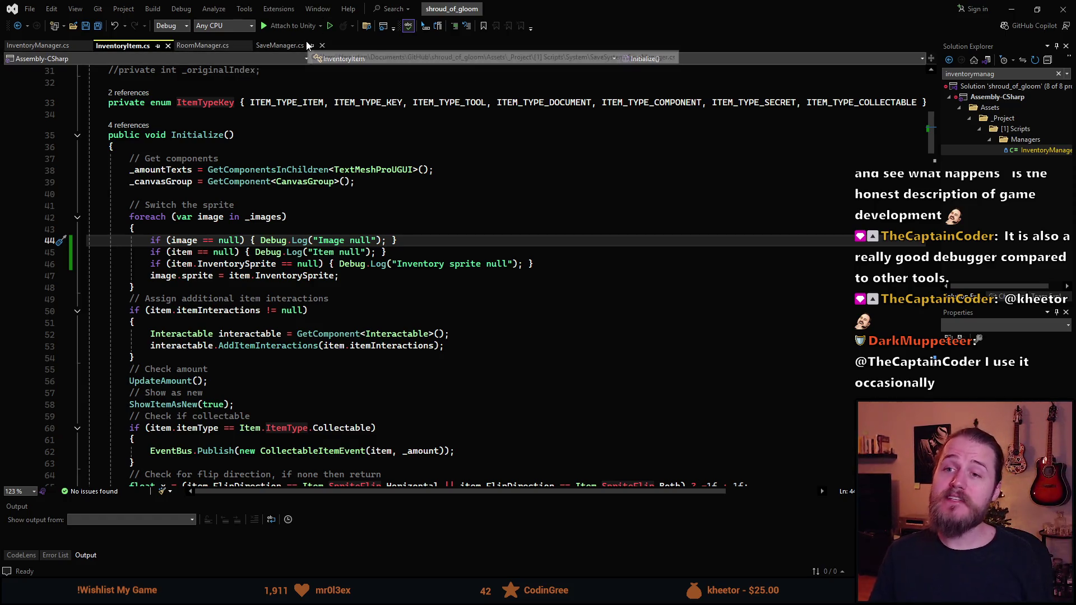
pyautogui.click(274, 47)
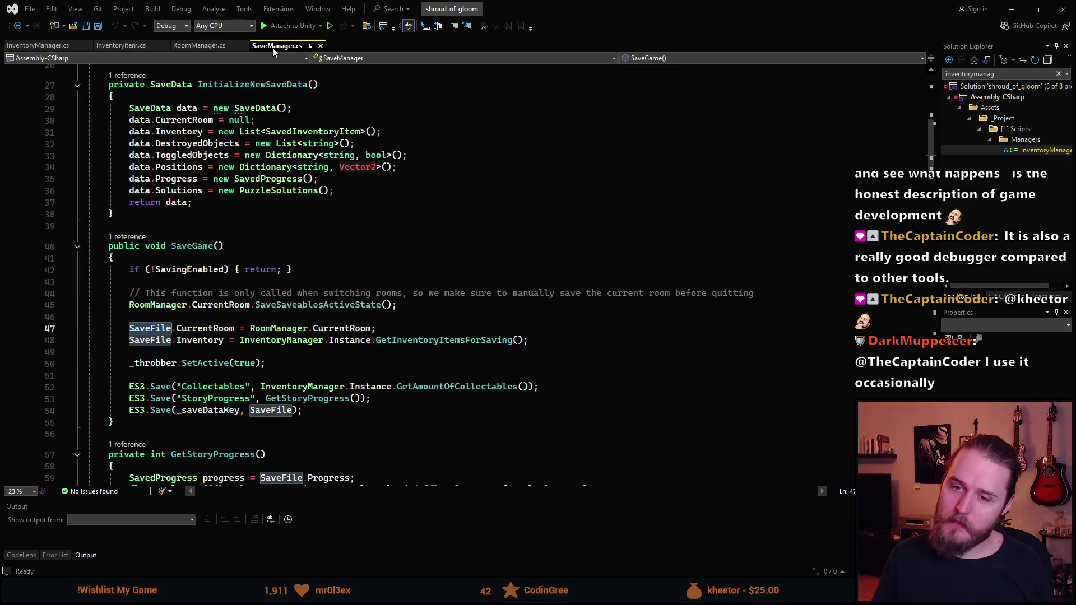
pyautogui.scroll(2, 199, 200)
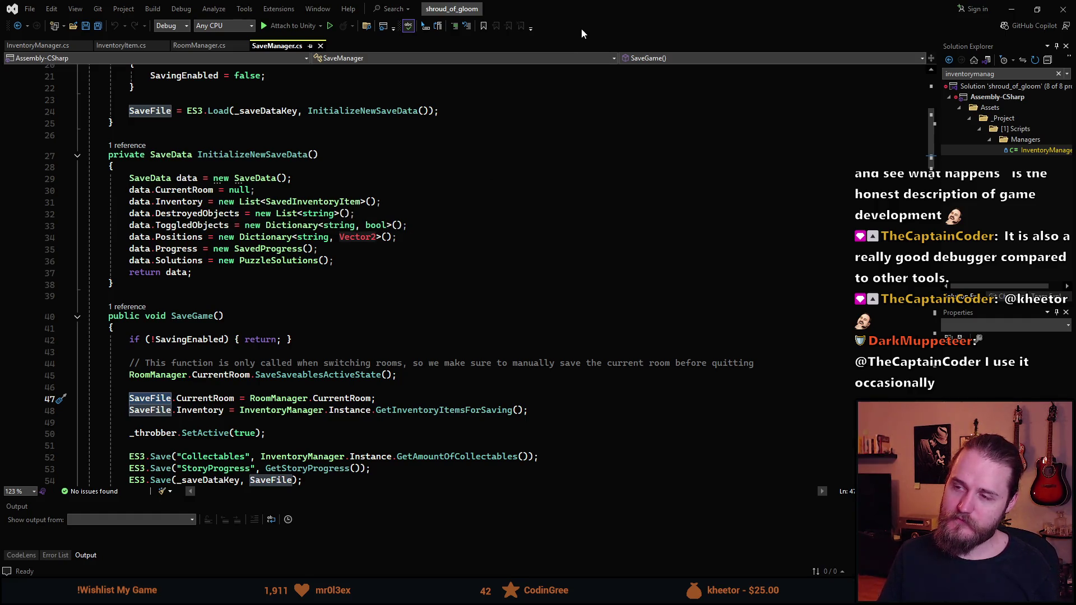
pyautogui.hotkey('alt', 'Tab')
pyautogui.scroll(10, 791, 465)
pyautogui.scroll(-10, 722, 495)
pyautogui.scroll(-3, 721, 482)
# Step: Expand Inventory > Inventory_Open_Parent > Open_Inventory > InventoryGrid in the Hierarchy
pyautogui.scroll(-3, 714, 473)
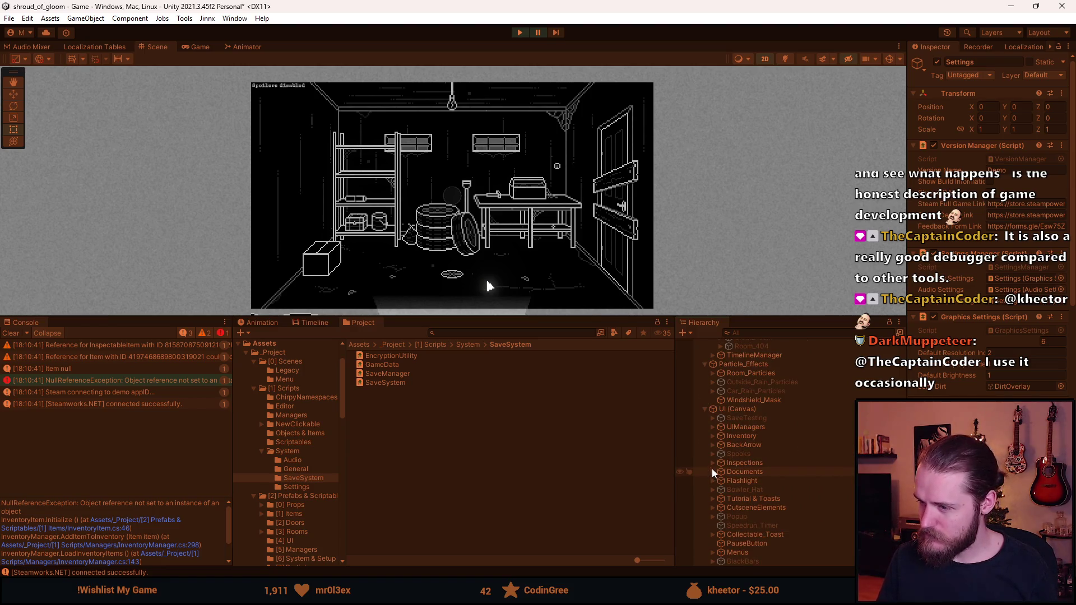
pyautogui.click(713, 435)
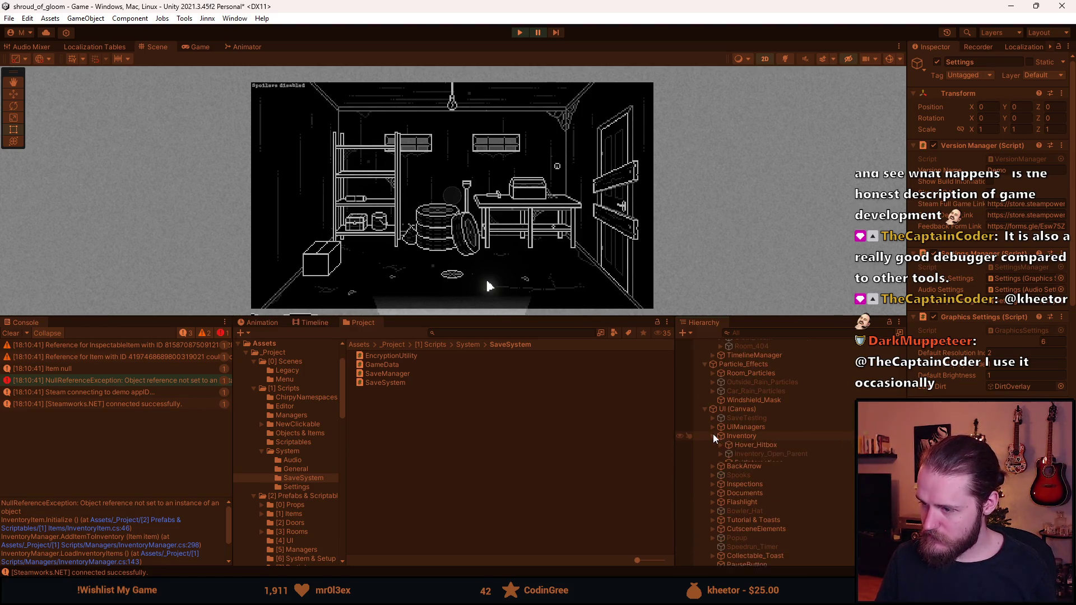
pyautogui.click(720, 454)
pyautogui.click(729, 473)
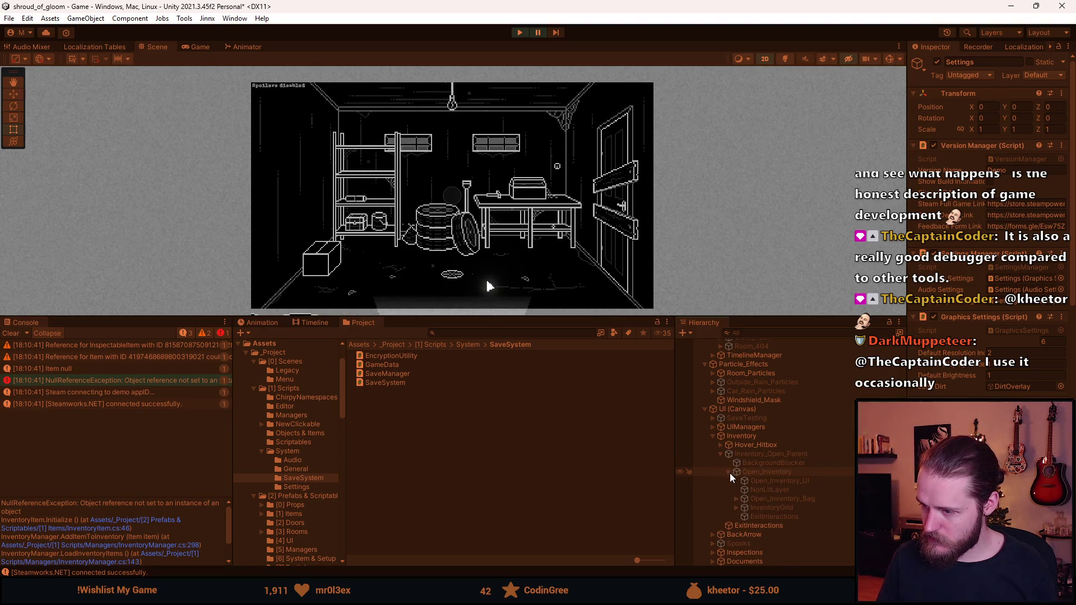
pyautogui.click(738, 508)
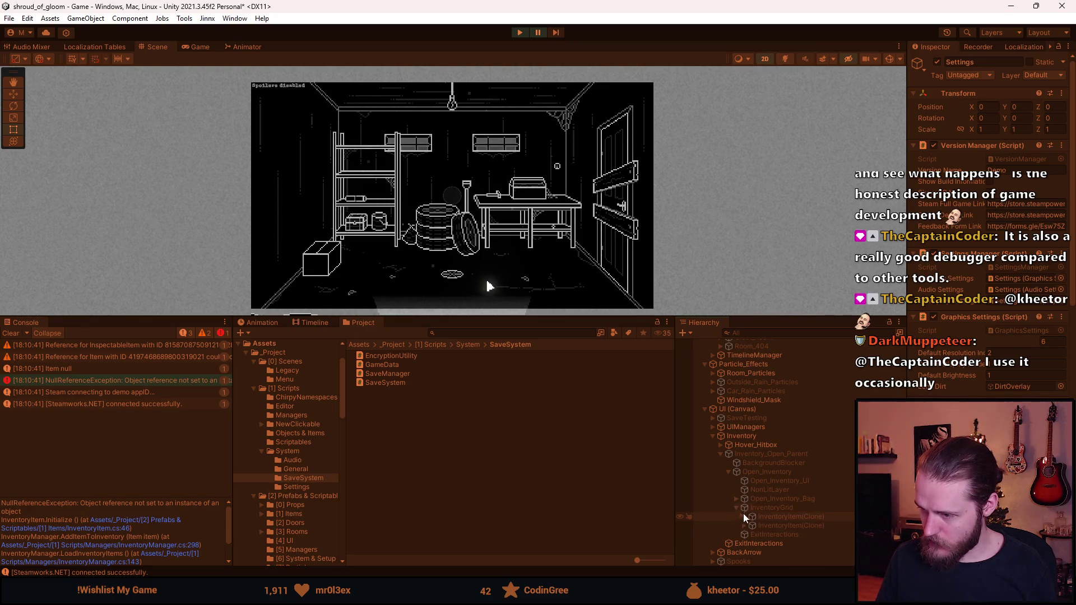
# Step: Inspect both InventoryItem(Clone) slots, one holding Light_Bulb and the other empty
pyautogui.click(764, 519)
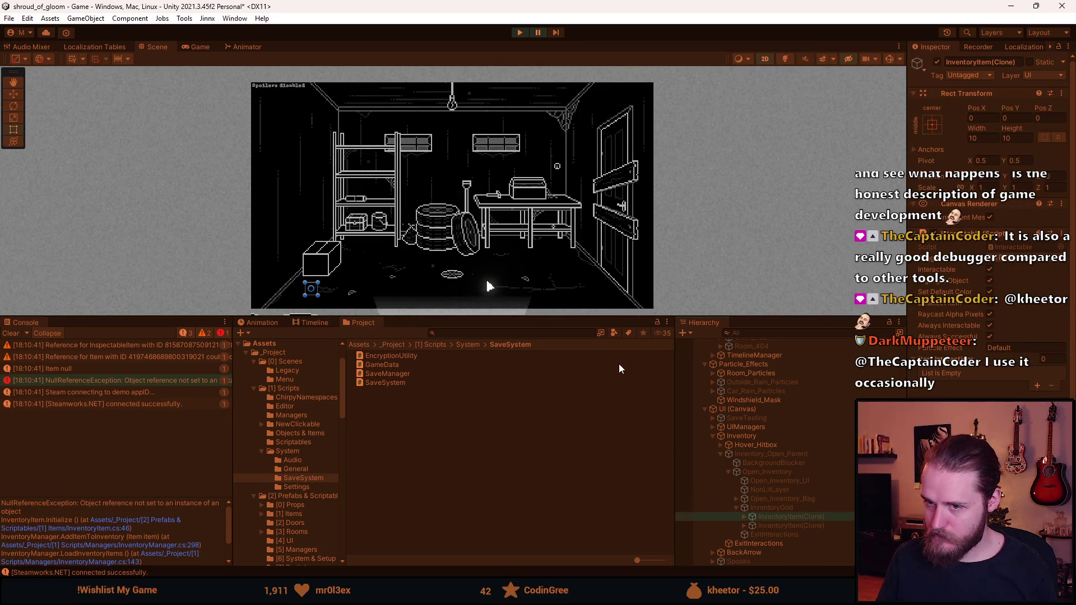
pyautogui.scroll(-2, 1014, 385)
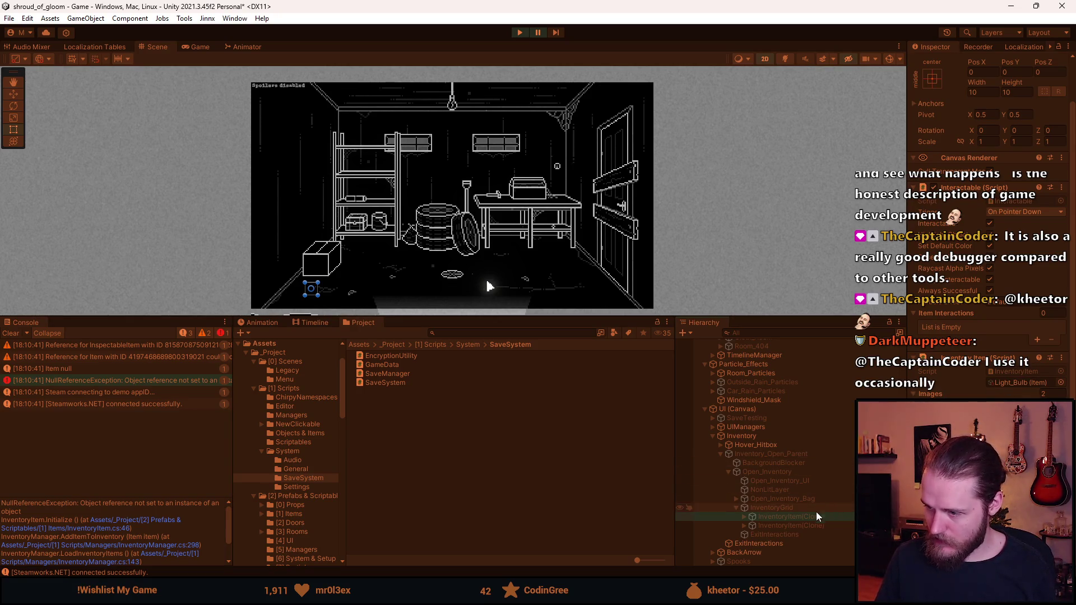
pyautogui.click(799, 527)
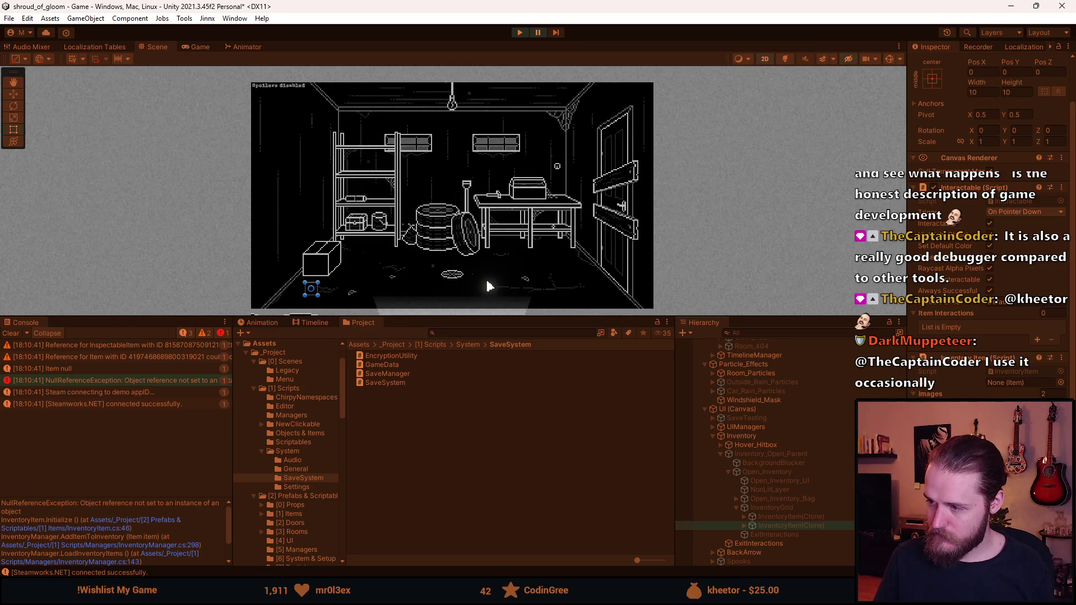
pyautogui.click(793, 516)
pyautogui.click(793, 525)
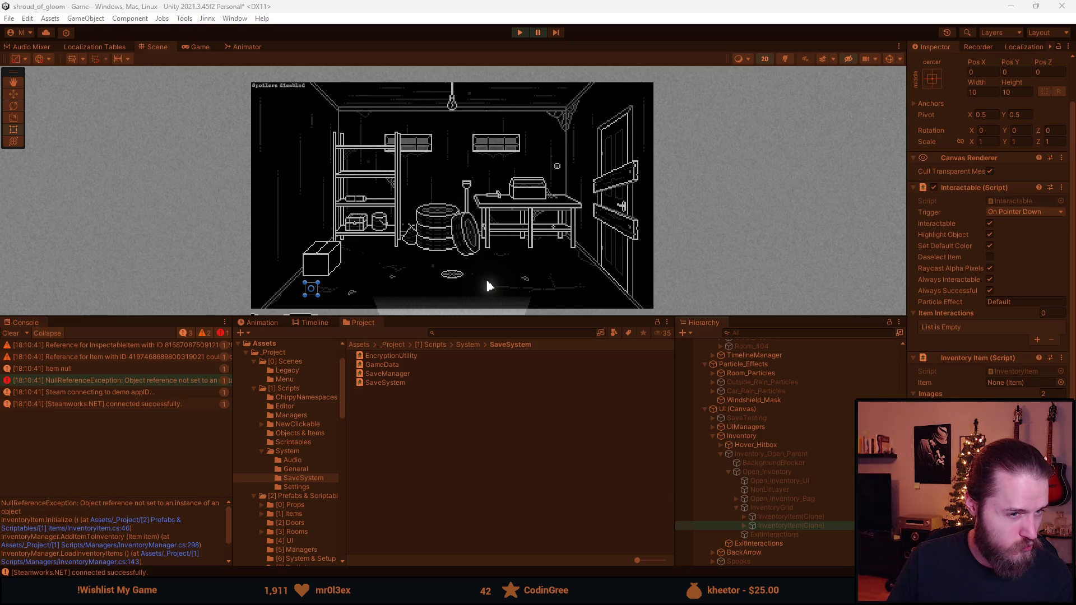
pyautogui.click(10, 19)
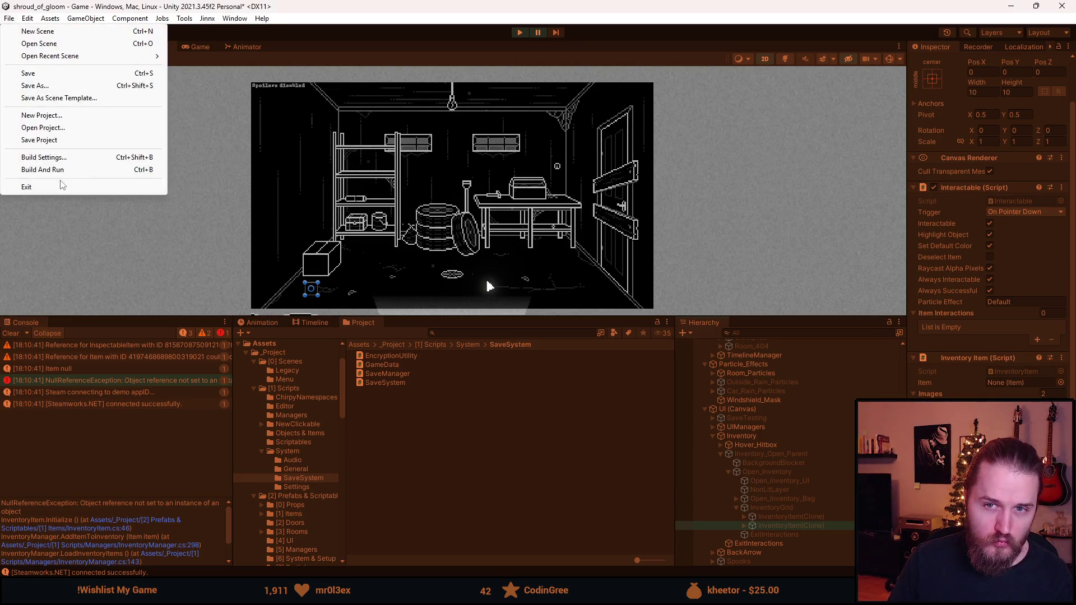
pyautogui.click(61, 159)
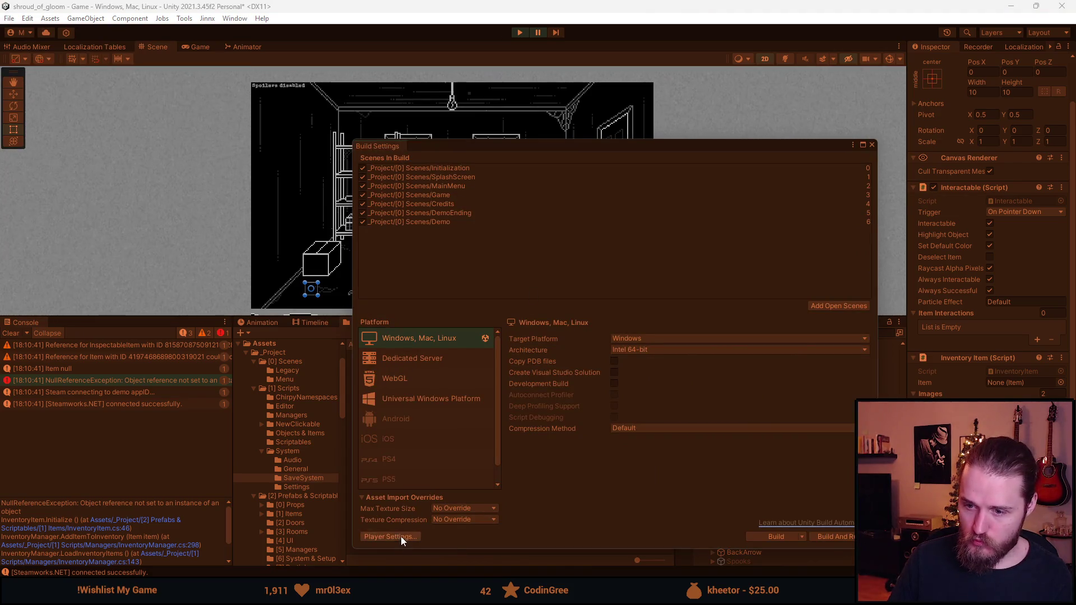
pyautogui.click(401, 537)
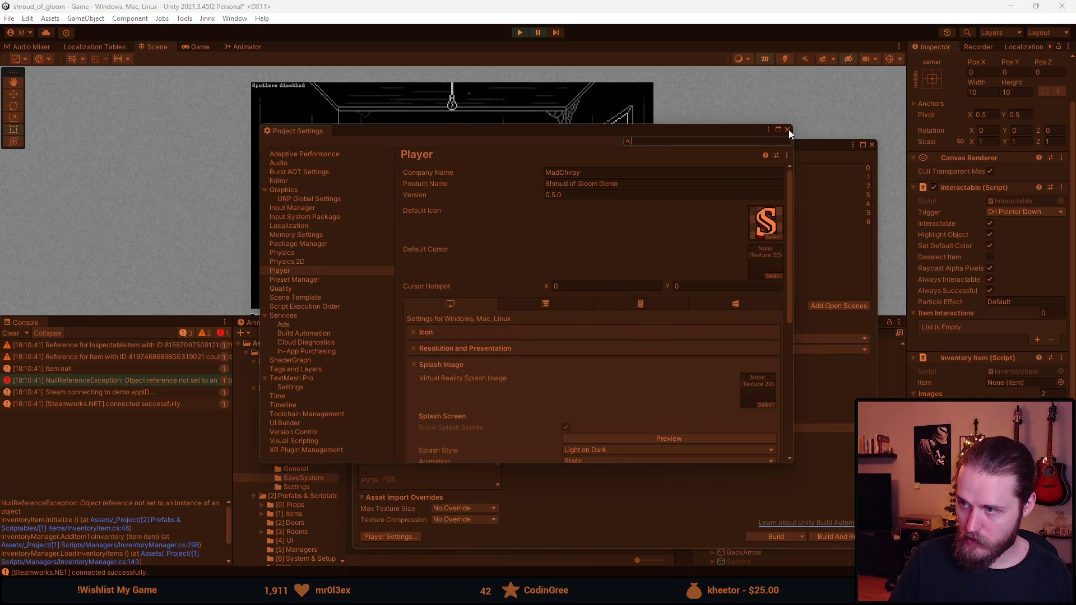
pyautogui.click(788, 130)
pyautogui.click(871, 145)
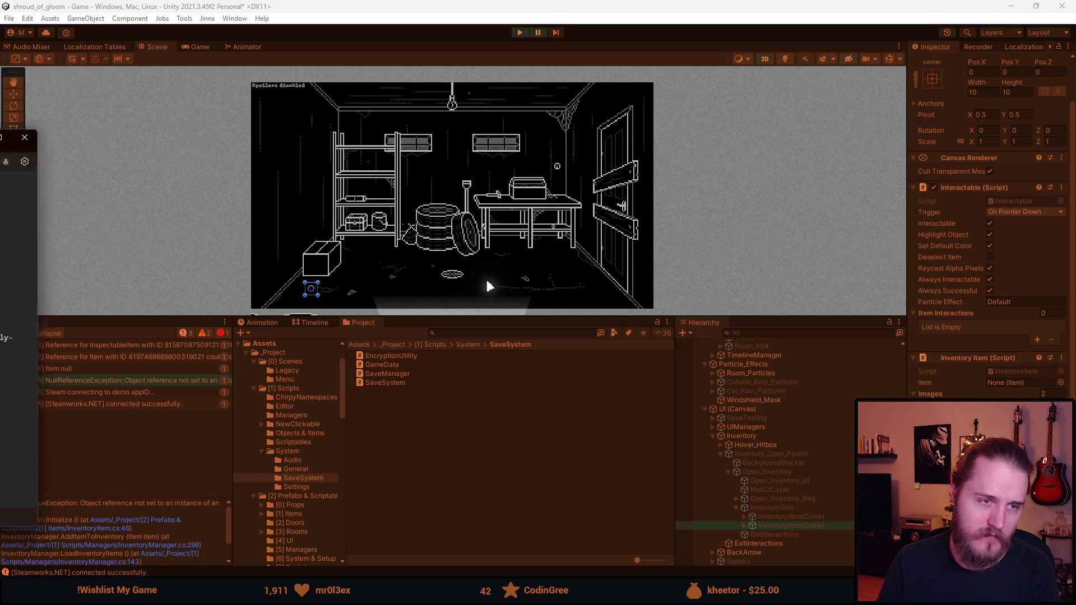
pyautogui.hotkey('alt', 'Tab')
pyautogui.moveTo(462, 125); pyautogui.dragTo(441, 135)
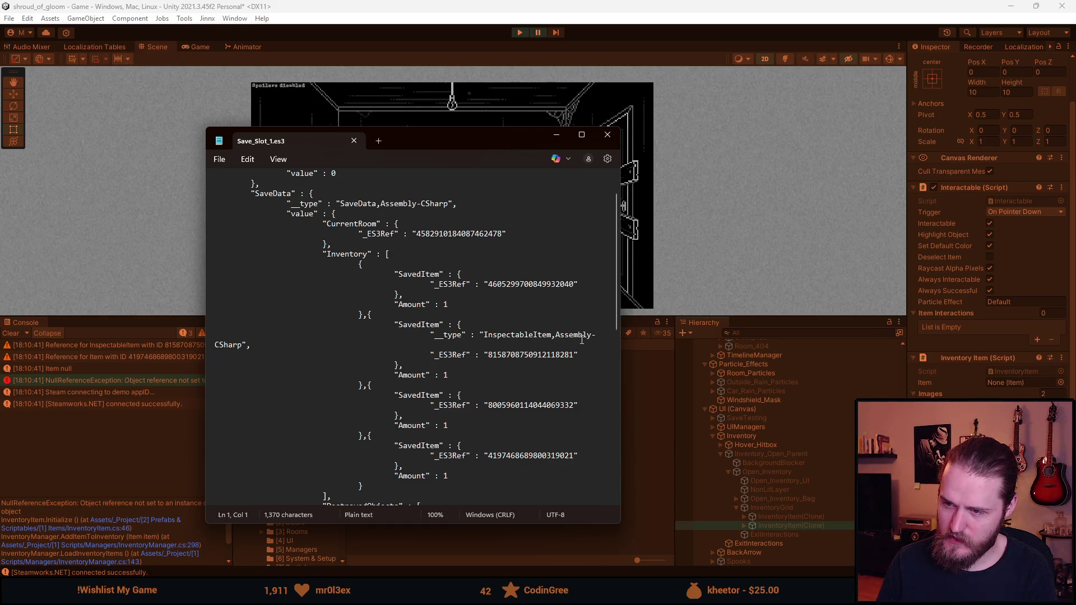
# Step: Move the save file over the Game view and examine an inventory entry's InspectableItem type and reference id
pyautogui.scroll(-1, 521, 308)
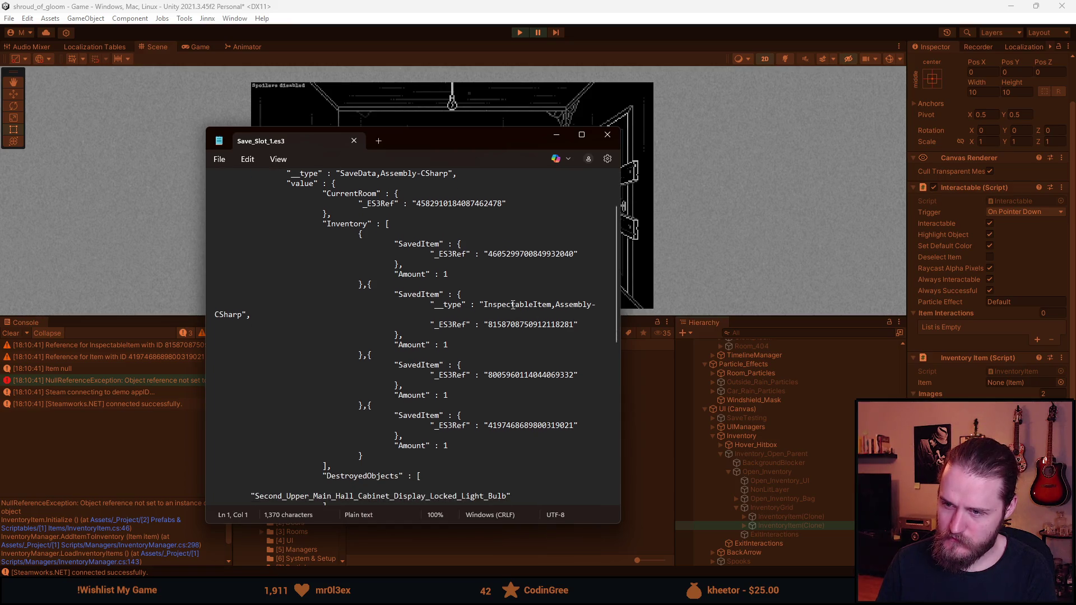
pyautogui.scroll(1, 495, 327)
pyautogui.moveTo(404, 366); pyautogui.dragTo(427, 334)
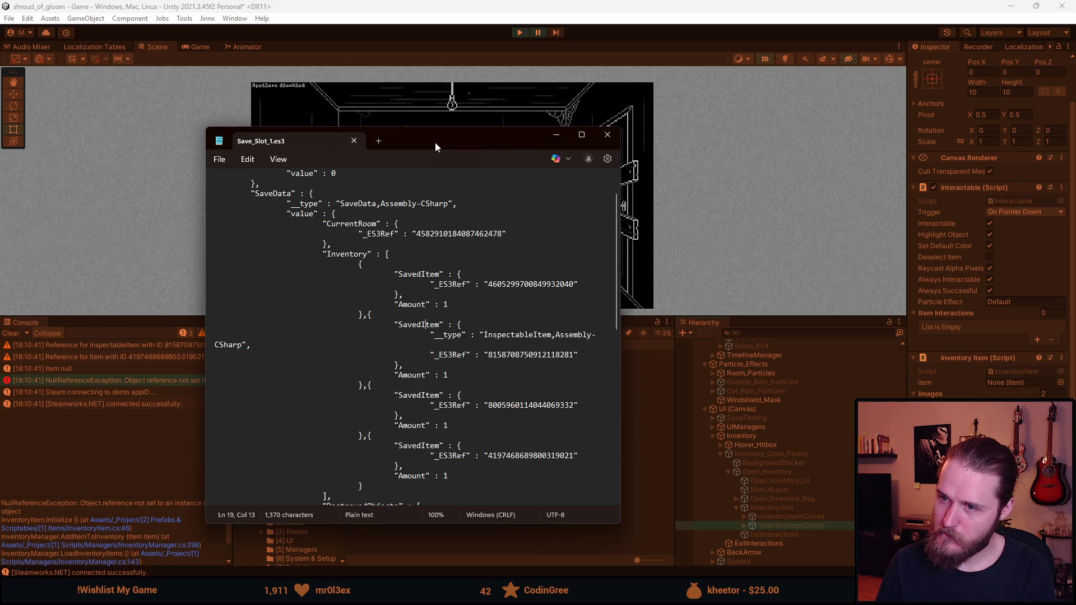
pyautogui.doubleClick(504, 343)
pyautogui.doubleClick(506, 335)
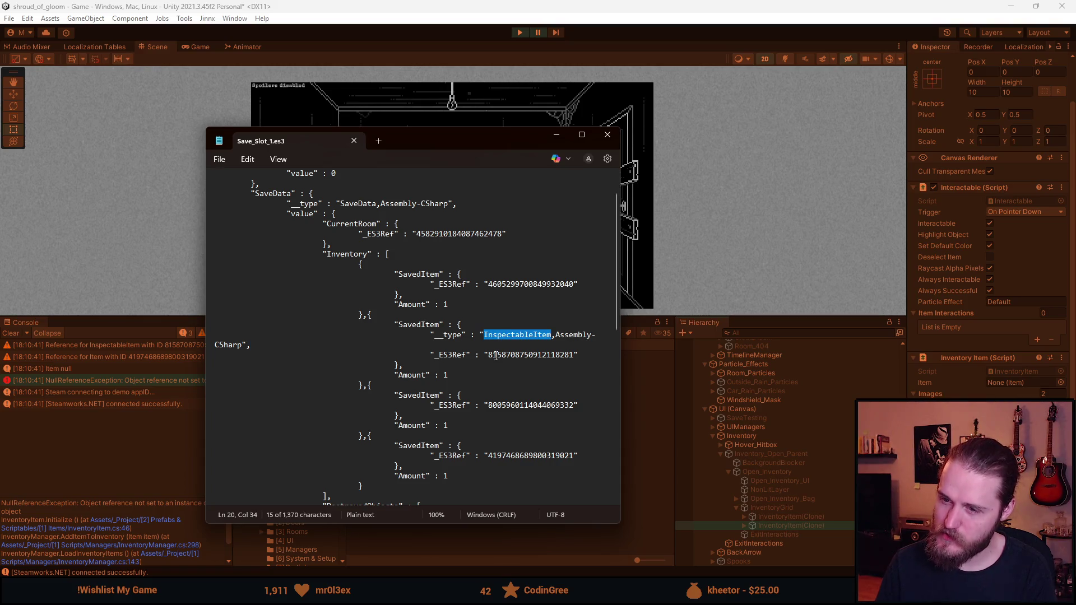
pyautogui.click(495, 356)
pyautogui.scroll(-2, 495, 355)
pyautogui.scroll(2, 495, 356)
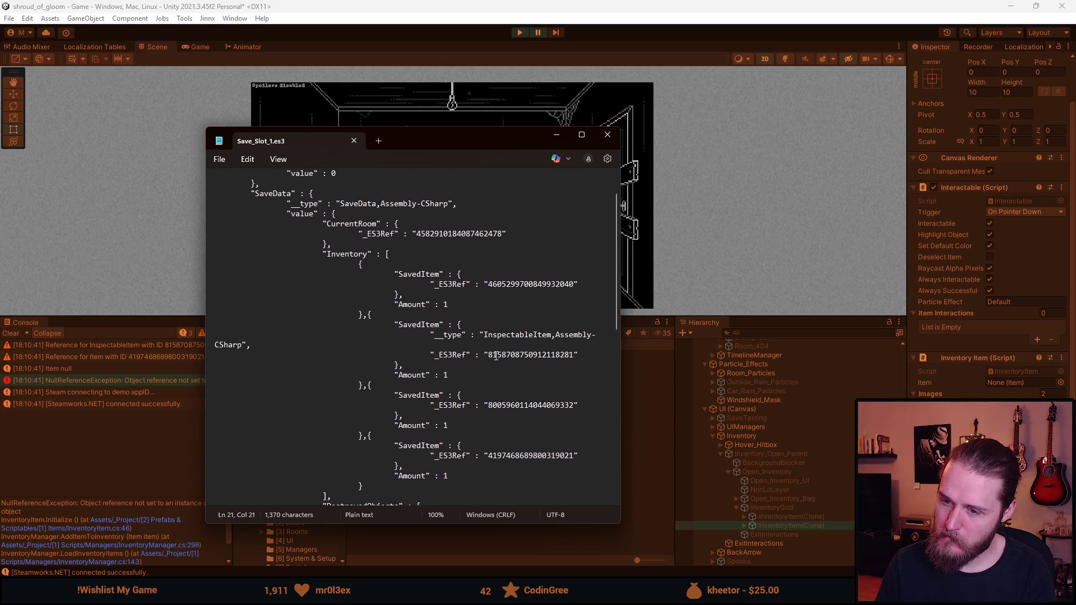
pyautogui.scroll(-1, 495, 356)
pyautogui.scroll(1, 496, 355)
pyautogui.scroll(-3, 496, 356)
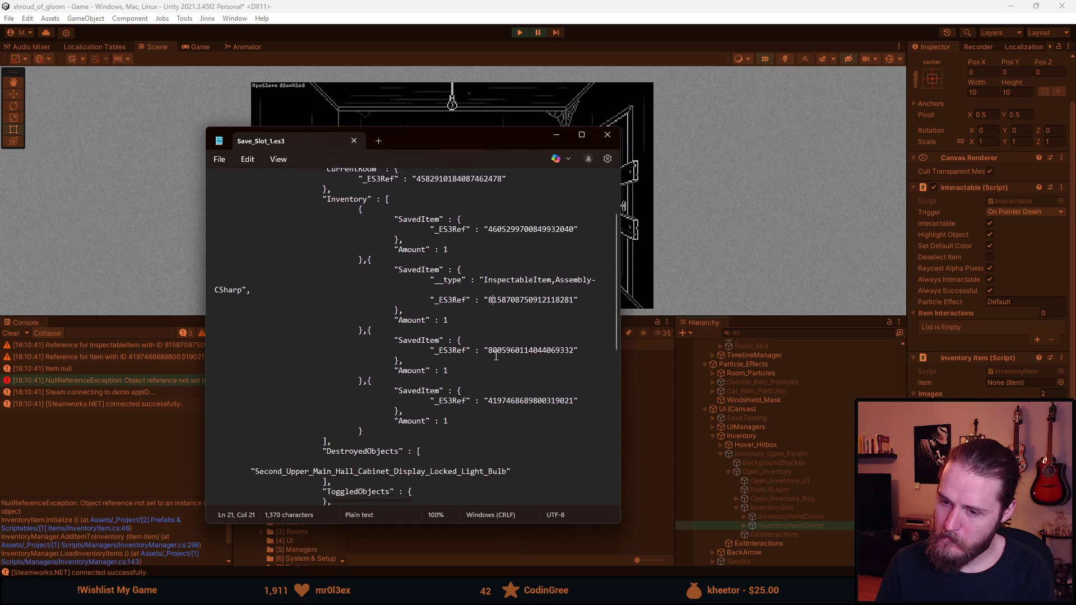
pyautogui.scroll(-1, 496, 355)
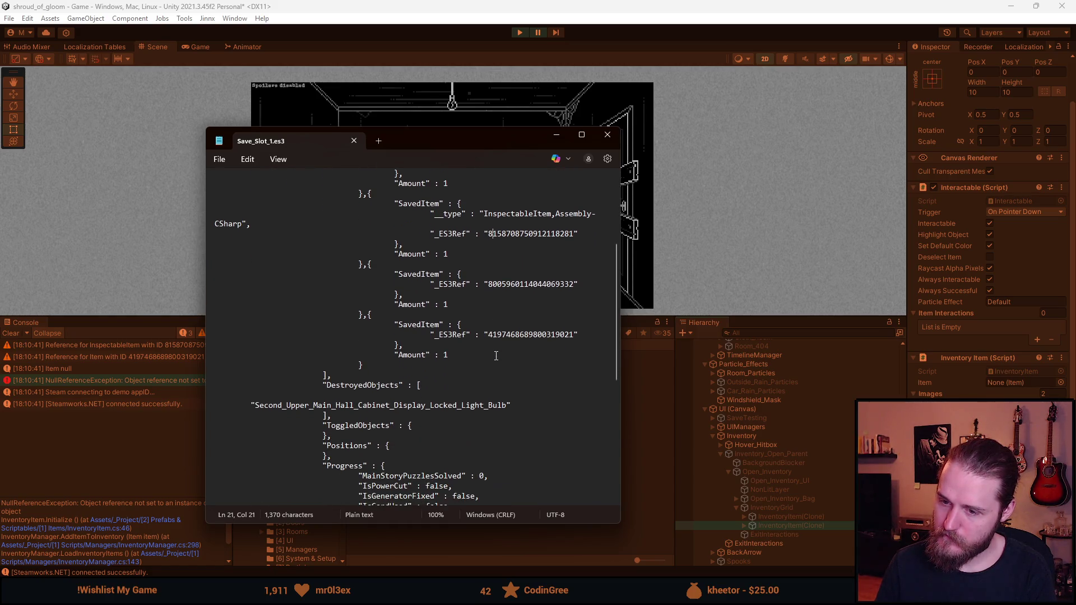
pyautogui.scroll(1, 431, 391)
pyautogui.moveTo(270, 438); pyautogui.dragTo(465, 438)
pyautogui.click(498, 436)
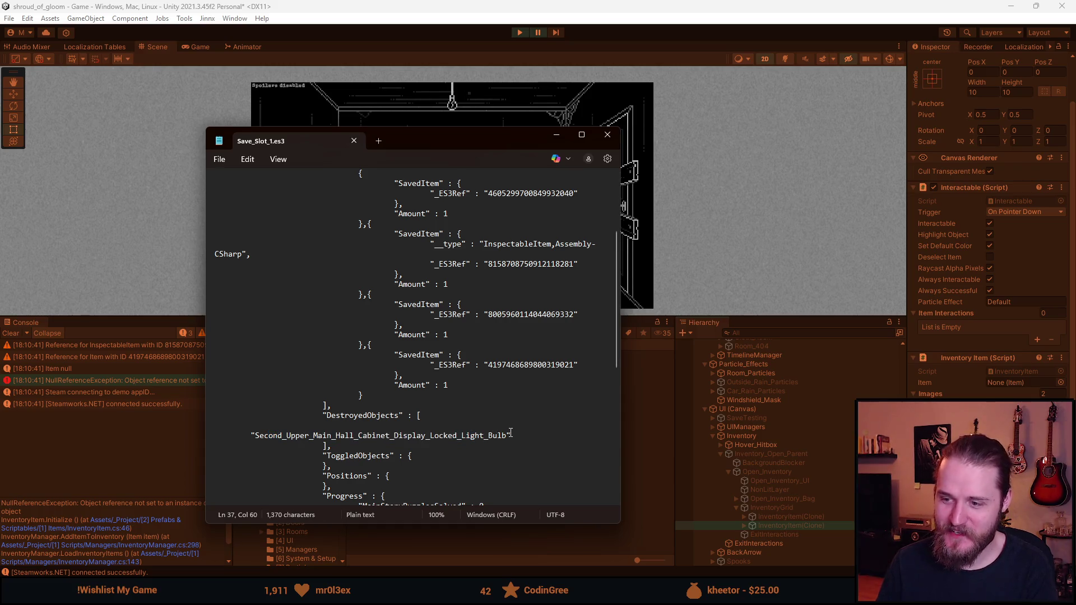
pyautogui.scroll(1, 507, 403)
pyautogui.scroll(2, 505, 371)
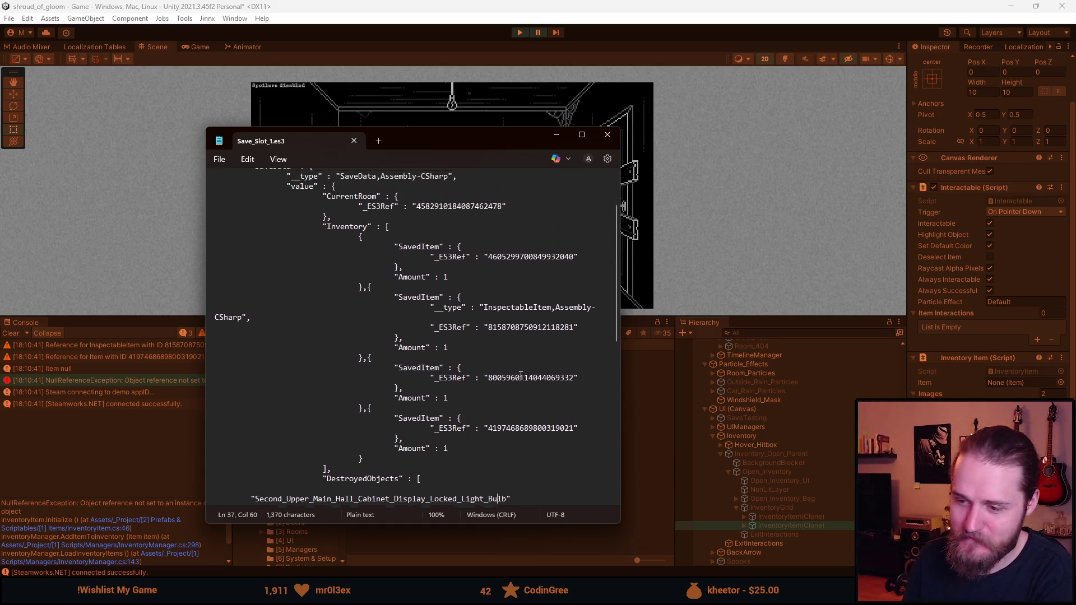
pyautogui.scroll(2, 586, 398)
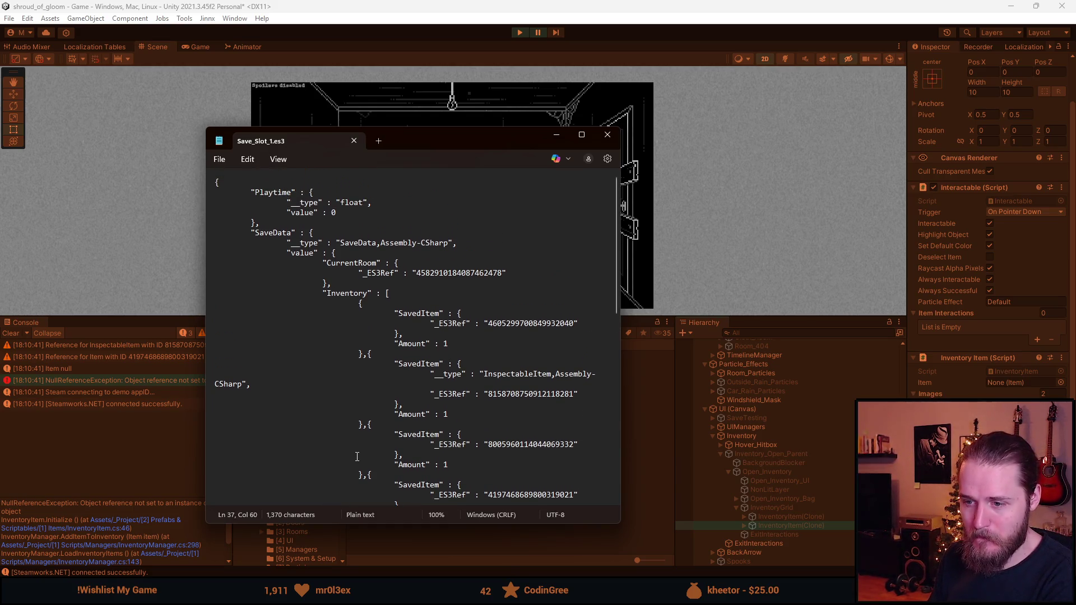
pyautogui.doubleClick(500, 395)
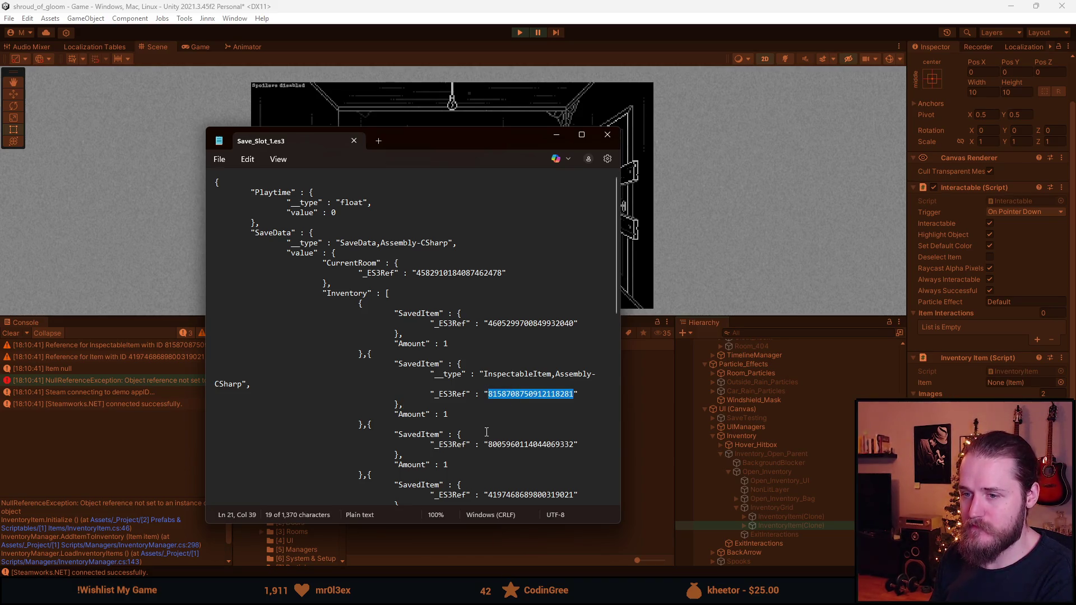
pyautogui.doubleClick(449, 324)
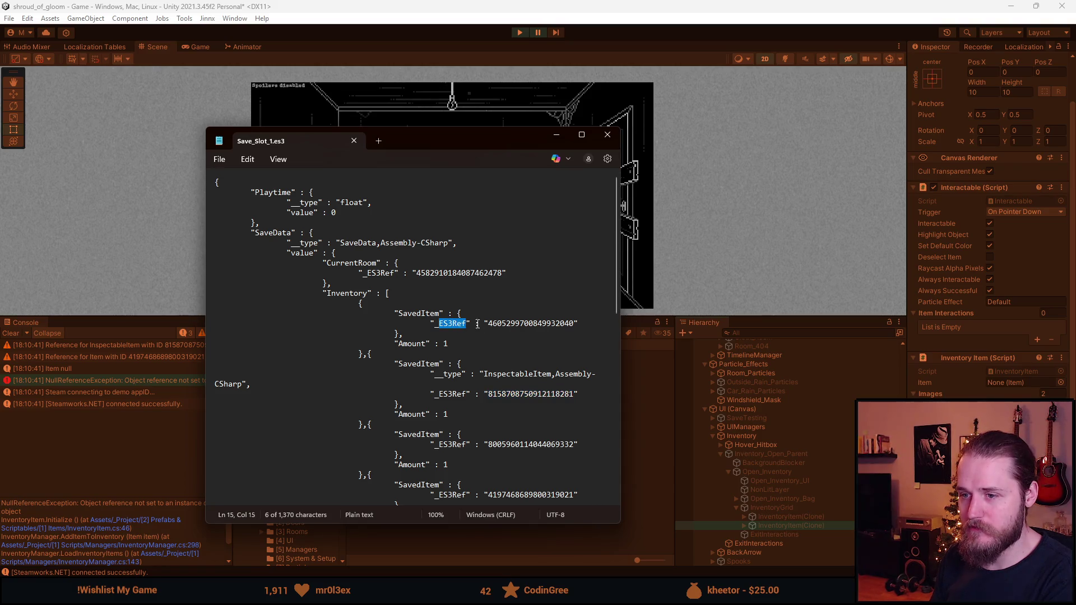
pyautogui.doubleClick(511, 324)
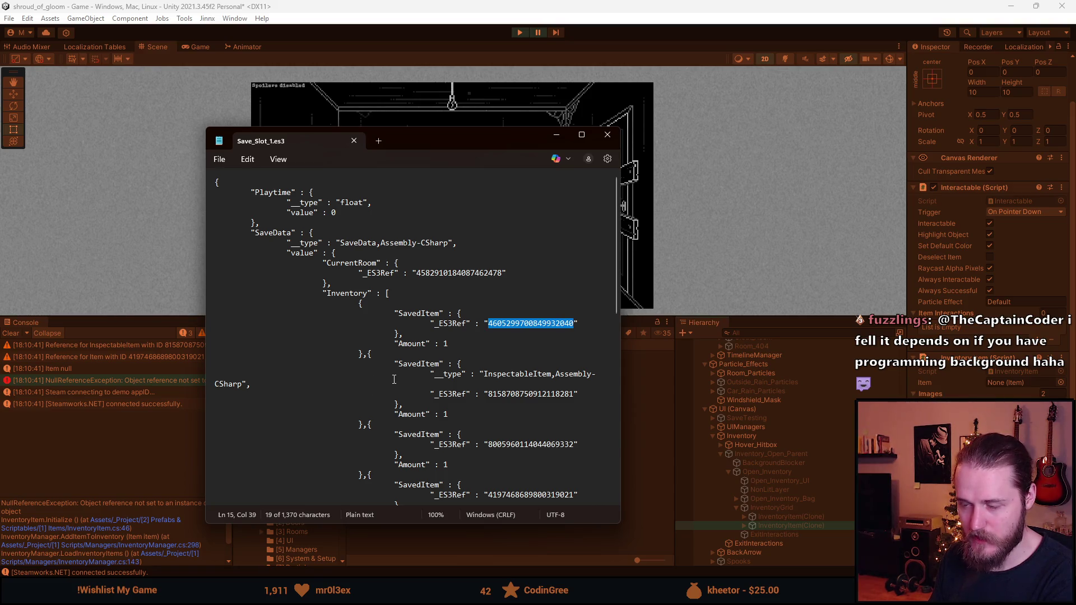
pyautogui.doubleClick(451, 325)
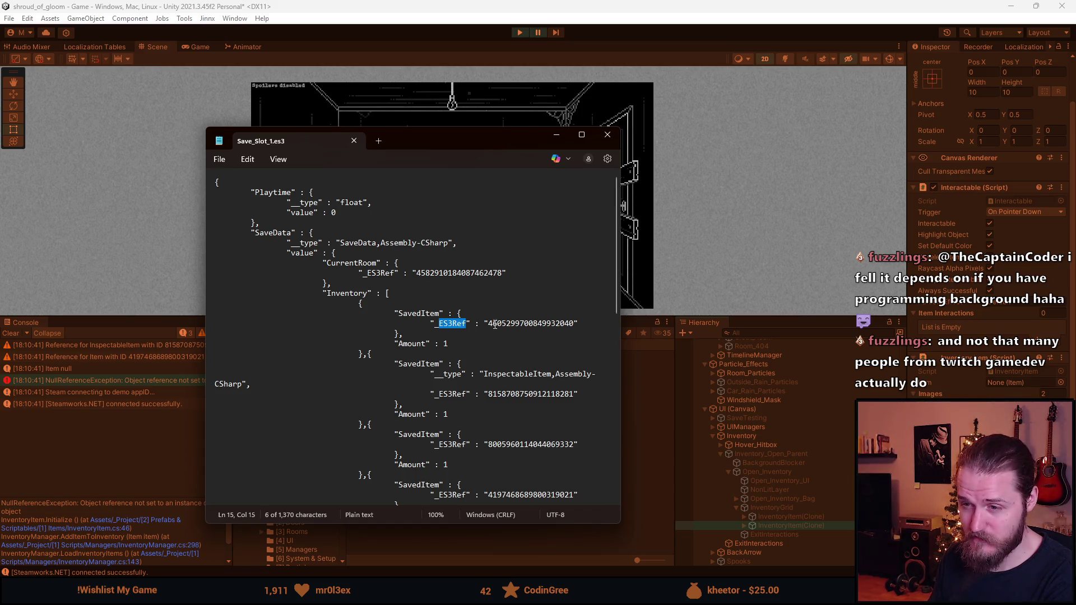
pyautogui.doubleClick(491, 324)
pyautogui.click(447, 325)
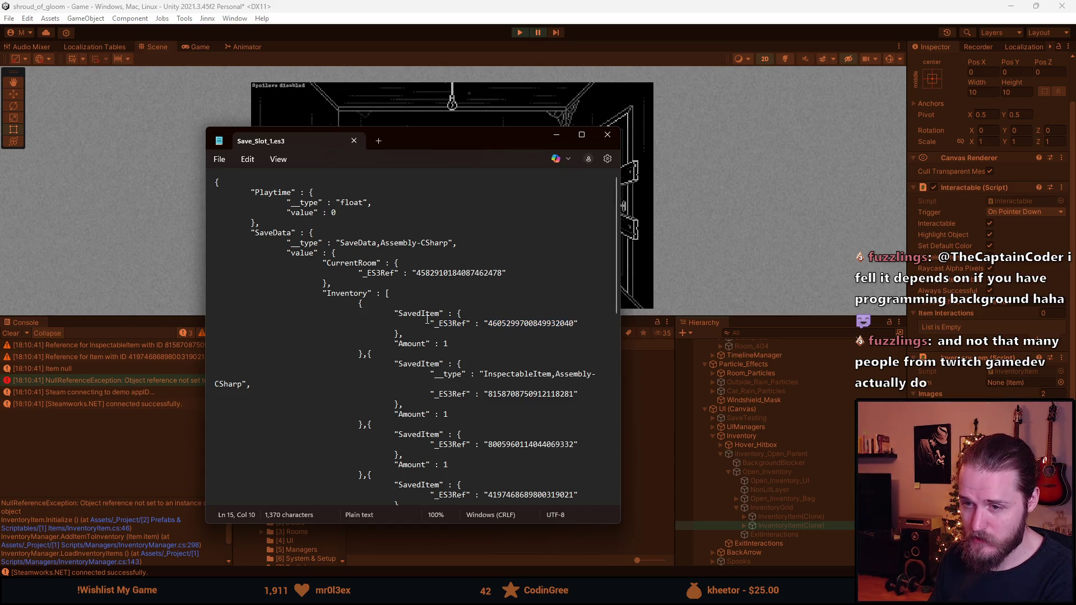
pyautogui.doubleClick(421, 315)
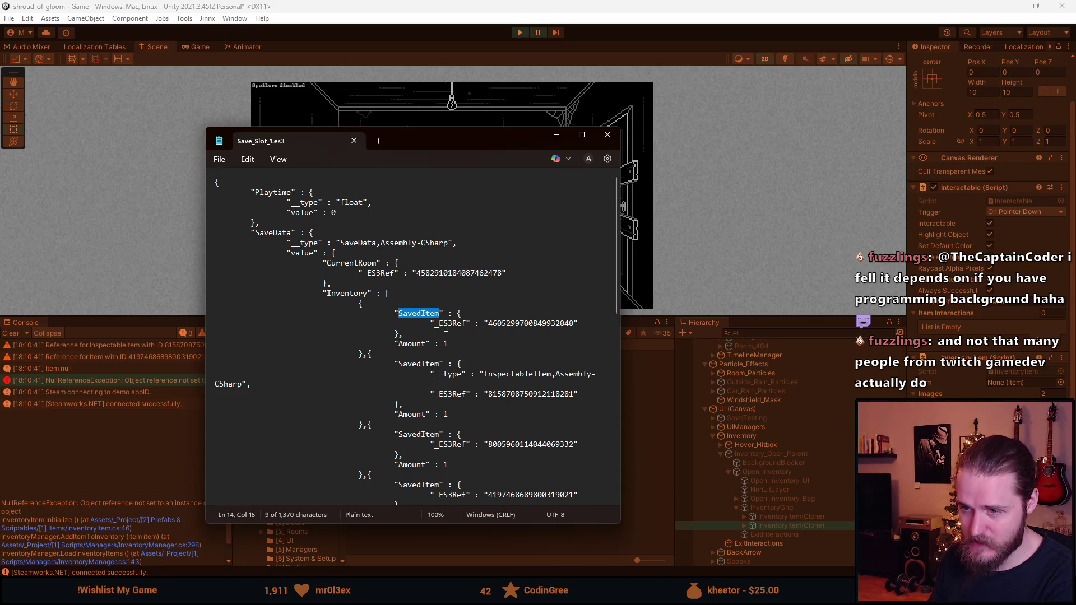
pyautogui.doubleClick(446, 325)
pyautogui.doubleClick(493, 325)
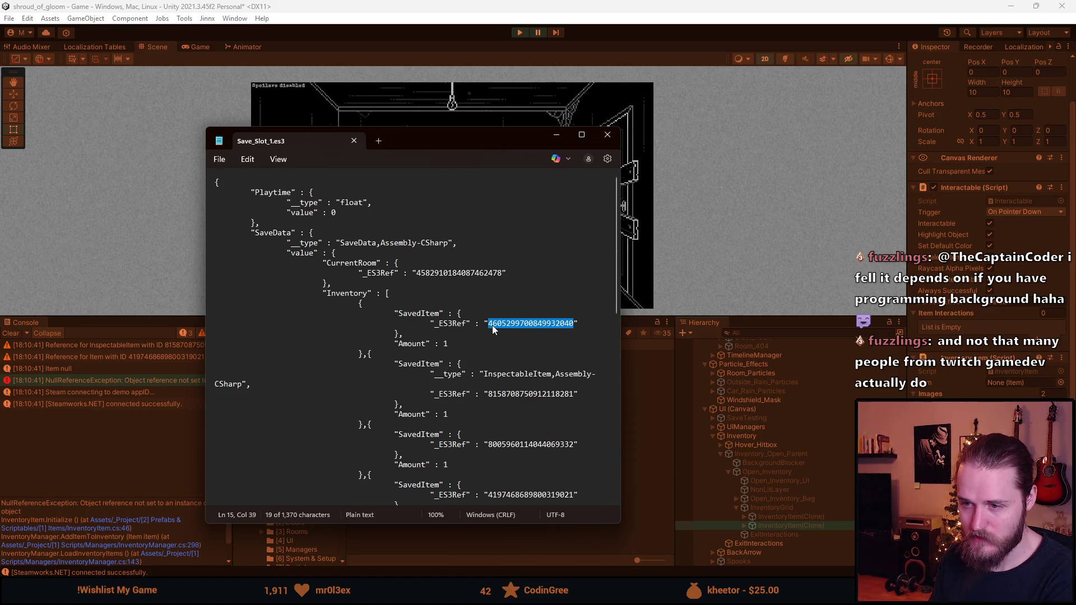
pyautogui.click(493, 328)
pyautogui.doubleClick(446, 324)
pyautogui.click(472, 325)
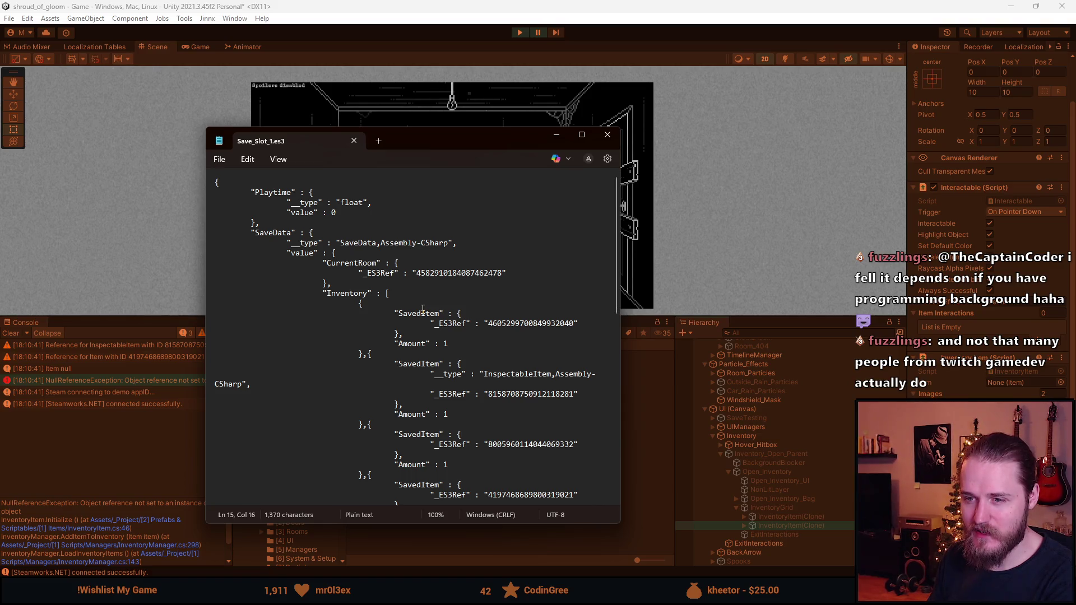
pyautogui.moveTo(415, 273); pyautogui.dragTo(503, 273)
pyautogui.click(481, 282)
pyautogui.moveTo(415, 273); pyautogui.dragTo(503, 274)
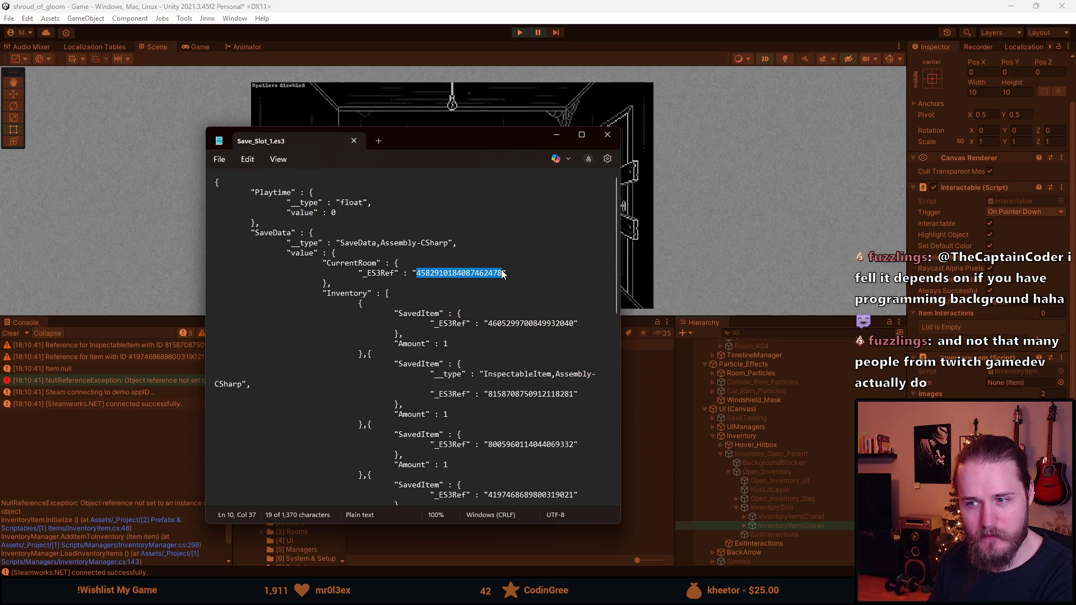
pyautogui.click(471, 305)
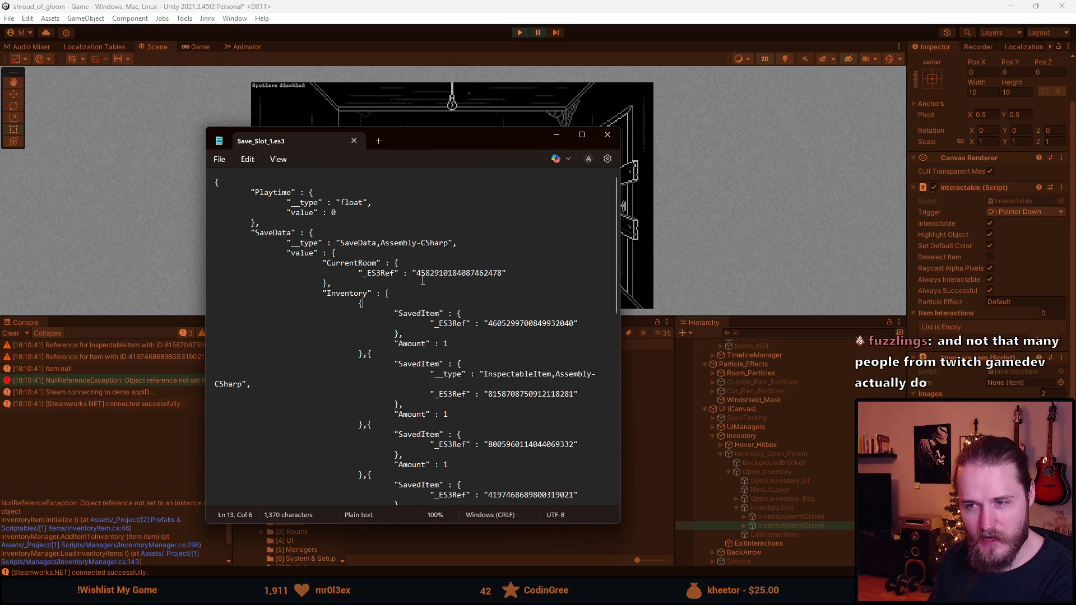
pyautogui.doubleClick(430, 273)
pyautogui.click(433, 278)
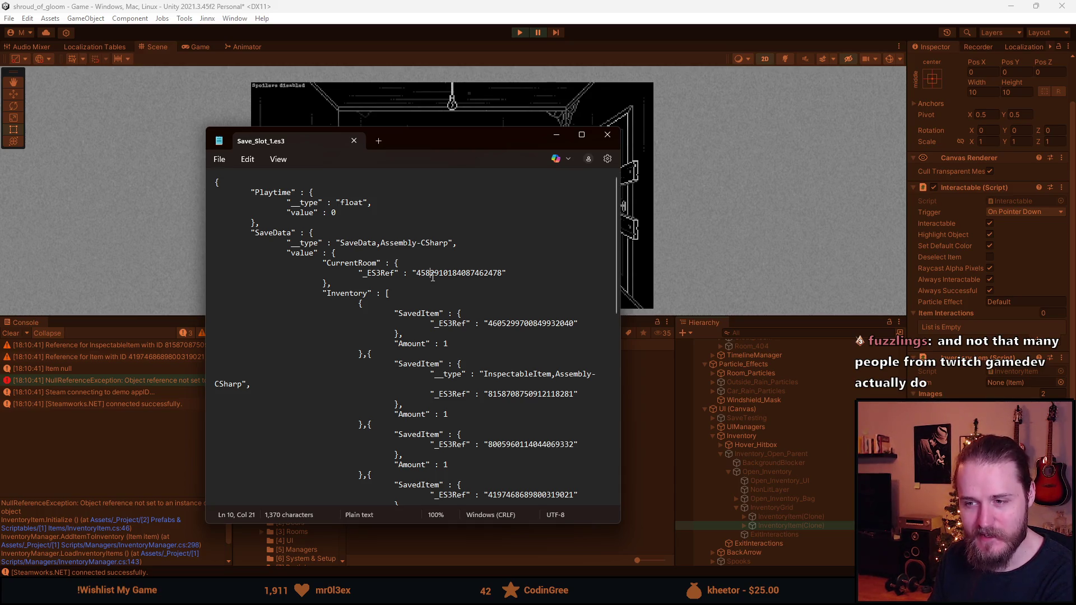
pyautogui.doubleClick(359, 267)
pyautogui.click(360, 270)
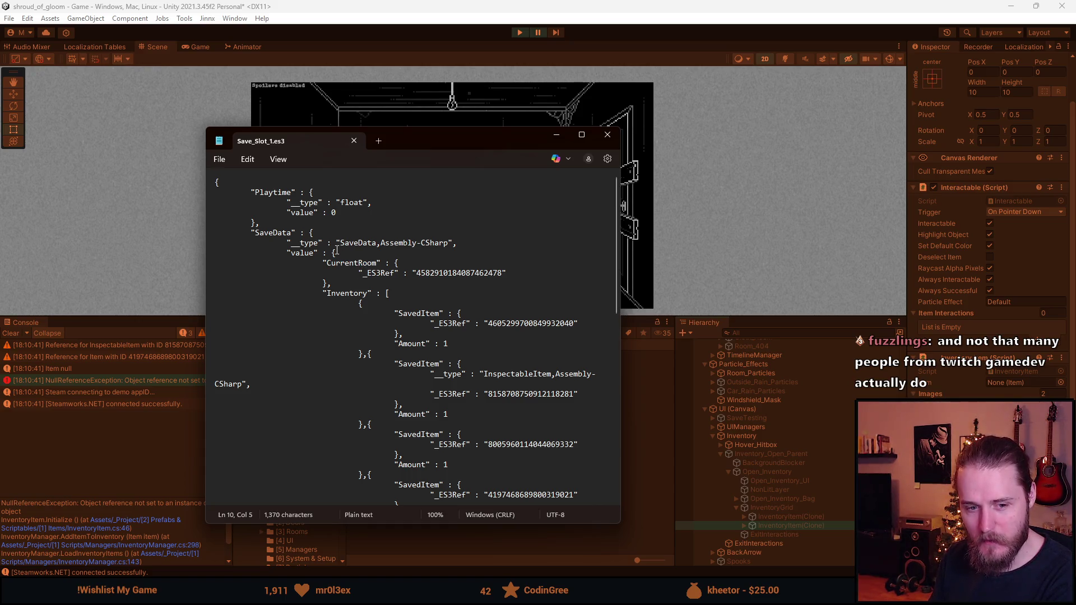
pyautogui.moveTo(326, 261); pyautogui.dragTo(490, 270)
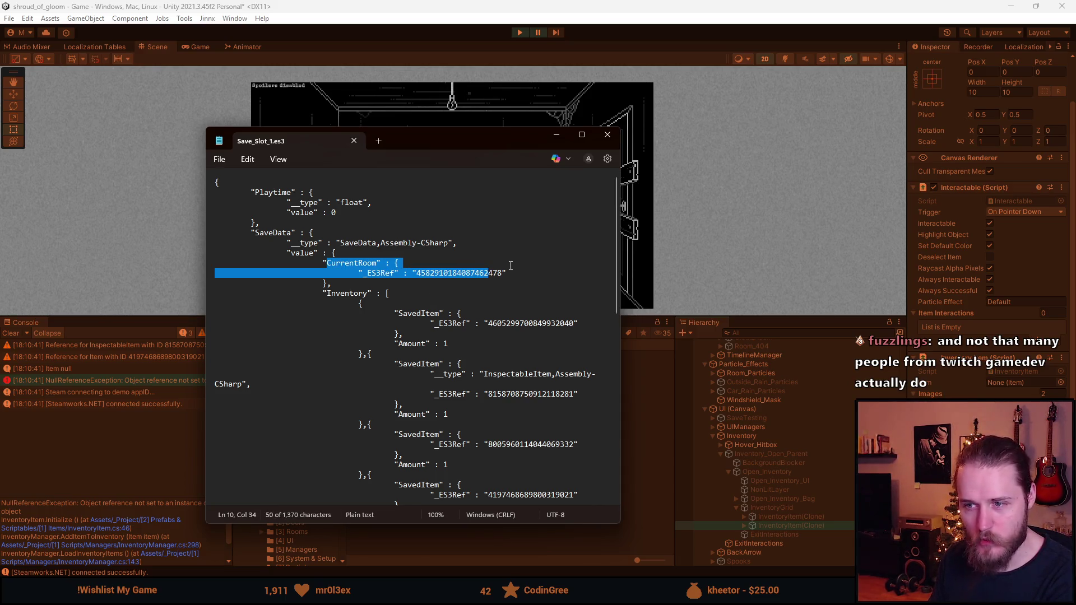
pyautogui.click(471, 274)
pyautogui.doubleClick(471, 274)
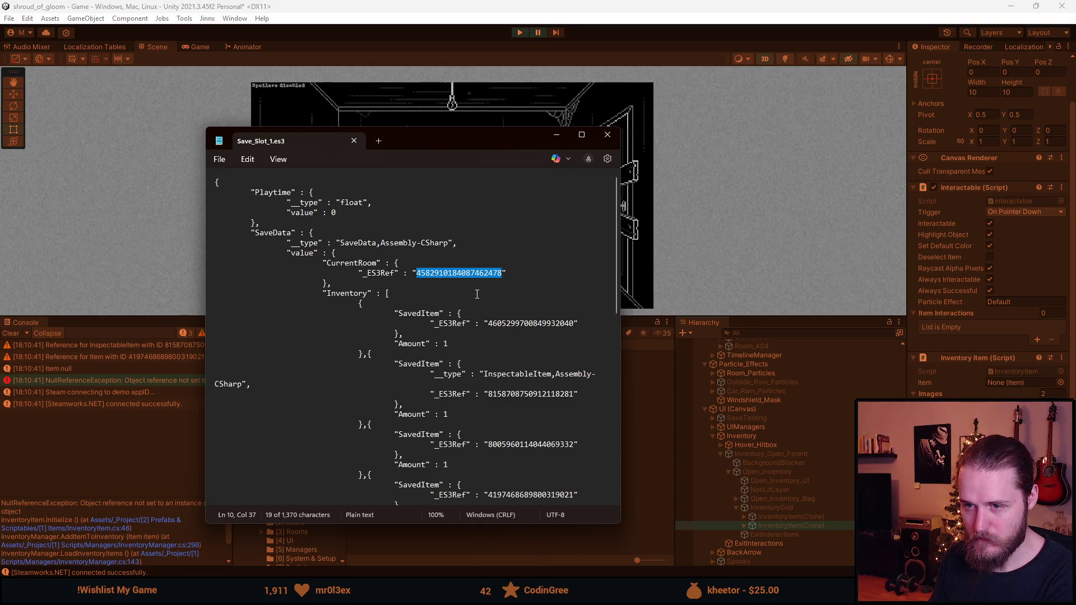
pyautogui.click(477, 294)
pyautogui.scroll(-1, 471, 296)
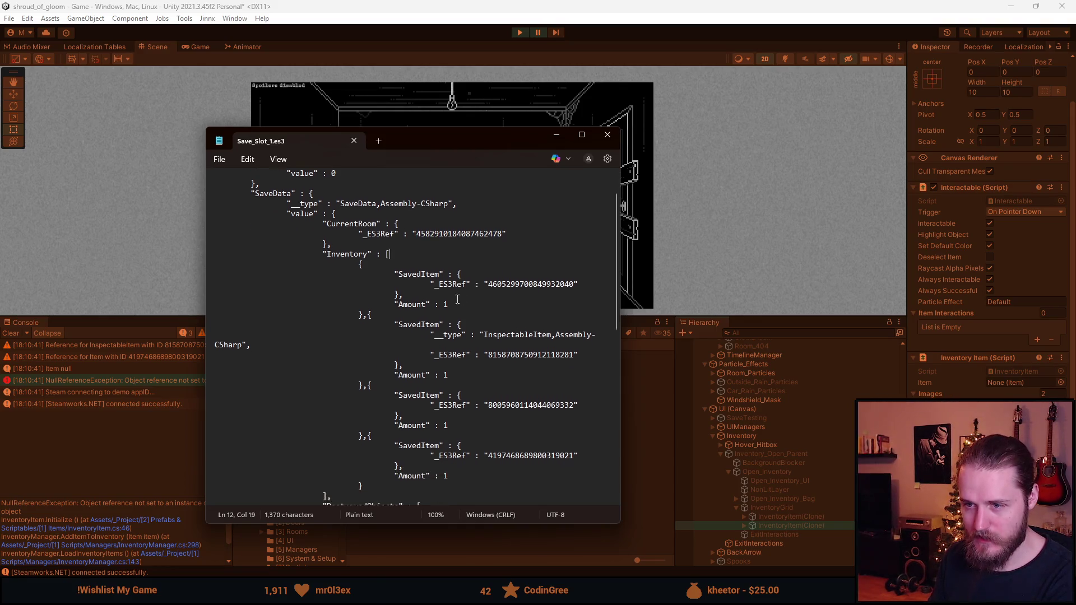
pyautogui.doubleClick(505, 289)
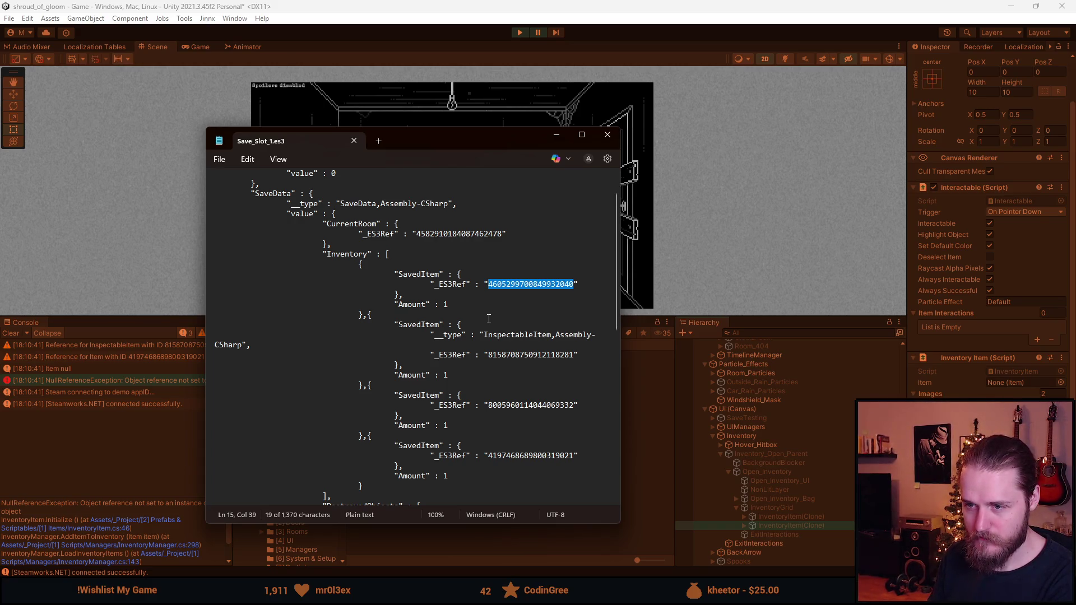
pyautogui.scroll(1, 489, 319)
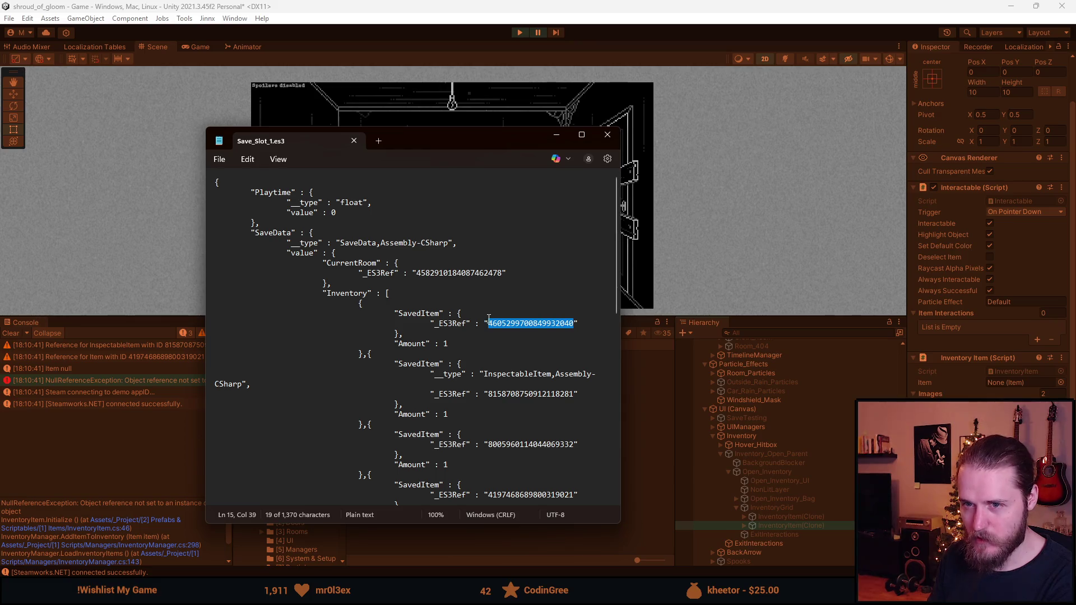
pyautogui.doubleClick(380, 275)
pyautogui.doubleClick(424, 276)
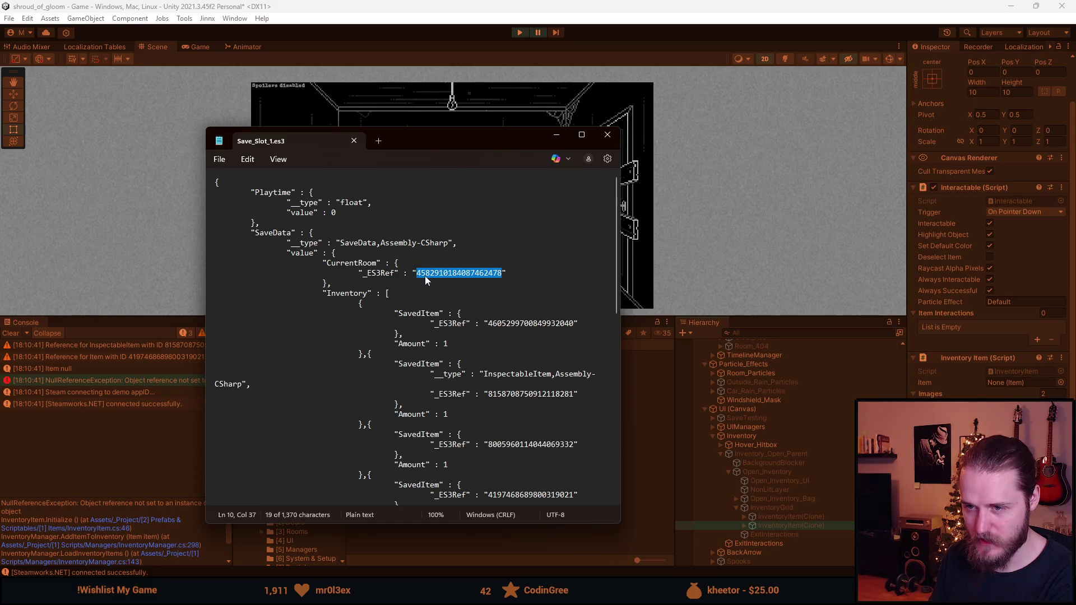
pyautogui.press('Home')
pyautogui.doubleClick(435, 276)
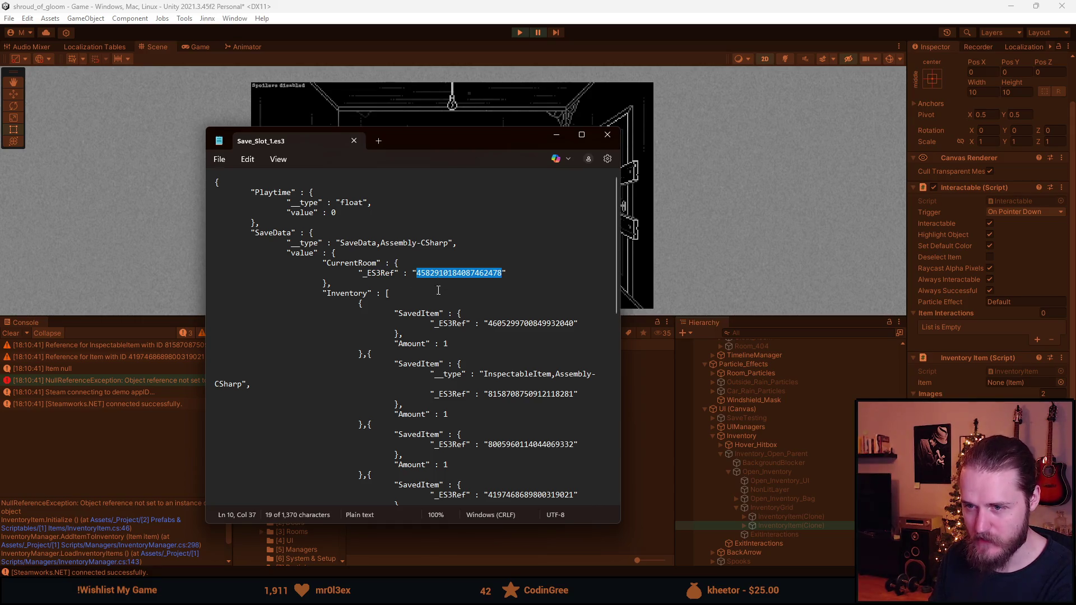
pyautogui.doubleClick(506, 323)
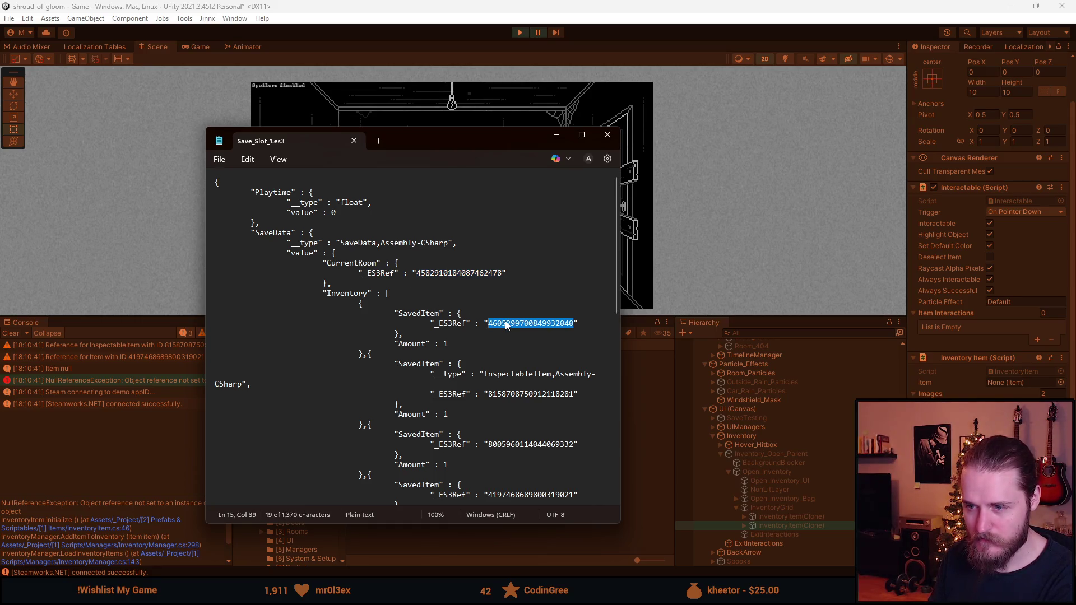
pyautogui.doubleClick(522, 393)
pyautogui.click(523, 445)
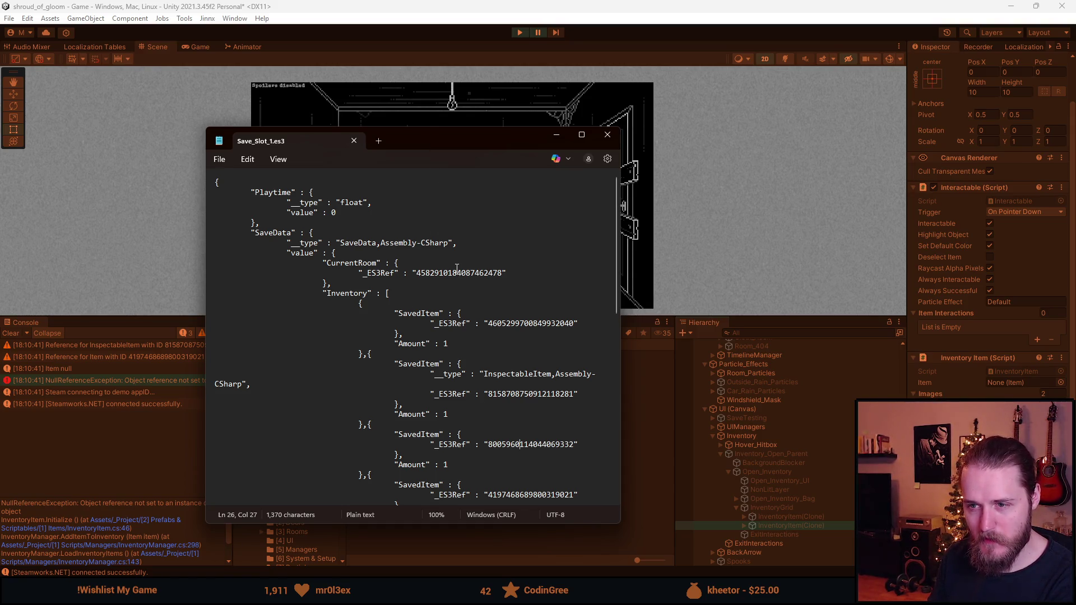
pyautogui.doubleClick(454, 275)
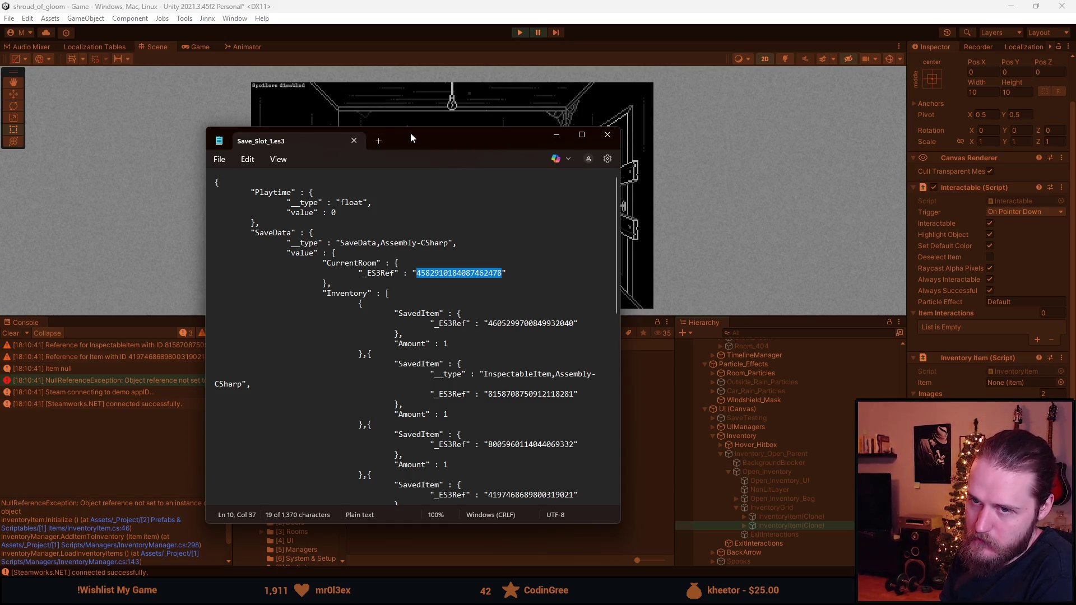
pyautogui.click(488, 286)
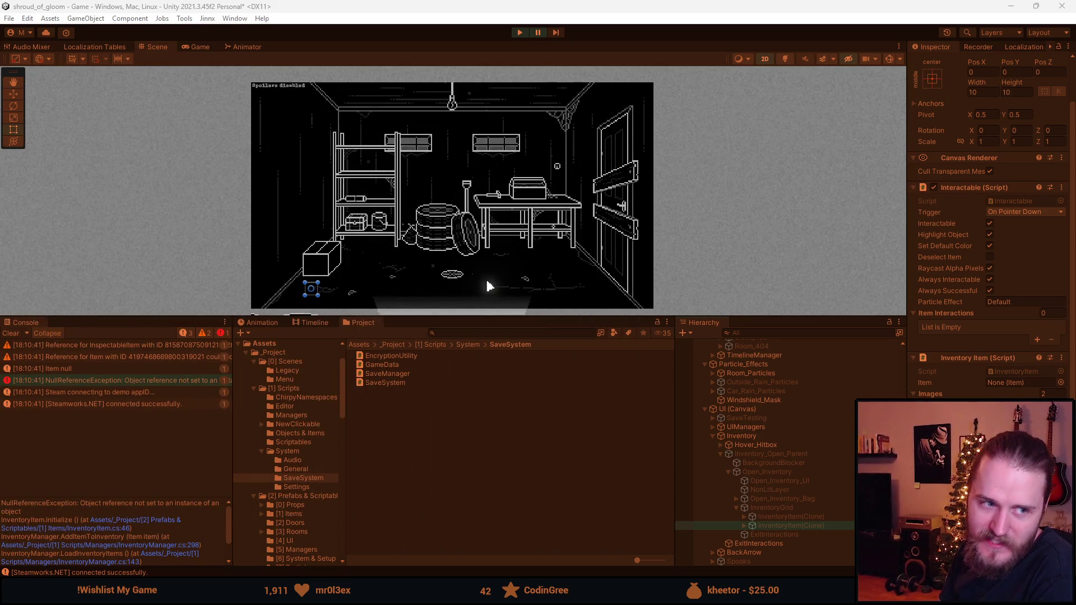
# Step: Select Second_Bedroom in the Hierarchy's Rooms list and review its Room script fields in the Inspector
pyautogui.scroll(10, 790, 439)
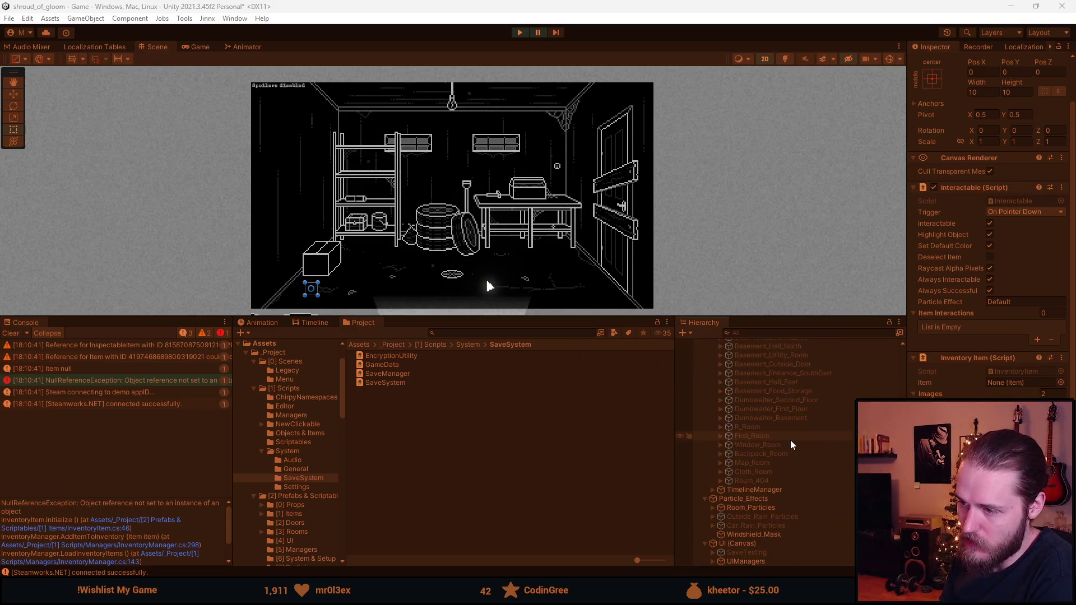
pyautogui.scroll(5, 777, 387)
pyautogui.click(776, 369)
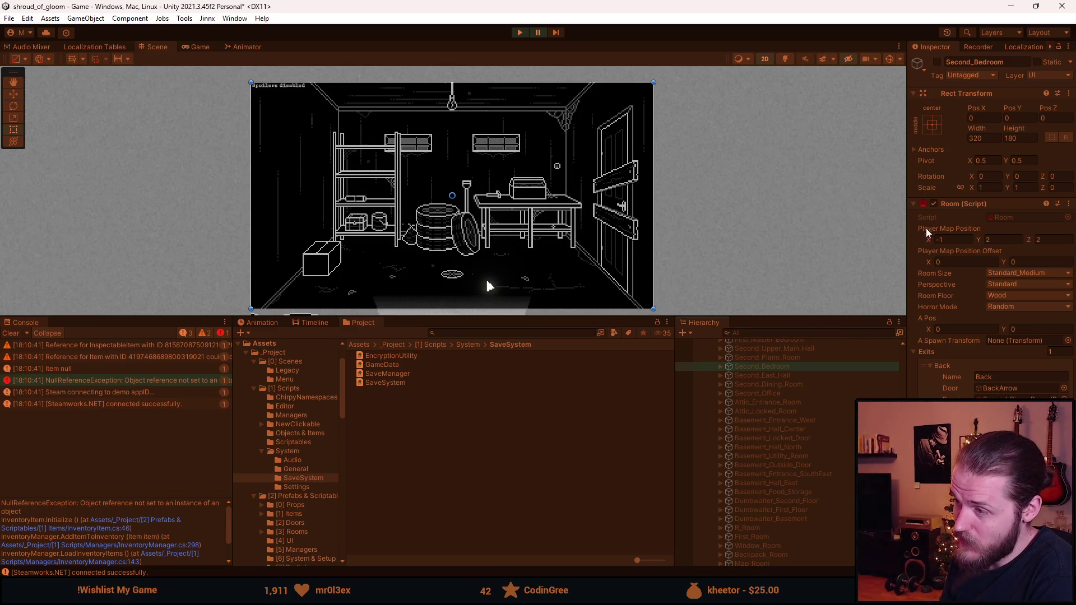
pyautogui.moveTo(944, 229)
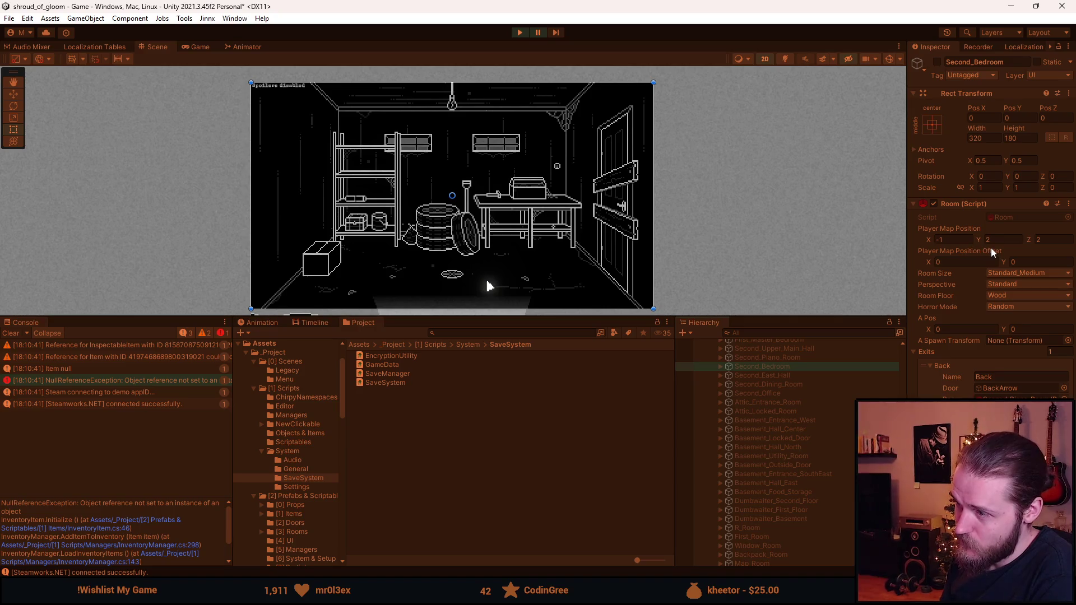
pyautogui.moveTo(991, 247)
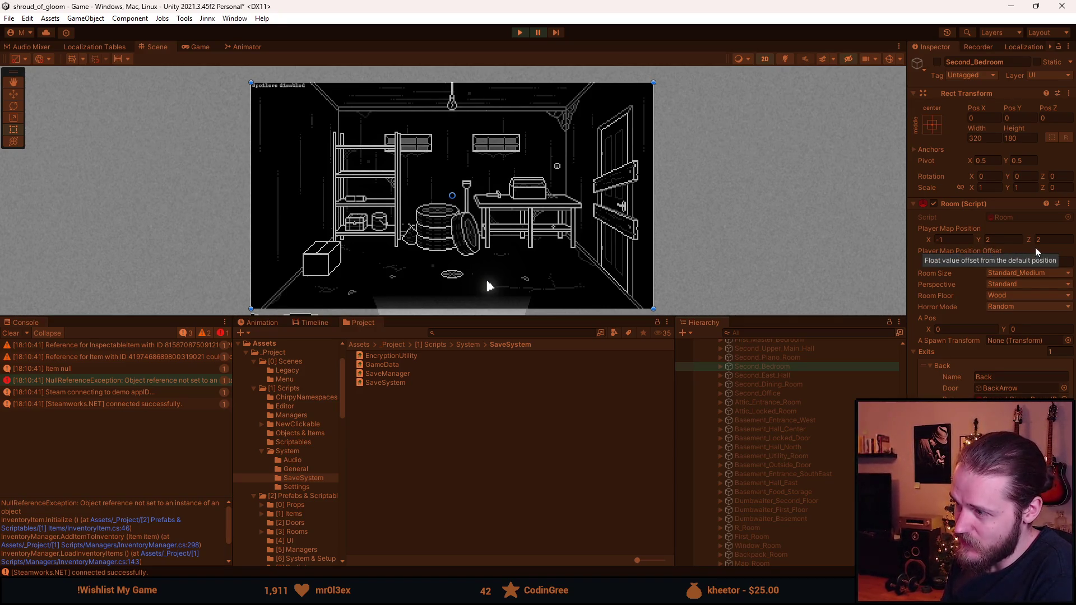
pyautogui.scroll(3, 792, 454)
pyautogui.scroll(7, 792, 454)
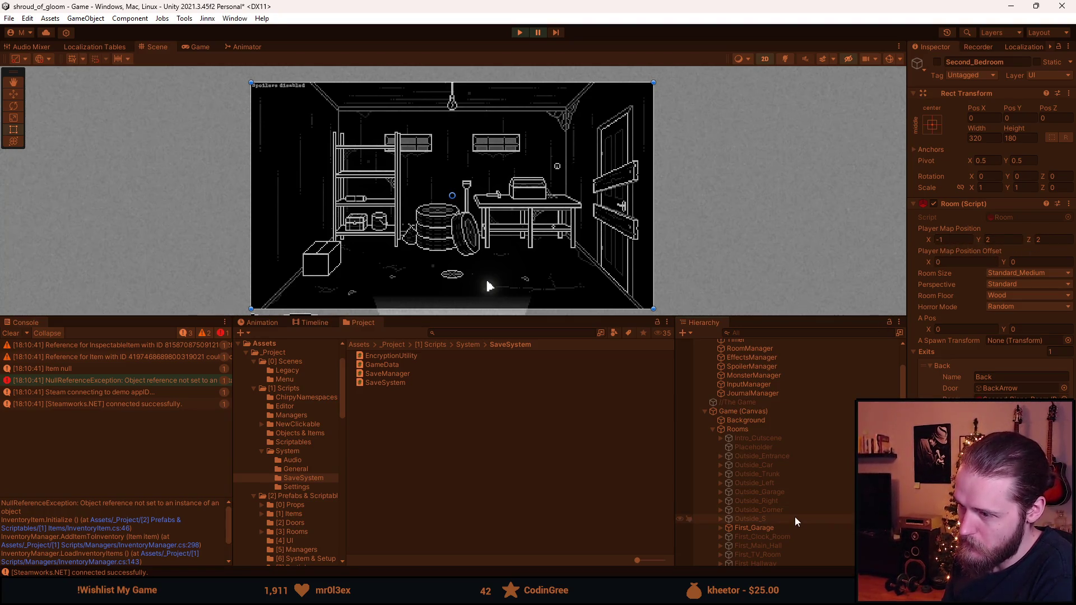
pyautogui.scroll(-3, 795, 516)
pyautogui.scroll(-3, 786, 523)
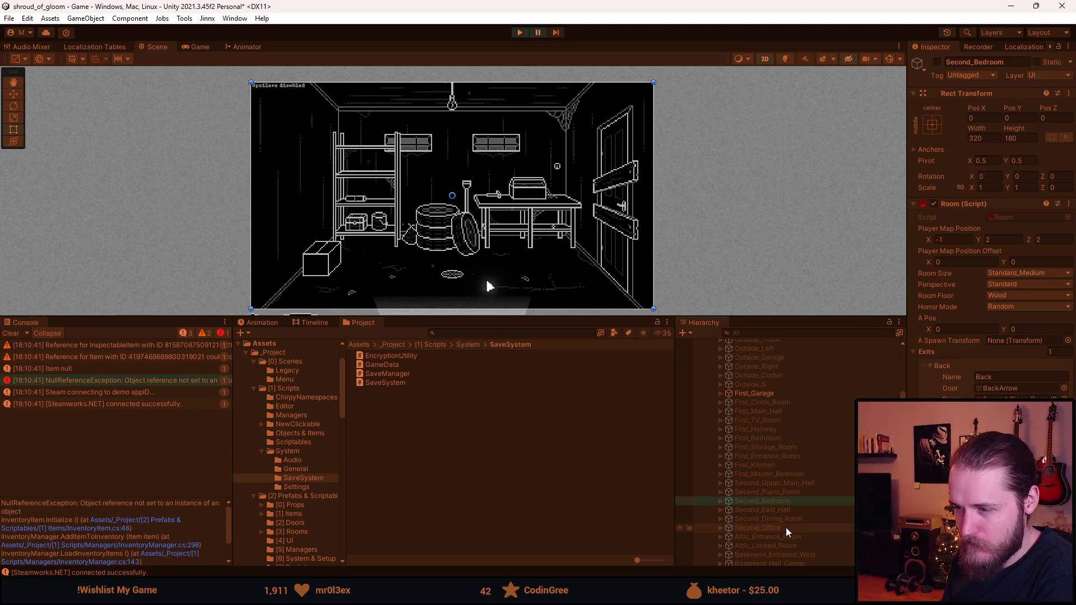
pyautogui.scroll(3, 786, 531)
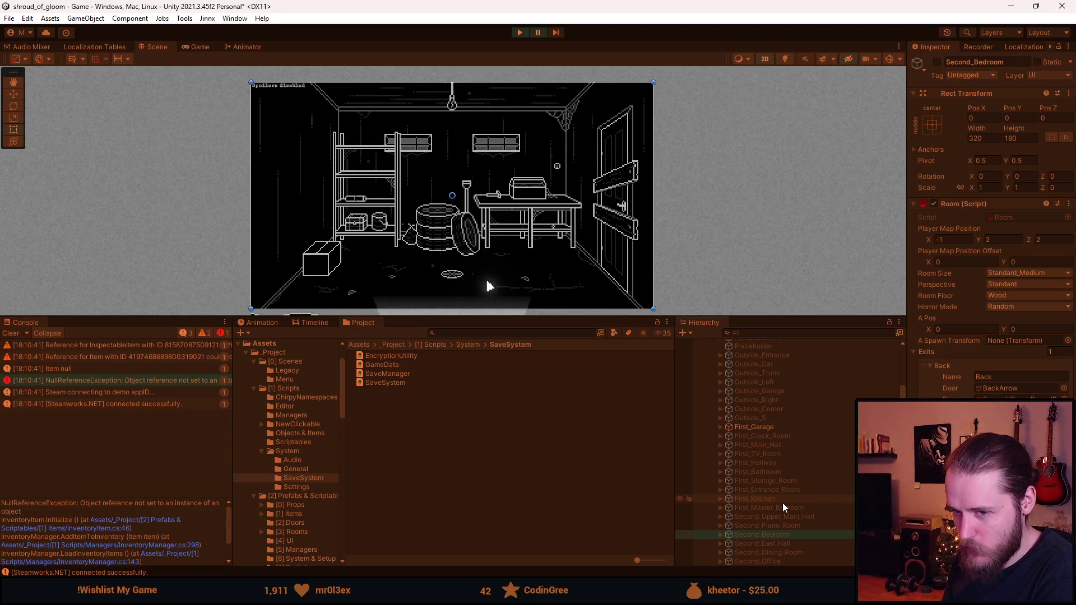
# Step: Select First_Kitchen and review its Room fields: Standard_Medium size, Concrete floor, Random horror, Left exit
pyautogui.click(783, 502)
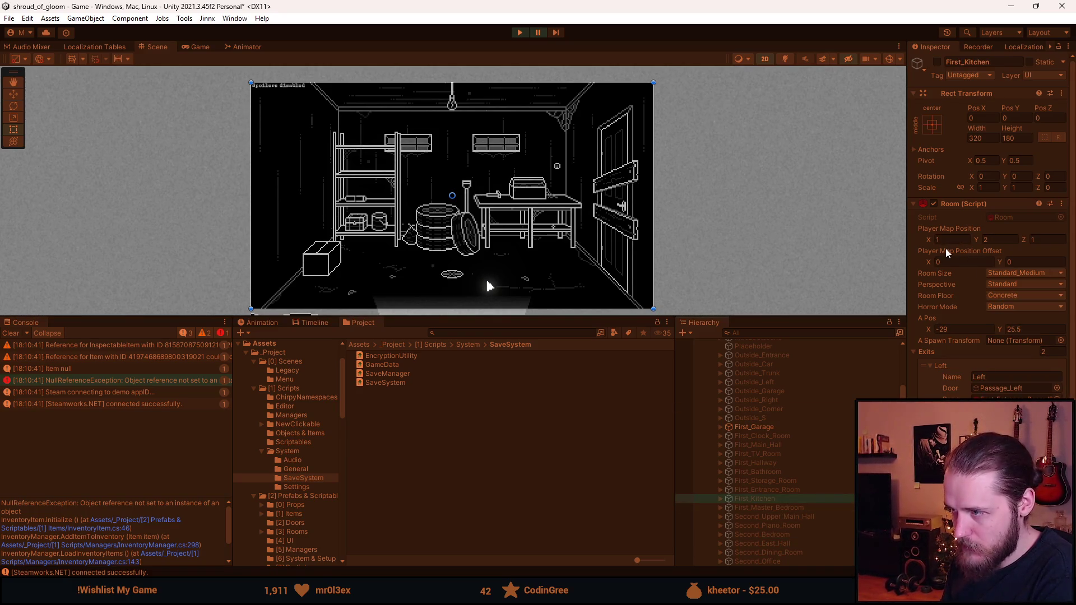
pyautogui.scroll(-8, 825, 456)
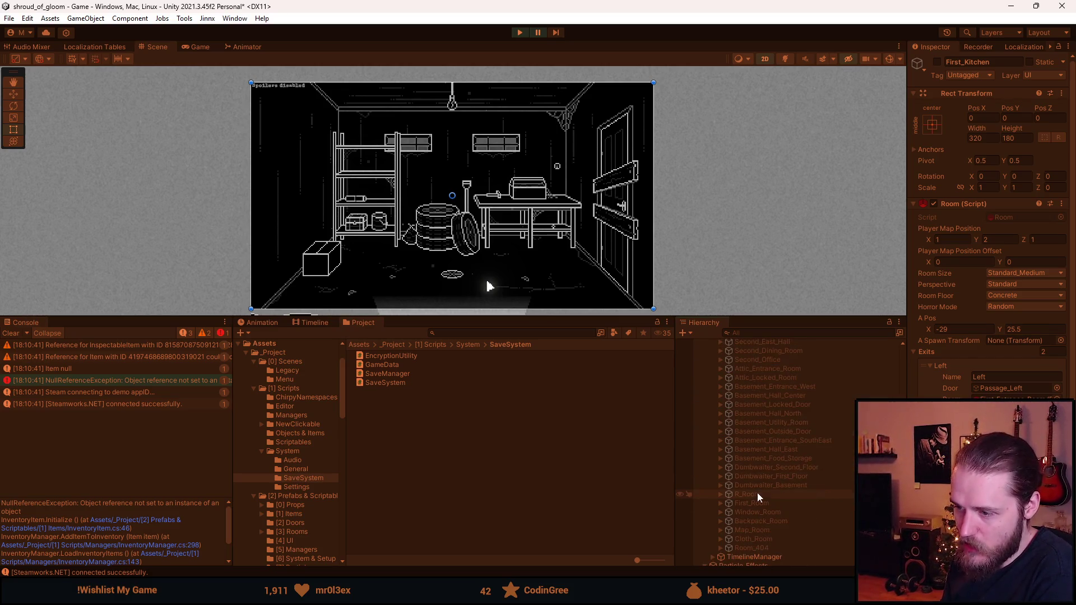
pyautogui.scroll(4, 799, 476)
pyautogui.scroll(4, 799, 475)
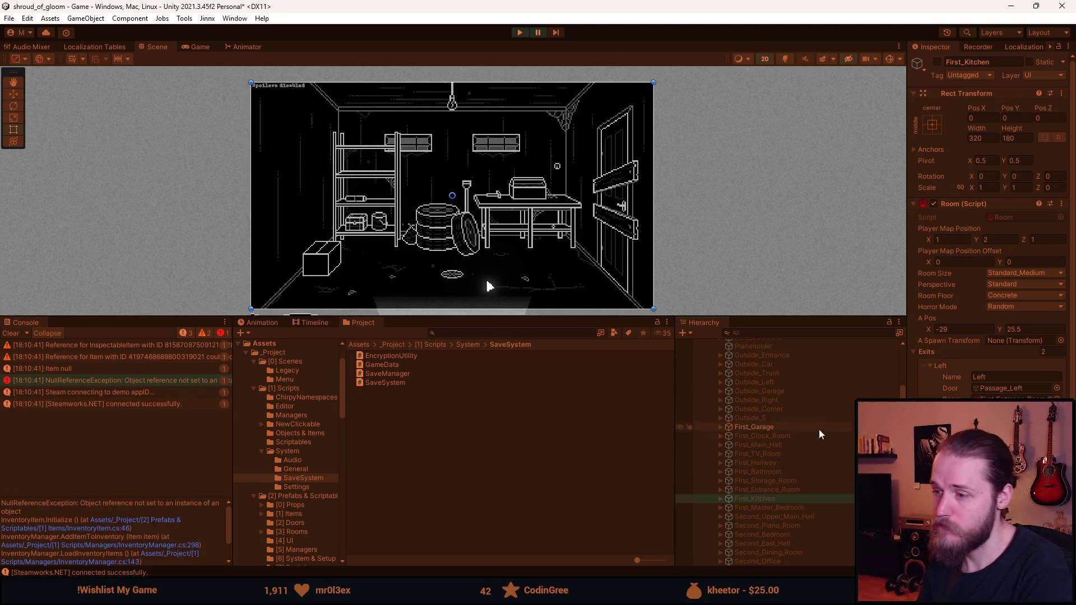
pyautogui.scroll(-7, 793, 478)
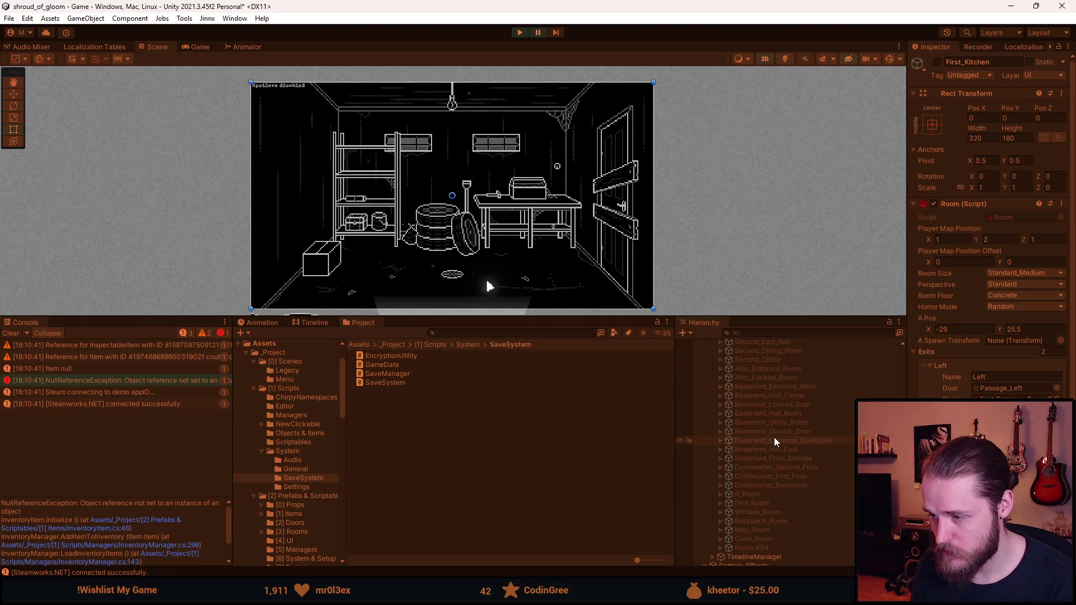
pyautogui.click(777, 479)
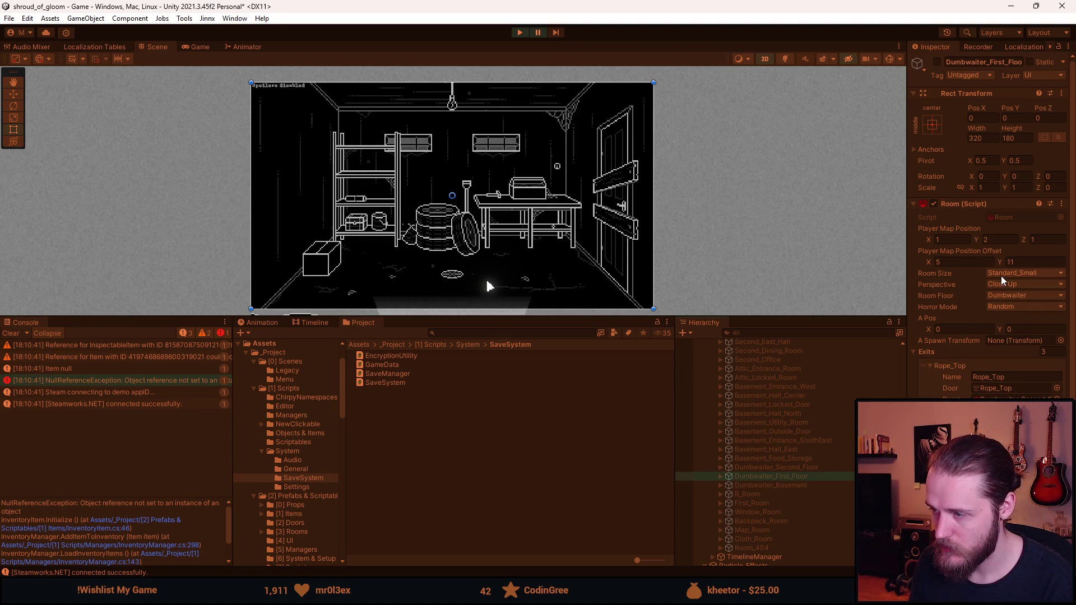
pyautogui.scroll(5, 816, 420)
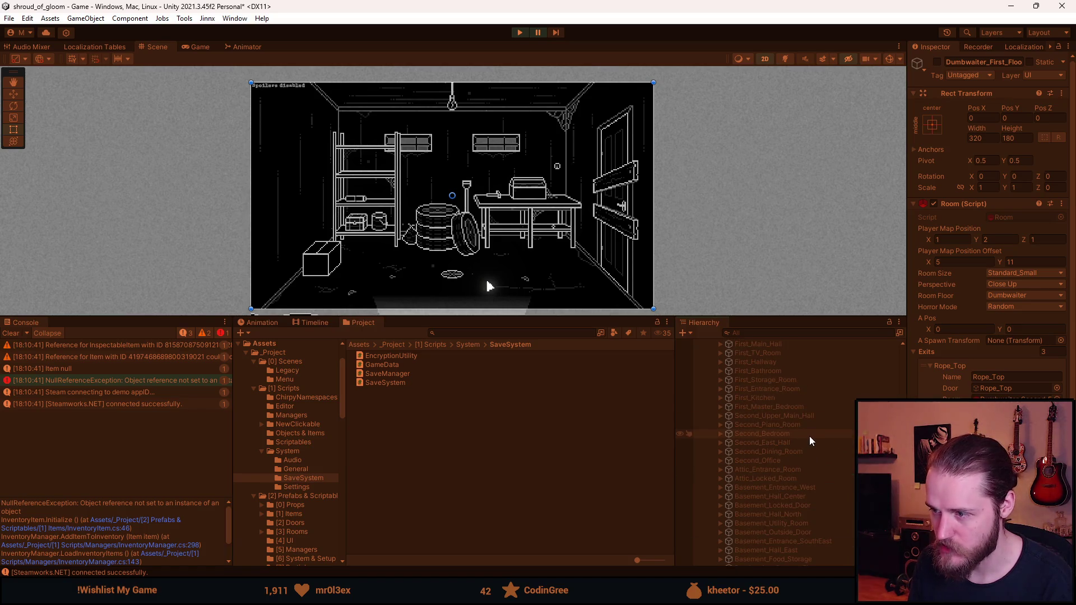
pyautogui.scroll(1, 810, 441)
pyautogui.scroll(3, 802, 450)
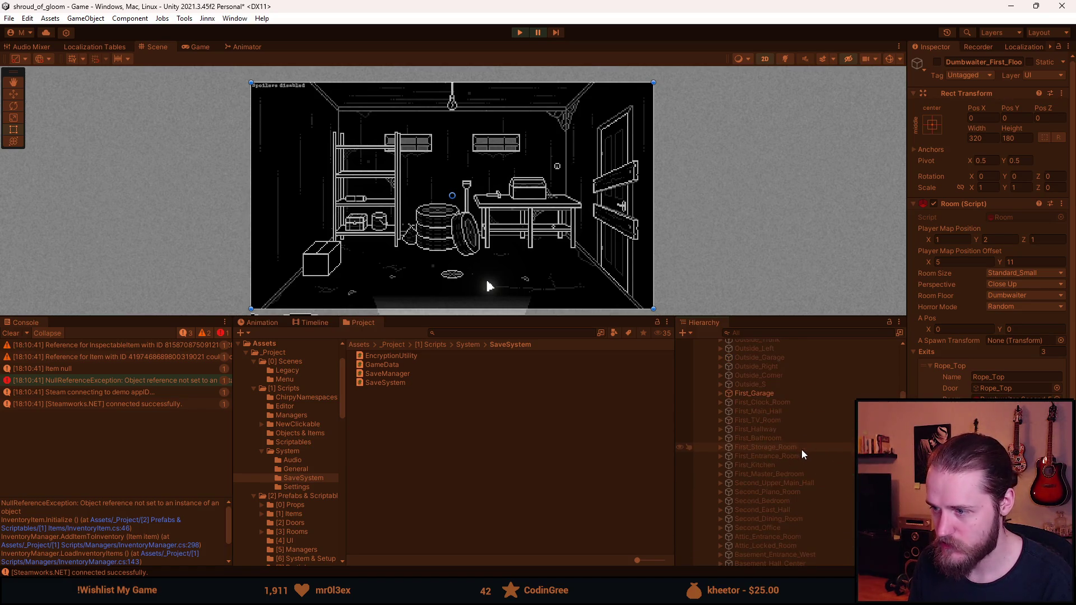
pyautogui.scroll(1, 800, 451)
pyautogui.scroll(-5, 799, 452)
pyautogui.scroll(3, 798, 458)
pyautogui.scroll(1, 798, 459)
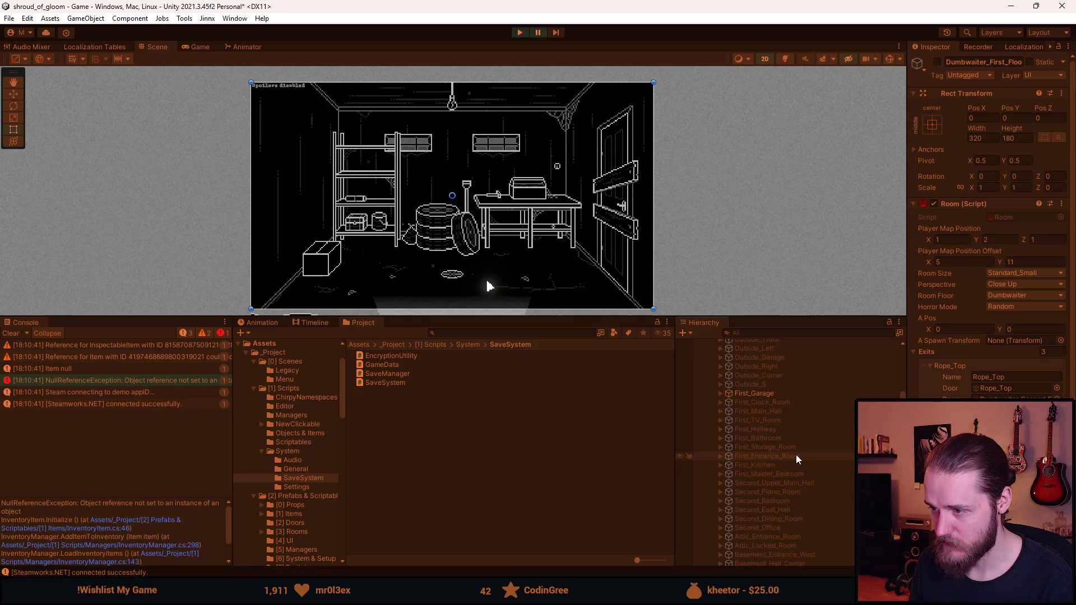
pyautogui.scroll(4, 795, 455)
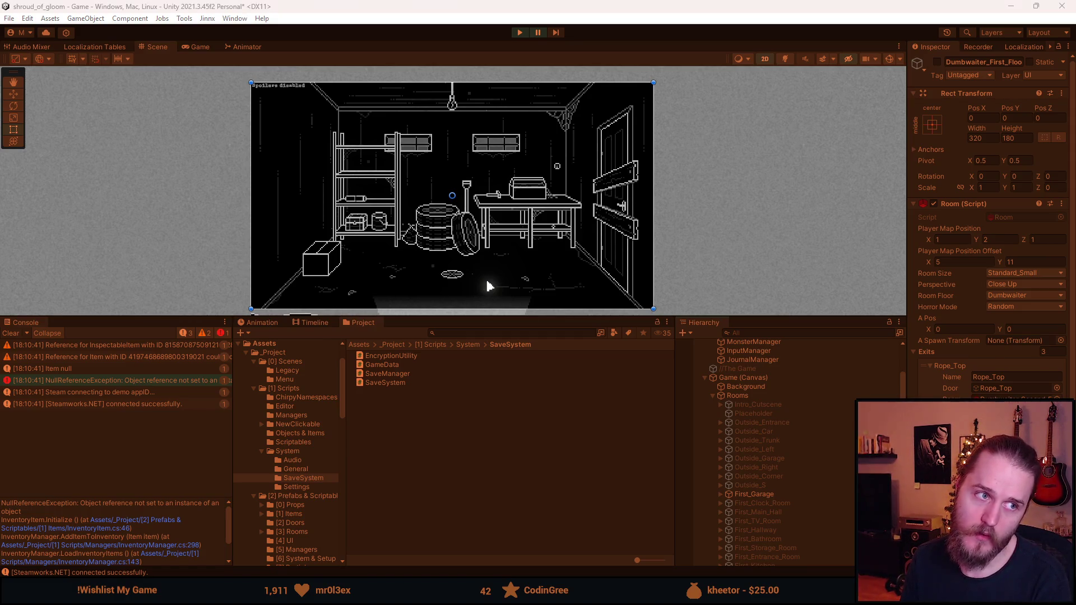
pyautogui.hotkey('alt', 'Tab')
pyautogui.moveTo(448, 151); pyautogui.dragTo(438, 150)
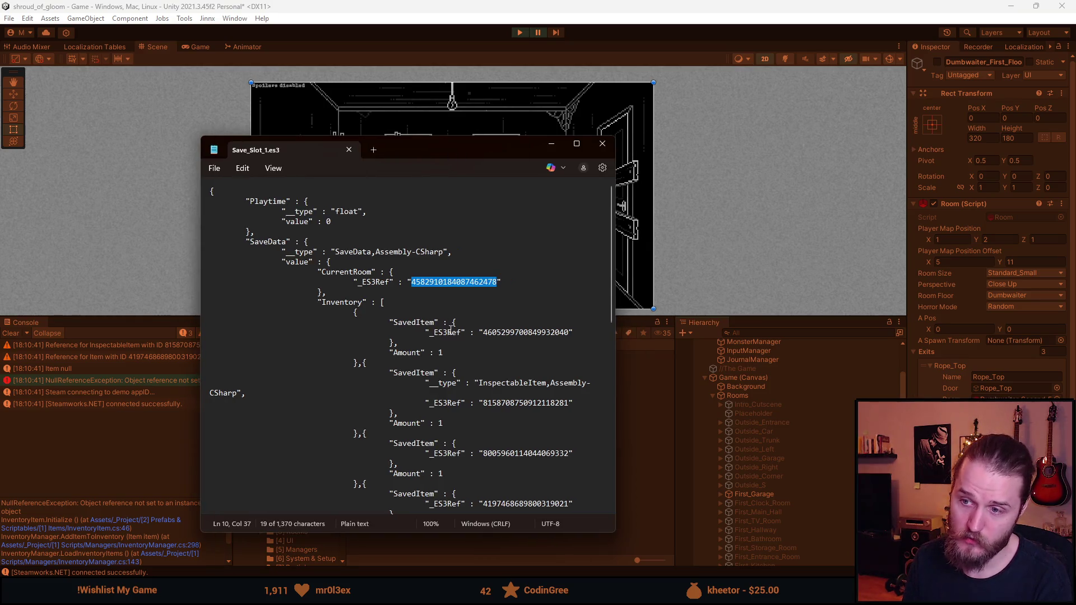
pyautogui.click(515, 333)
pyautogui.doubleClick(514, 332)
pyautogui.click(503, 333)
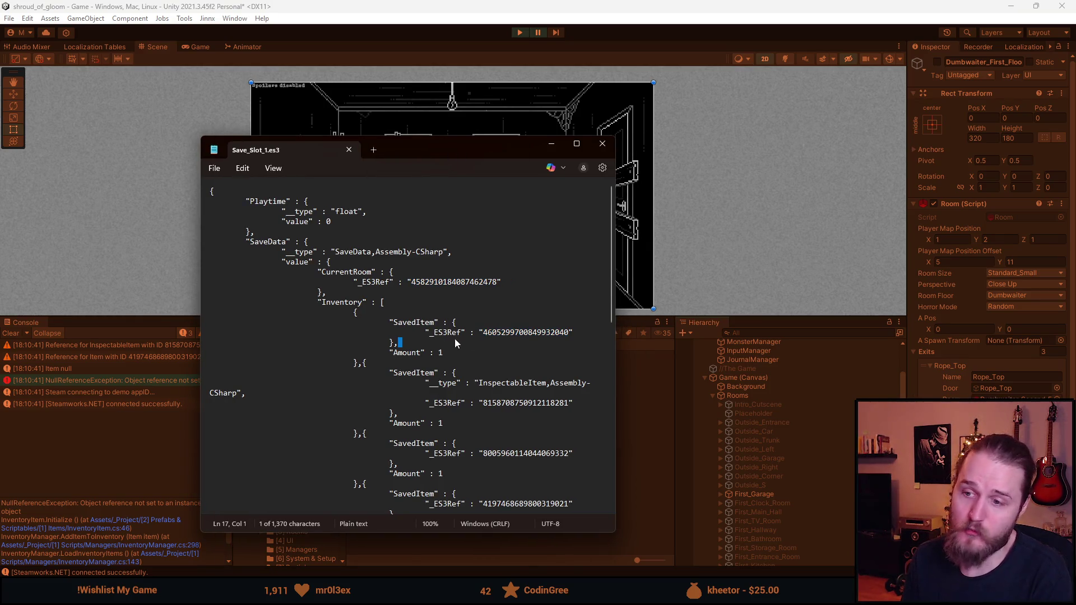
pyautogui.doubleClick(504, 334)
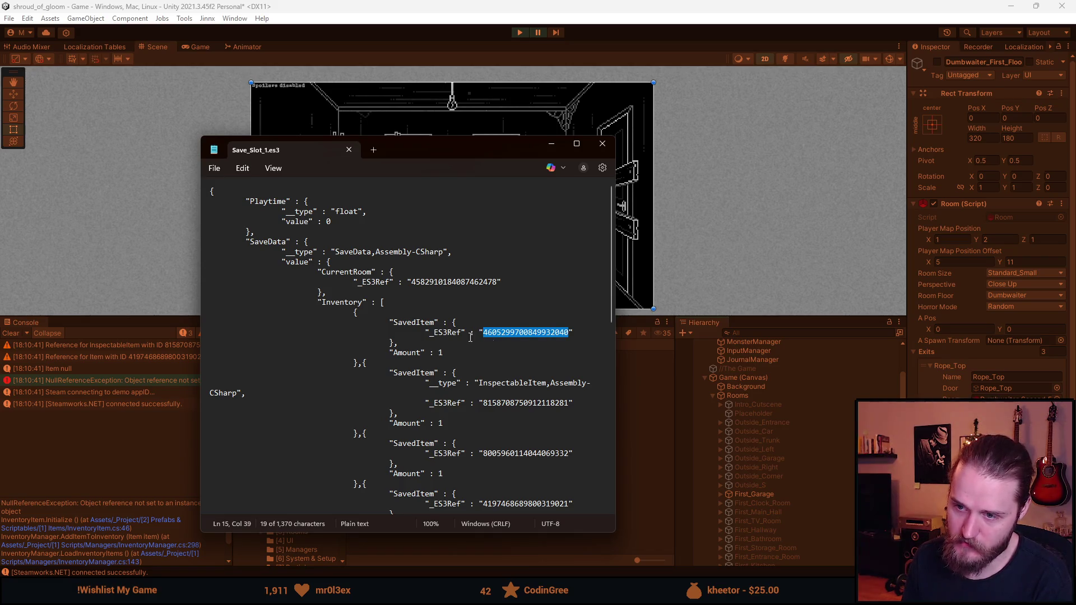
pyautogui.hotkey('alt', 'Tab')
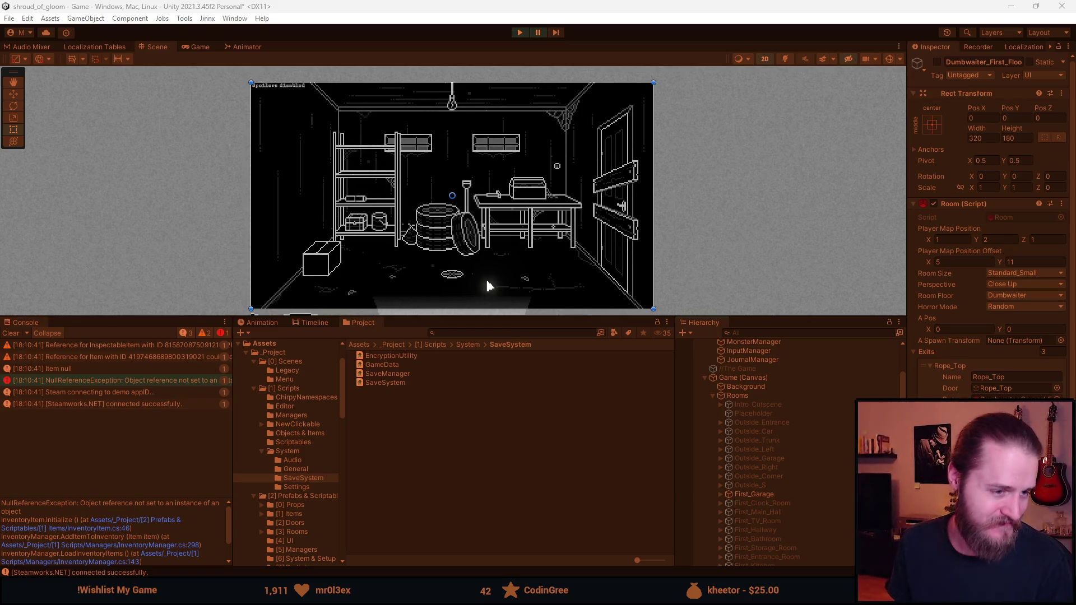
# Step: Clear the Console, start Play mode, clear new warnings, and ping the Room script in Project assets
pyautogui.click(11, 333)
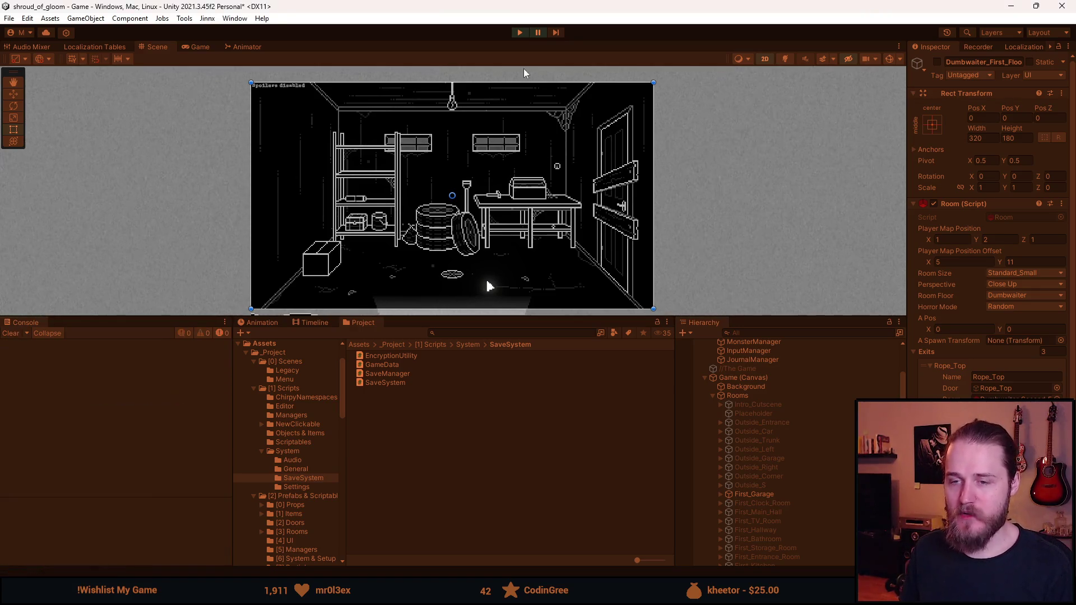
pyautogui.click(520, 33)
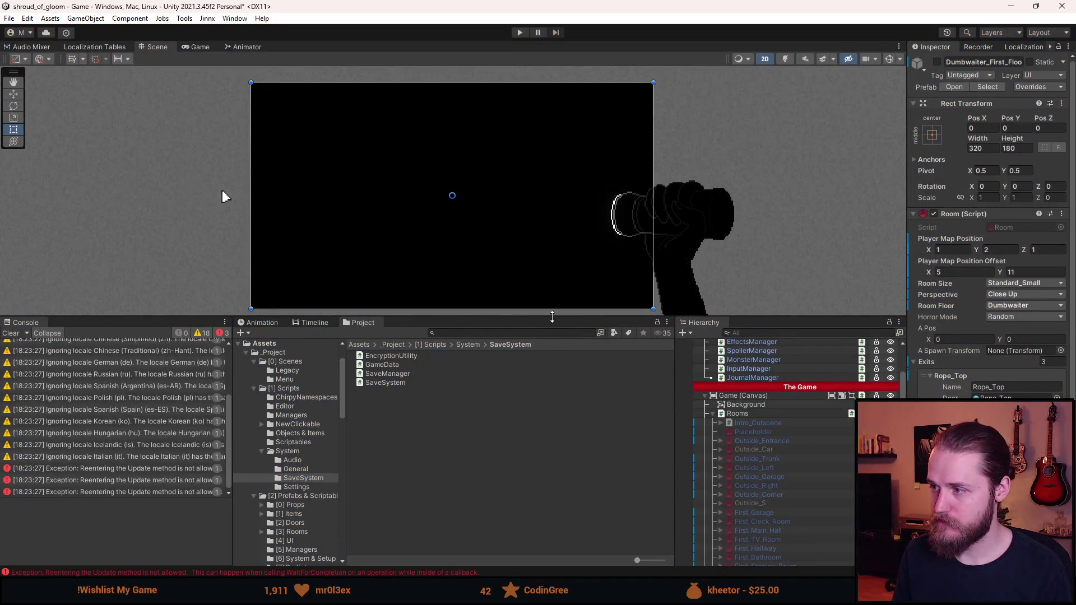
pyautogui.click(10, 333)
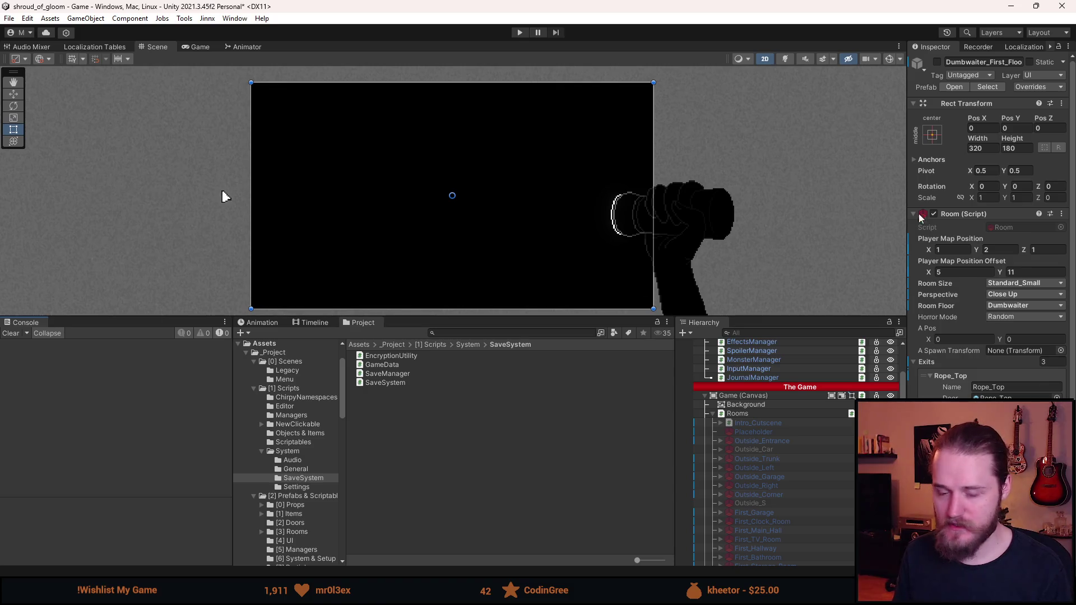
pyautogui.click(1018, 229)
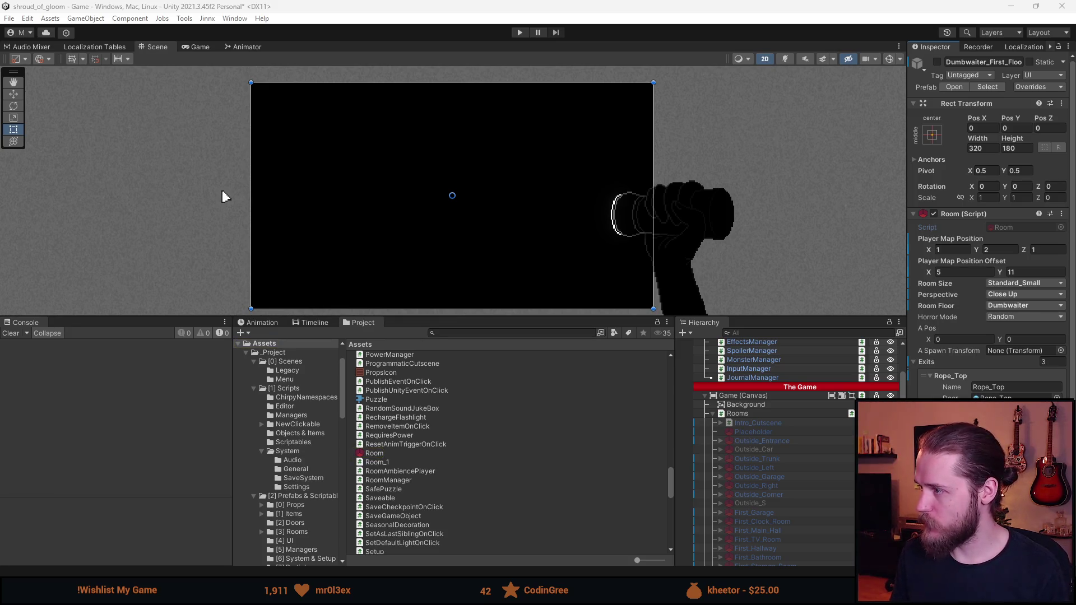
# Step: In RoomManager.cs, go to the CurrentRoom, CurrentFloor and _checkpointRoom field declarations
pyautogui.hotkey('alt', 'Tab')
pyautogui.scroll(15, 469, 287)
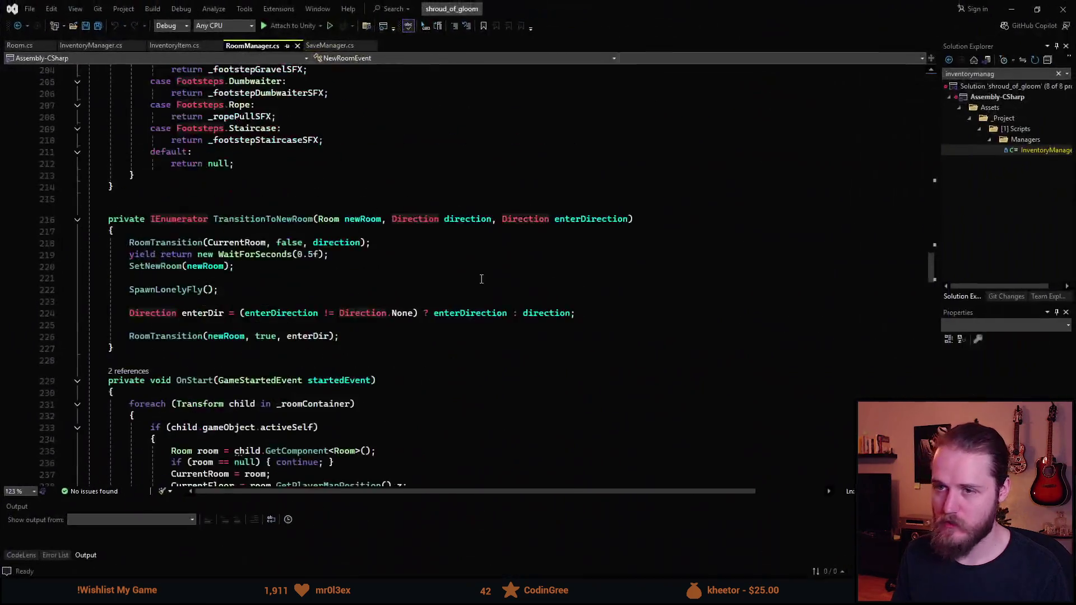
pyautogui.scroll(20, 469, 287)
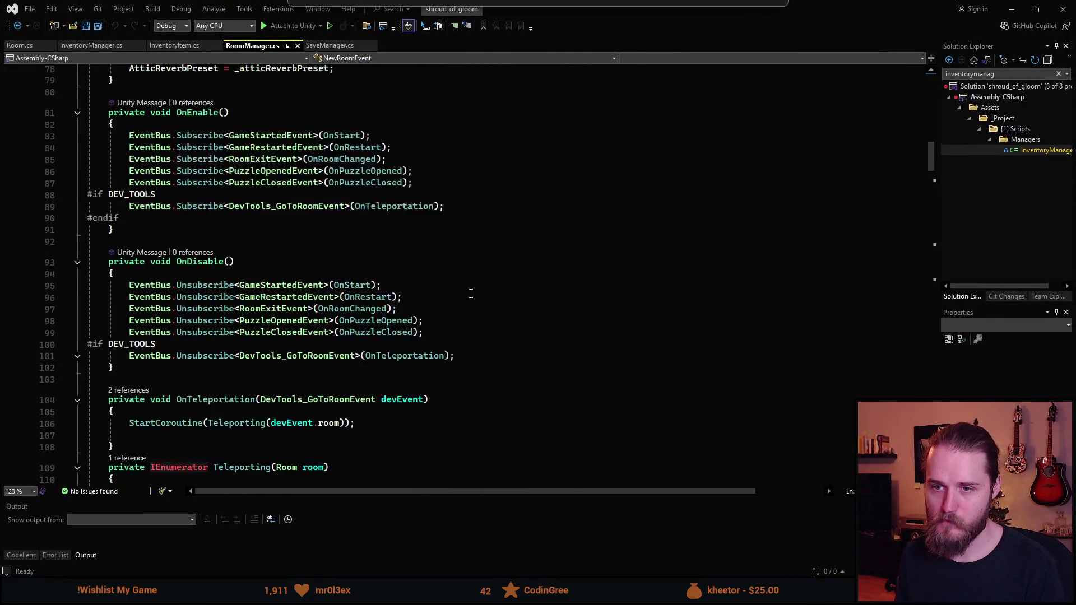
pyautogui.scroll(10, 471, 294)
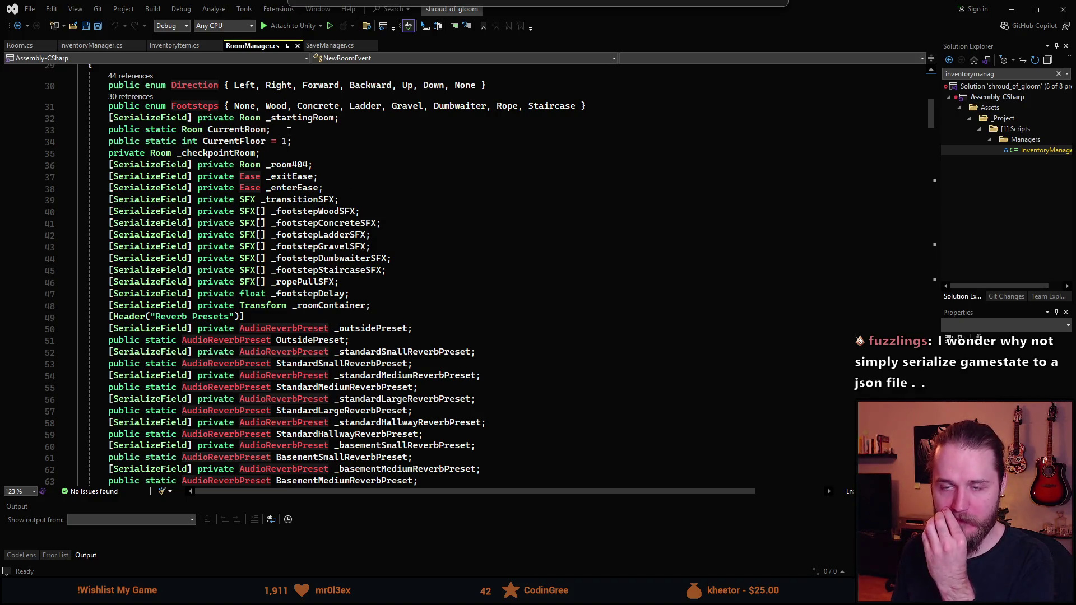
pyautogui.click(289, 131)
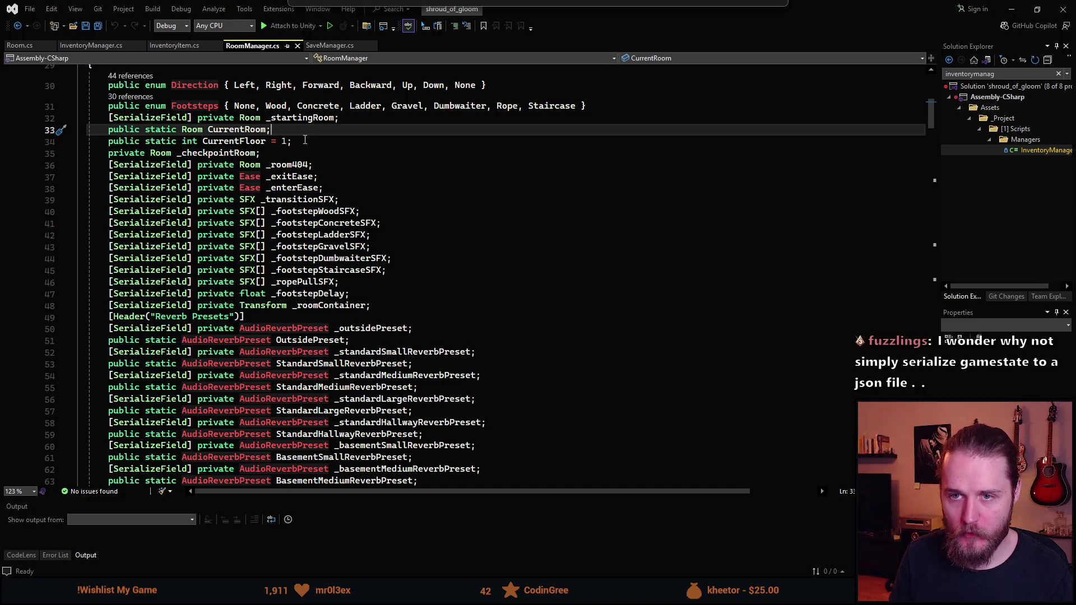
pyautogui.press('Return')
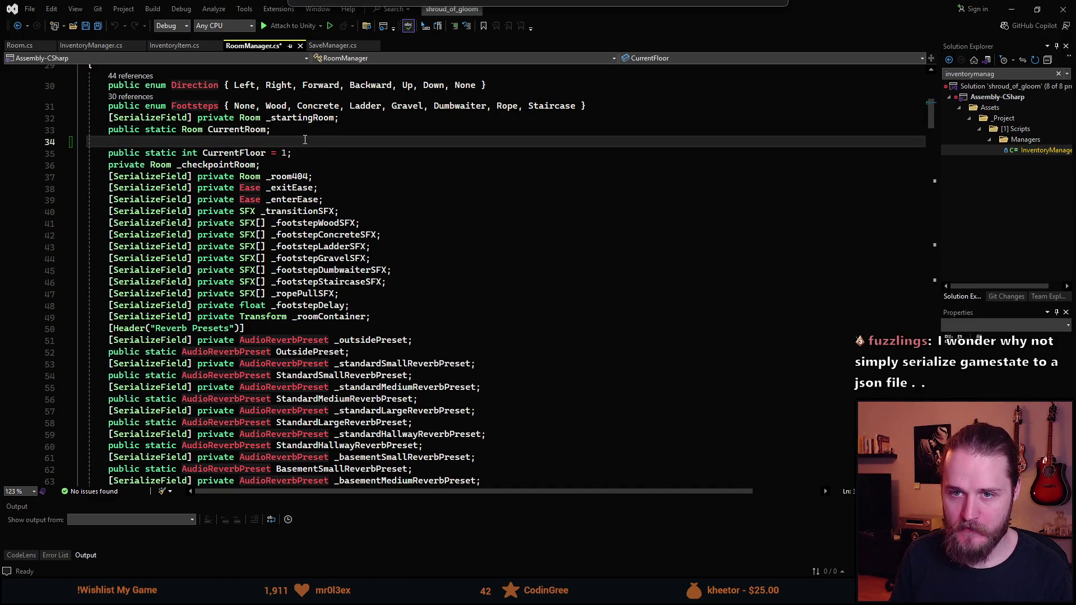
pyautogui.press('BackSpace')
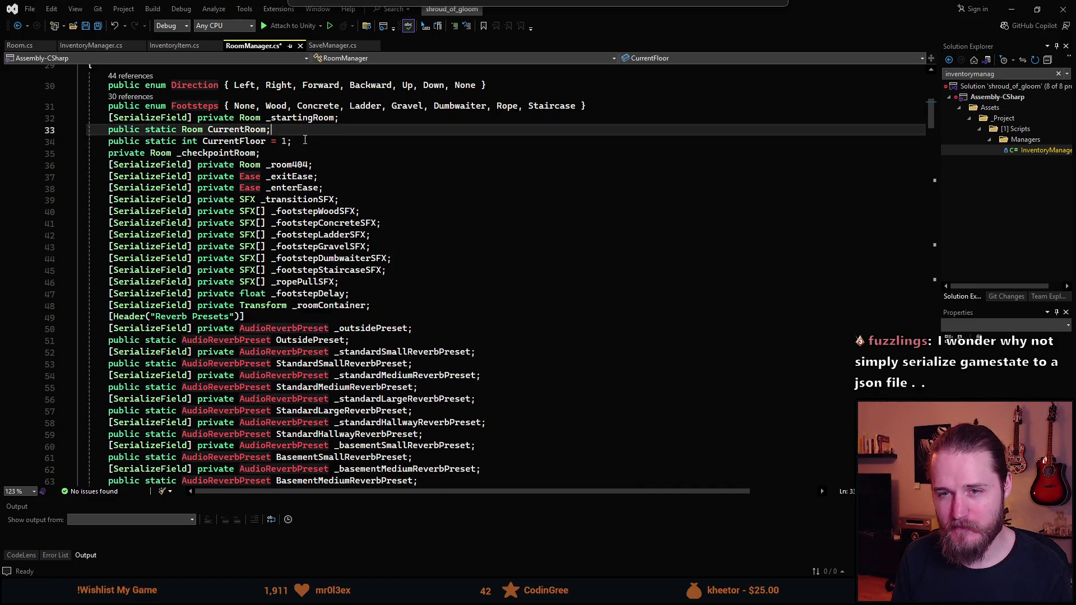
pyautogui.press('Down')
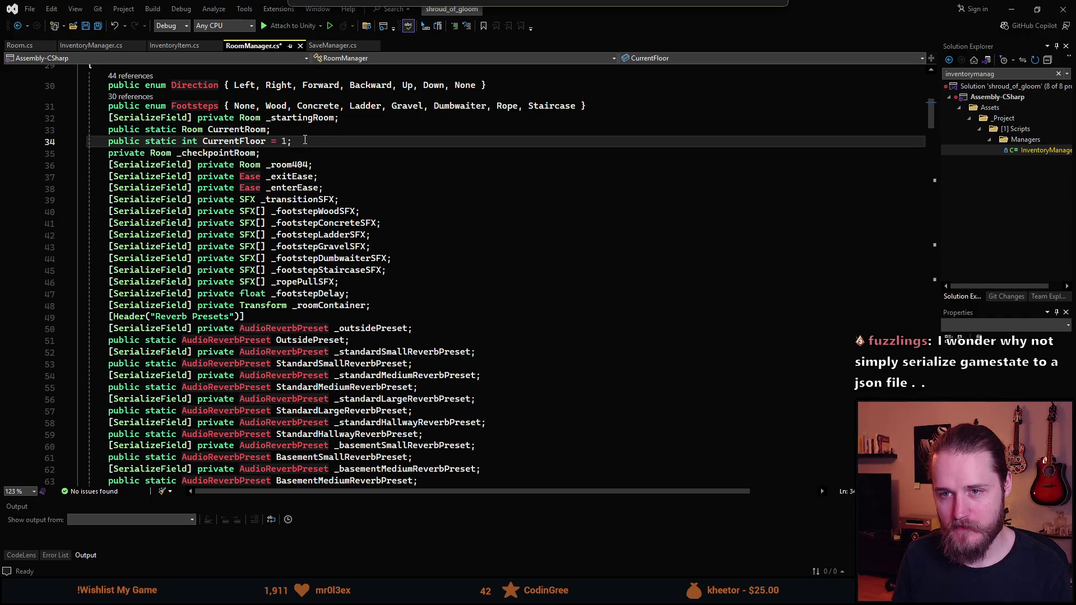
pyautogui.press('Down')
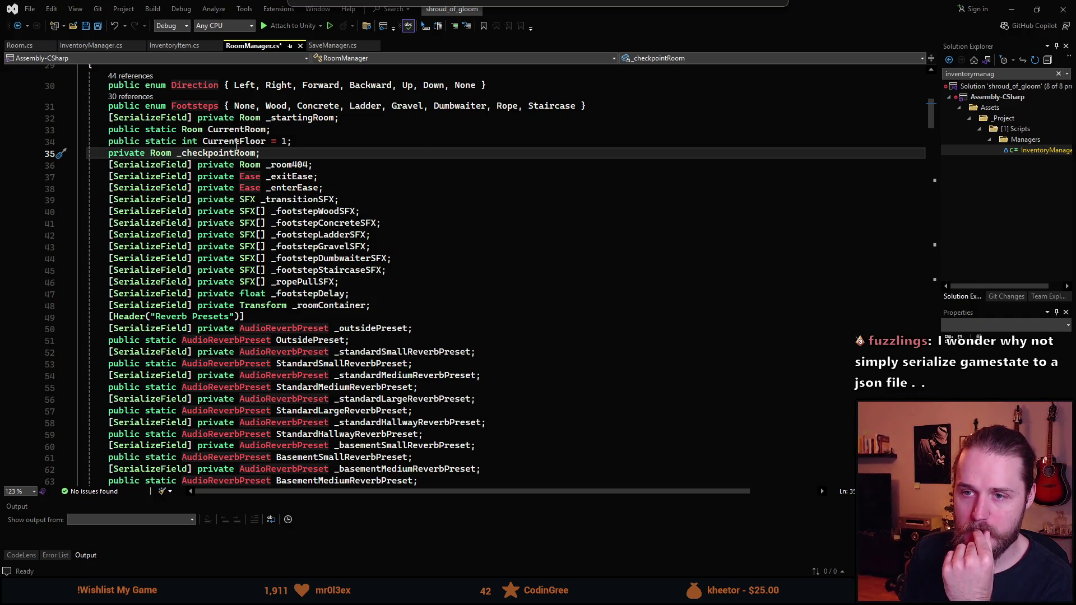
# Step: Highlight every use of _checkpointRoom and follow them down through OnStart, OnRestart and SetNewRoom
pyautogui.doubleClick(230, 155)
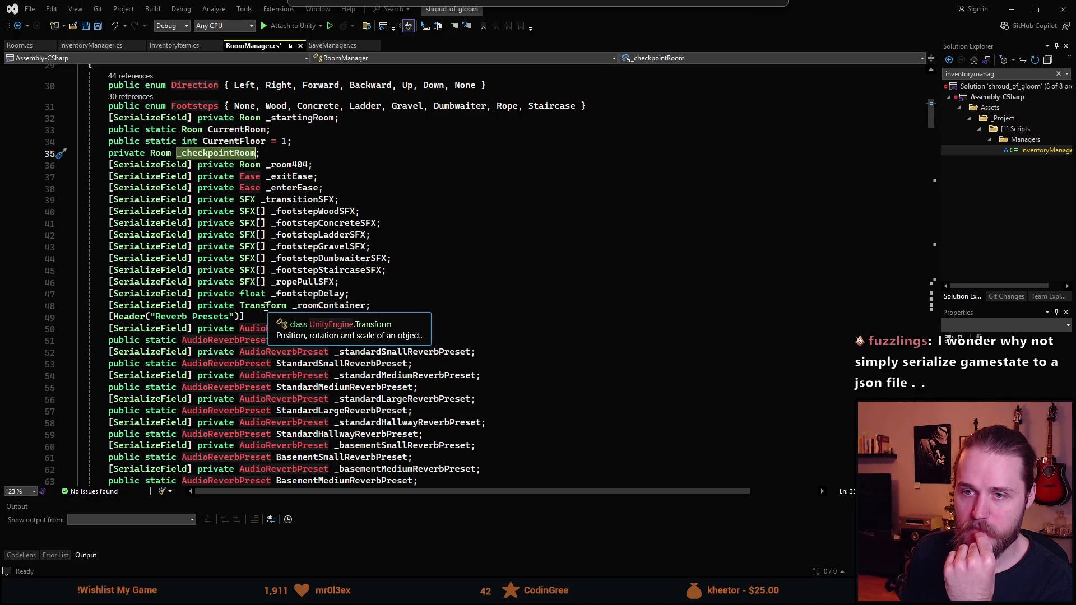
pyautogui.scroll(-6, 285, 236)
pyautogui.scroll(-20, 285, 236)
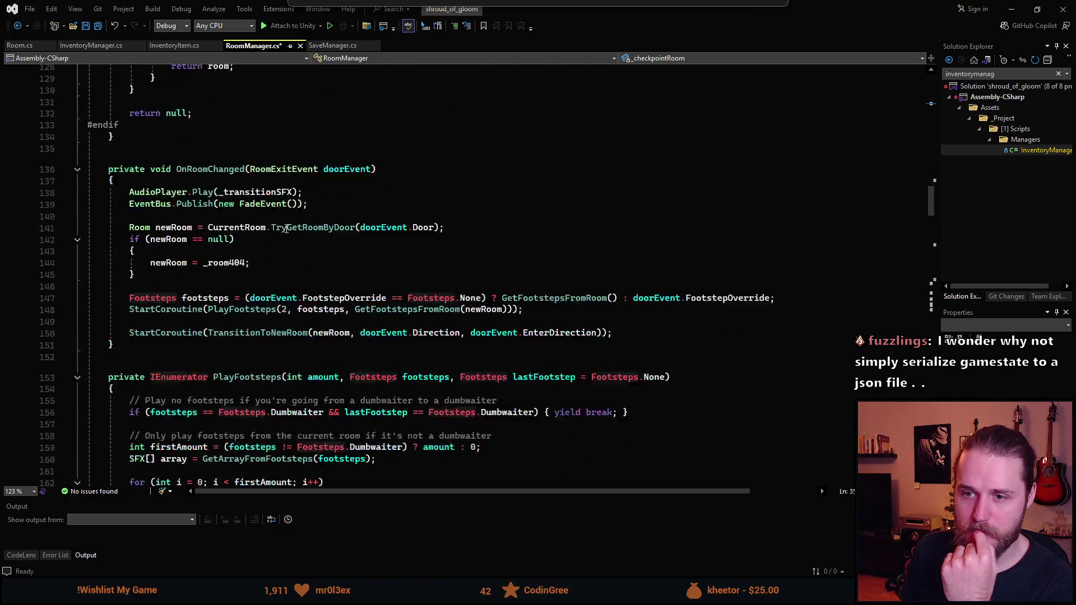
pyautogui.scroll(-19, 287, 228)
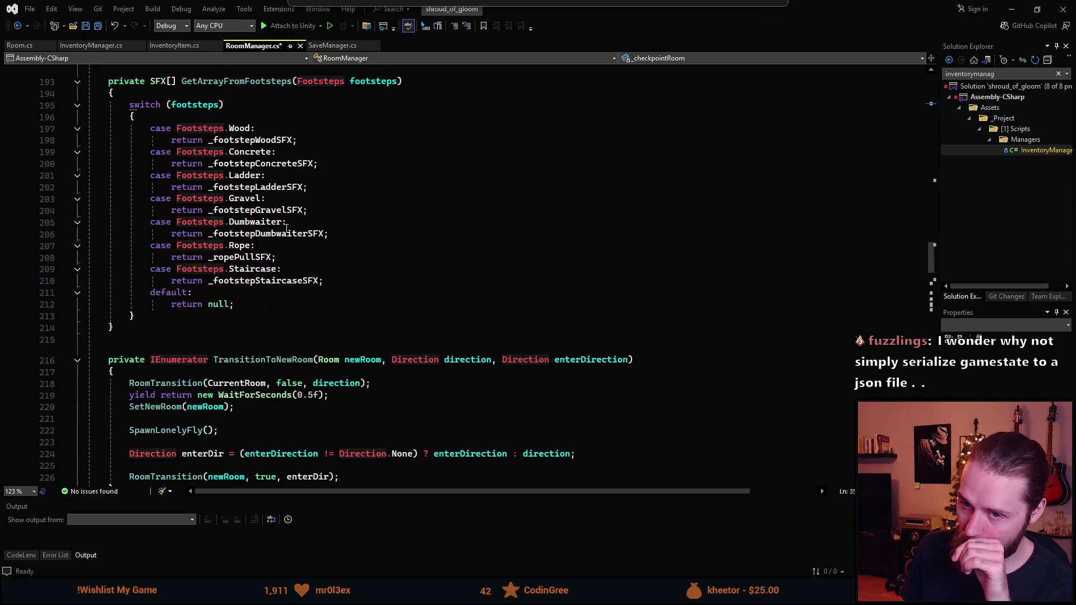
pyautogui.scroll(-2, 287, 229)
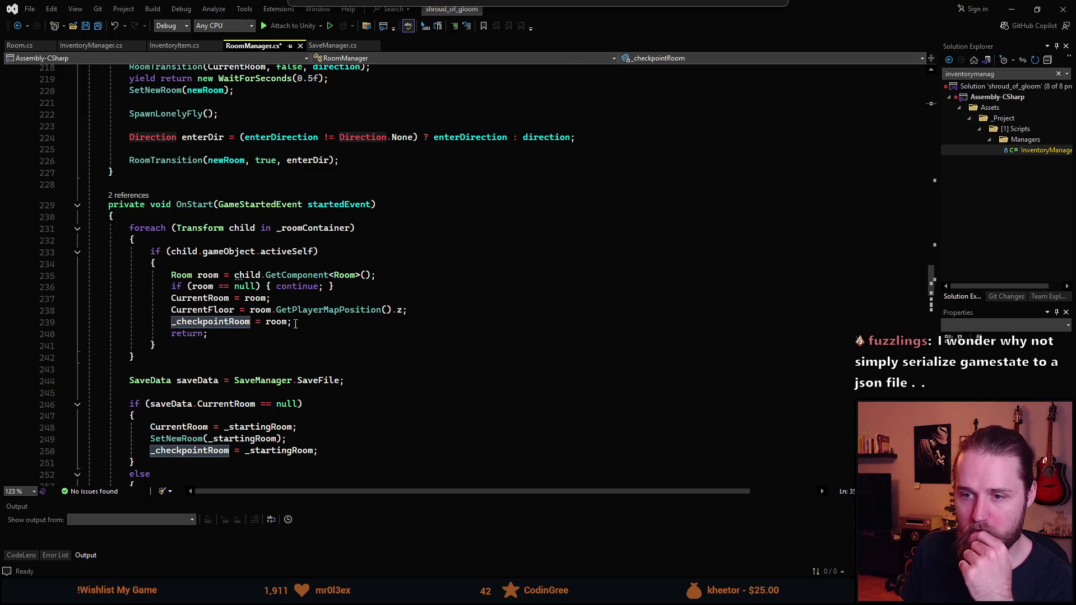
pyautogui.scroll(-3, 304, 327)
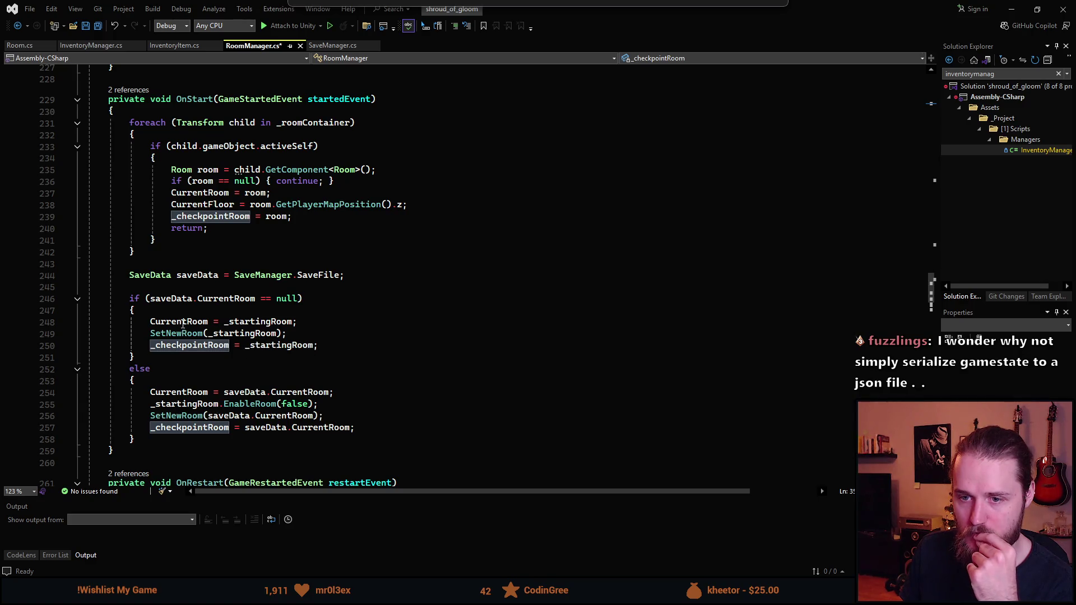
pyautogui.scroll(-1, 292, 324)
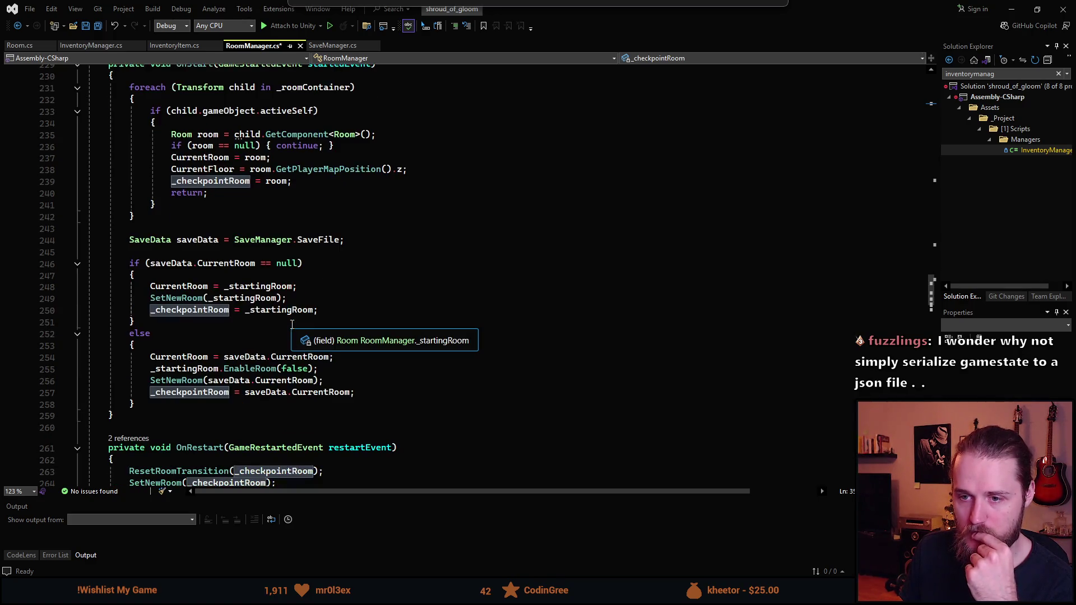
pyautogui.scroll(-1, 292, 325)
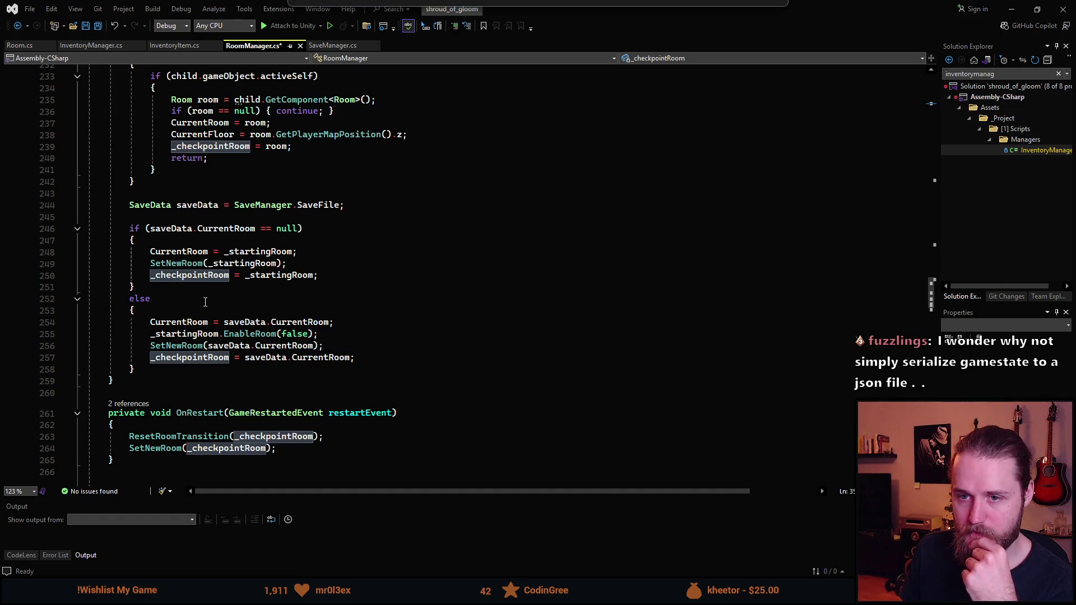
pyautogui.scroll(-5, 206, 303)
pyautogui.scroll(-3, 198, 298)
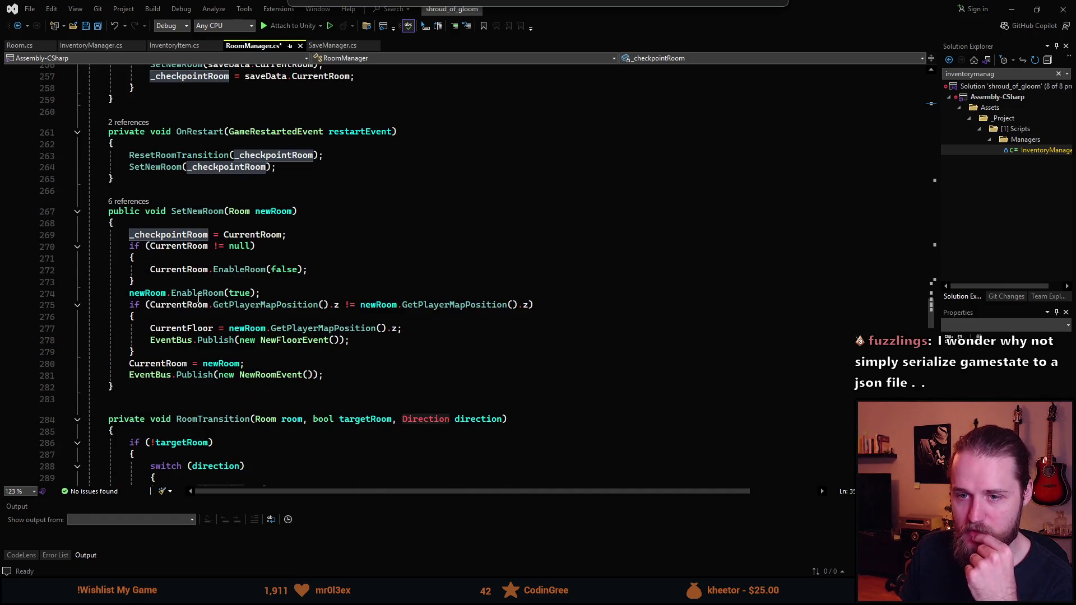